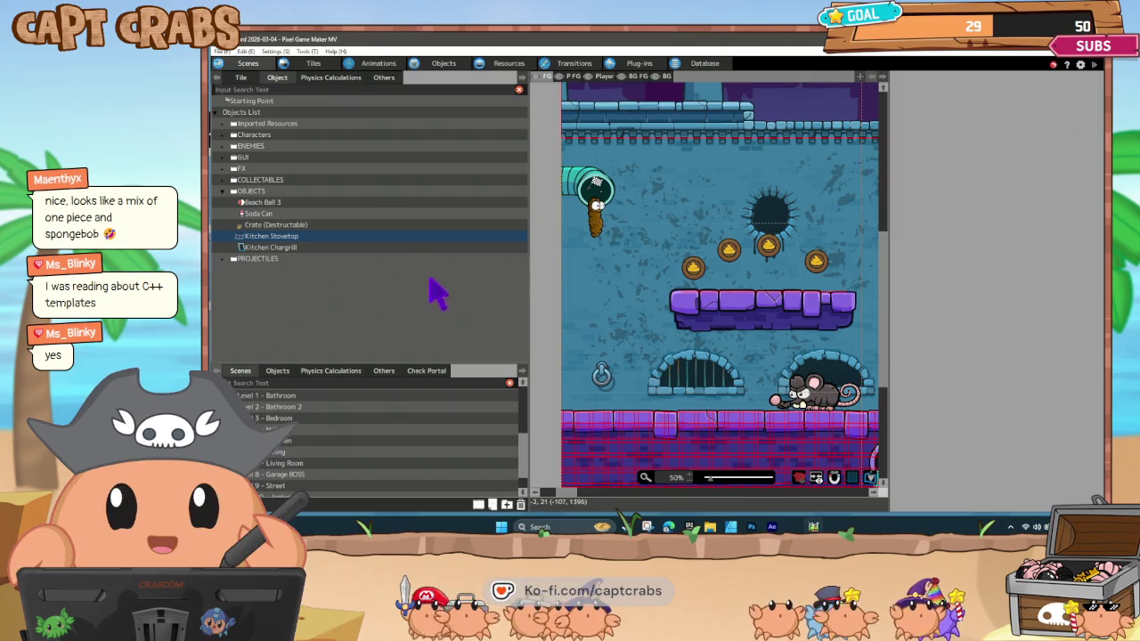
Show Turdy's action-program graph with its START, IDLE, Walk, Jump, DIE and DEAD states.
{"action": "scroll", "coordinate": [379, 427], "scroll_direction": "up", "scroll_amount": 5}
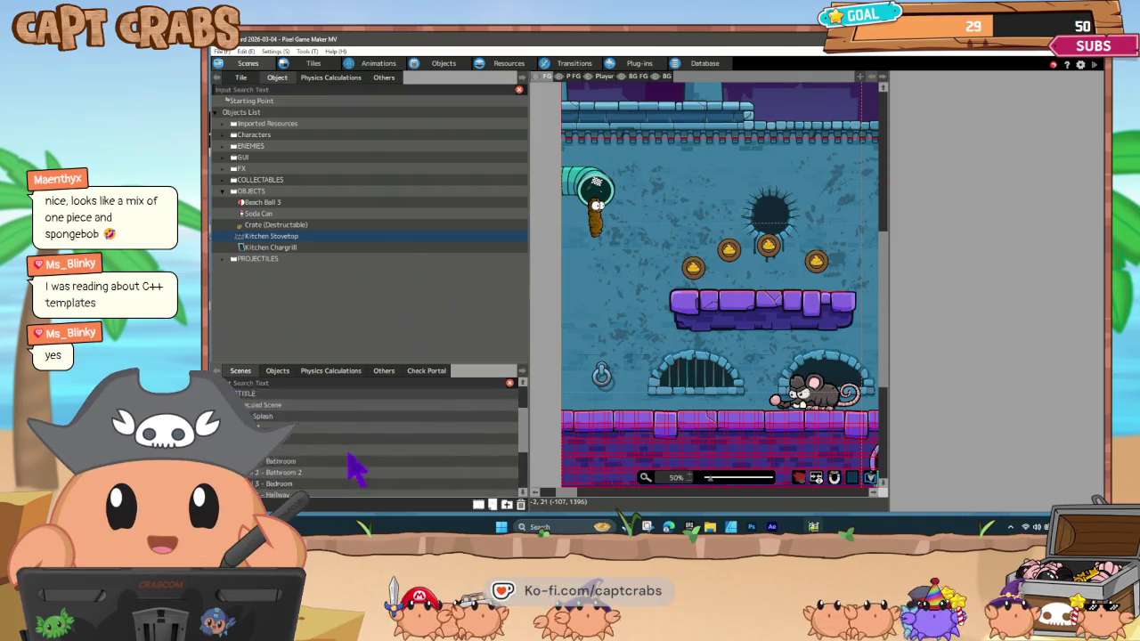
{"action": "left_click", "coordinate": [436, 64]}
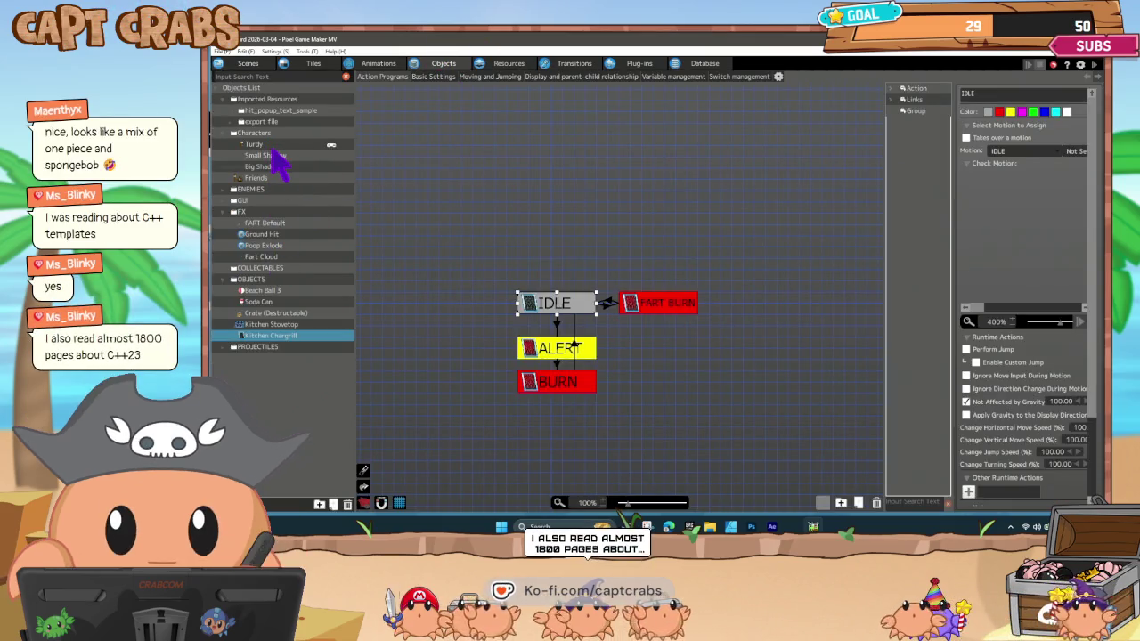
{"action": "left_click", "coordinate": [260, 144]}
{"action": "left_click_drag", "start_coordinate": [478, 266], "coordinate": [603, 280]}
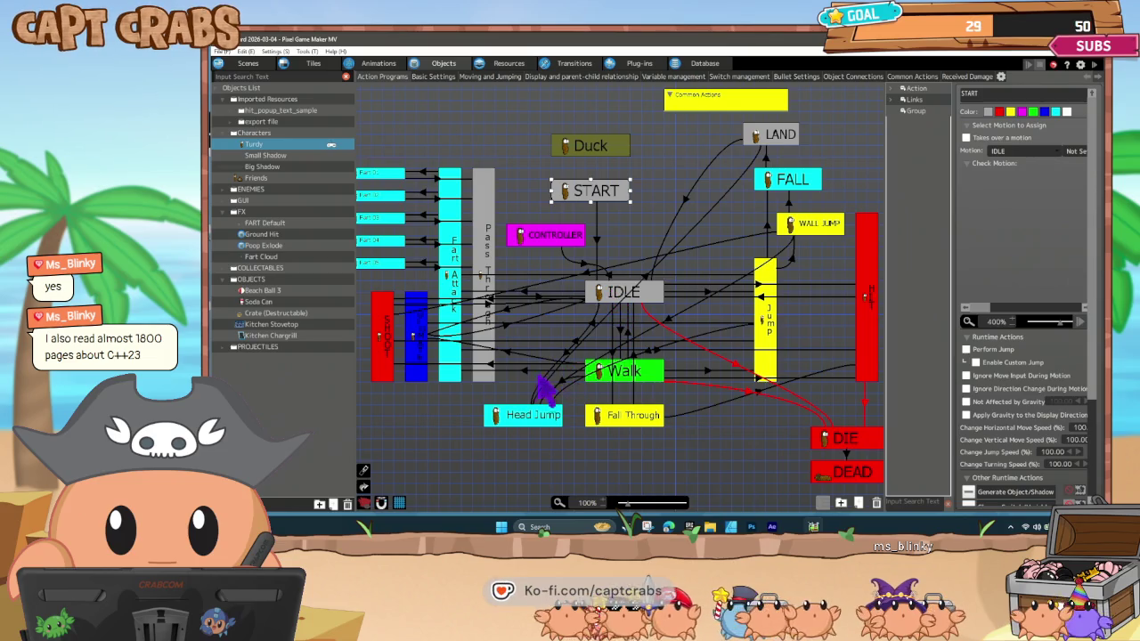
{"action": "left_click", "coordinate": [424, 416]}
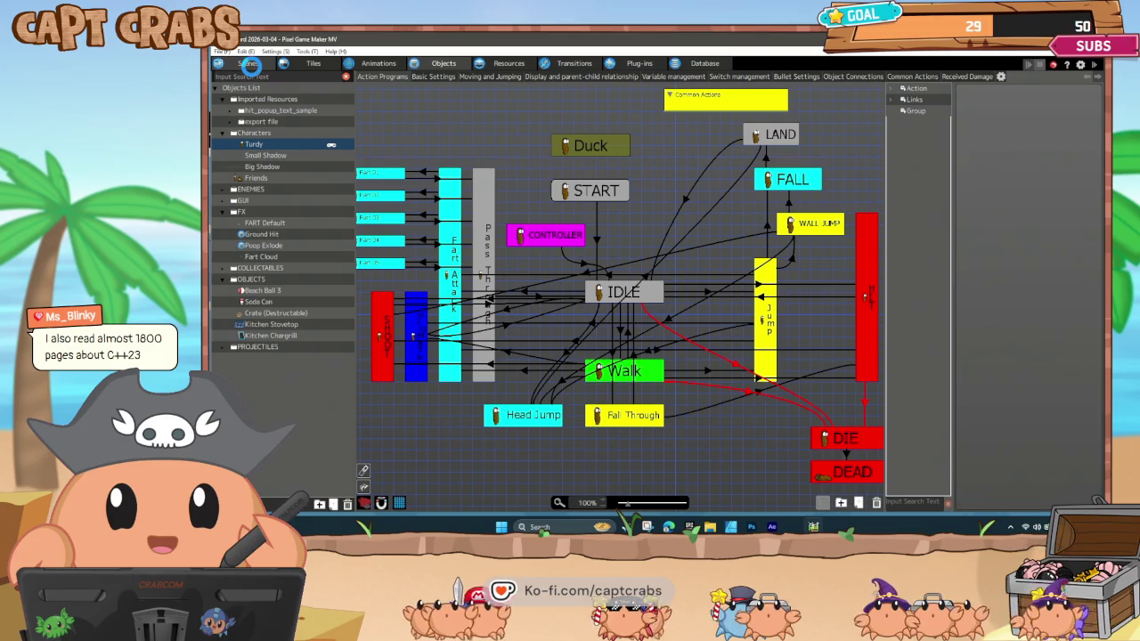
Open the indoor kitchen room scene, select the Kitchen Chargrill grate, and launch a test play.
{"action": "left_click", "coordinate": [251, 65]}
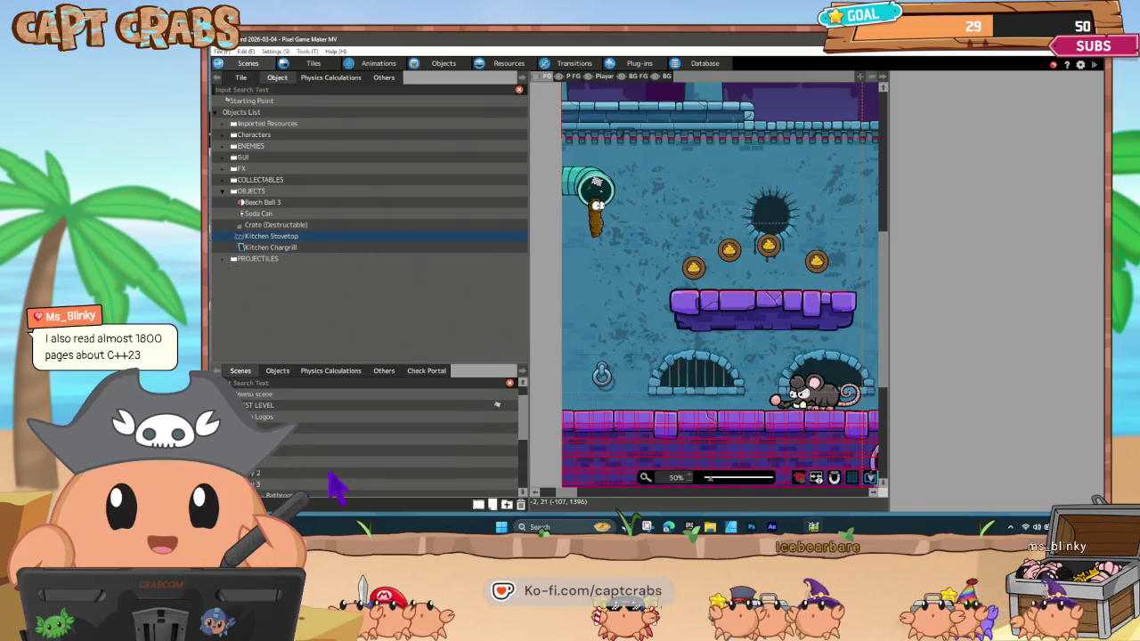
{"action": "left_click", "coordinate": [405, 428]}
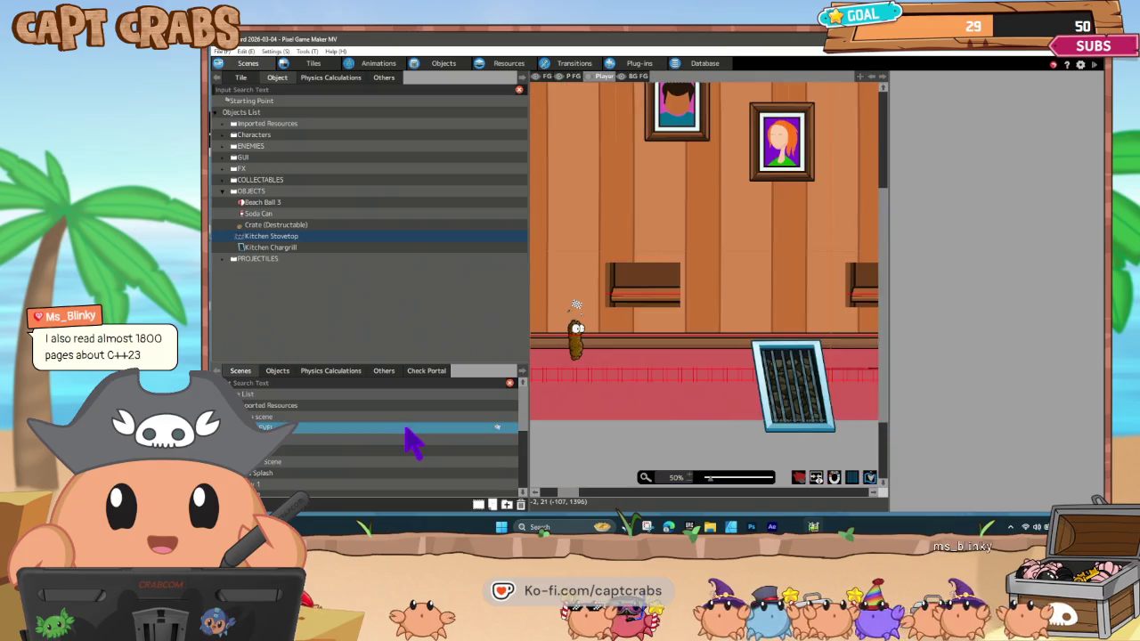
{"action": "left_click", "coordinate": [757, 417]}
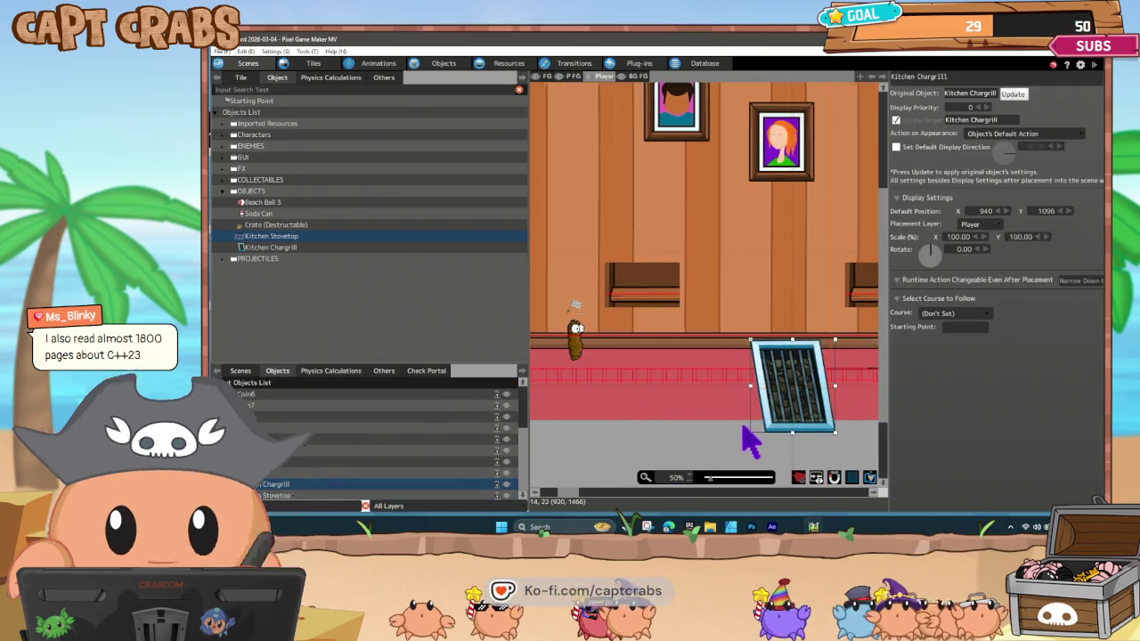
{"action": "mouse_move", "coordinate": [744, 425]}
{"action": "left_mouse_down"}
{"action": "mouse_move", "coordinate": [659, 421]}
{"action": "mouse_move", "coordinate": [691, 442]}
{"action": "left_mouse_up"}
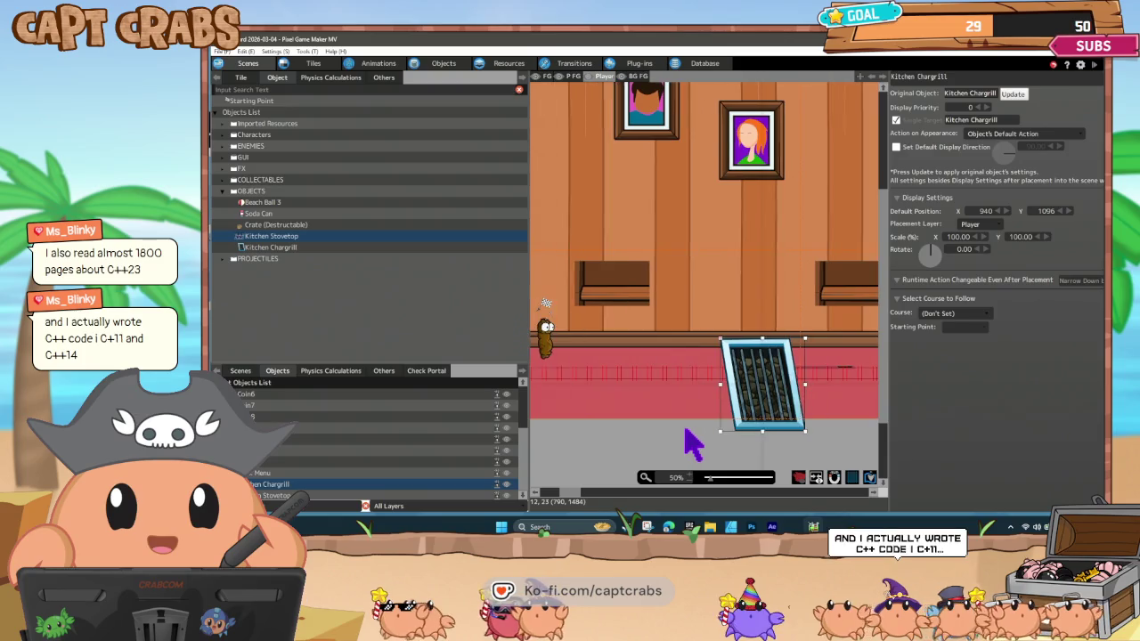
{"action": "double_click", "coordinate": [684, 428]}
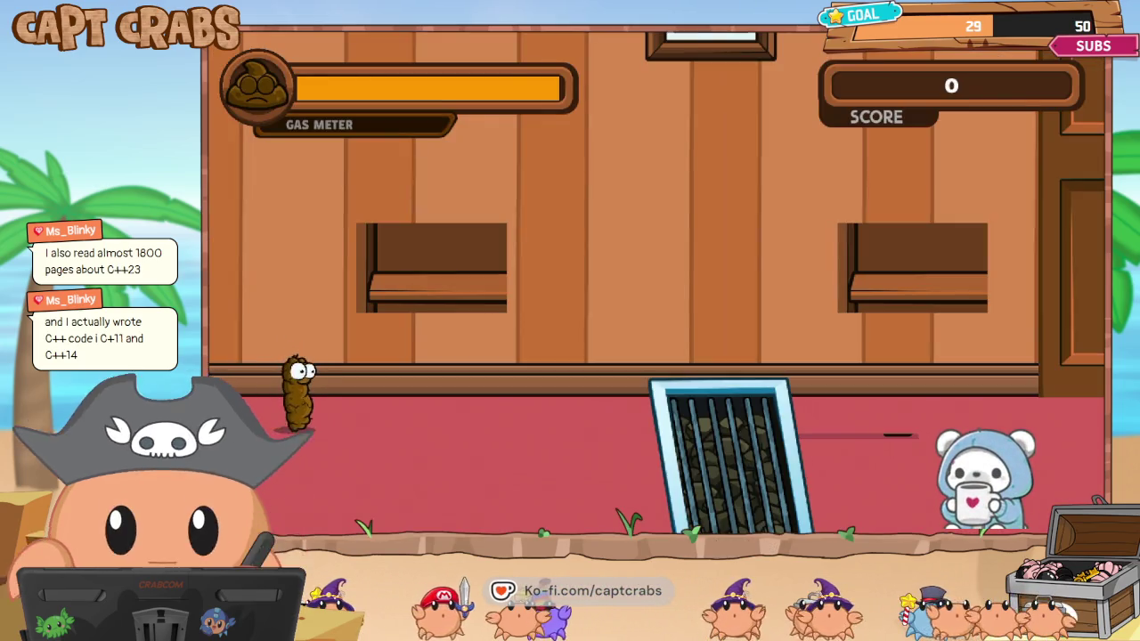
{"action": "key", "text": "Right"}
{"action": "key", "text": "Right"}
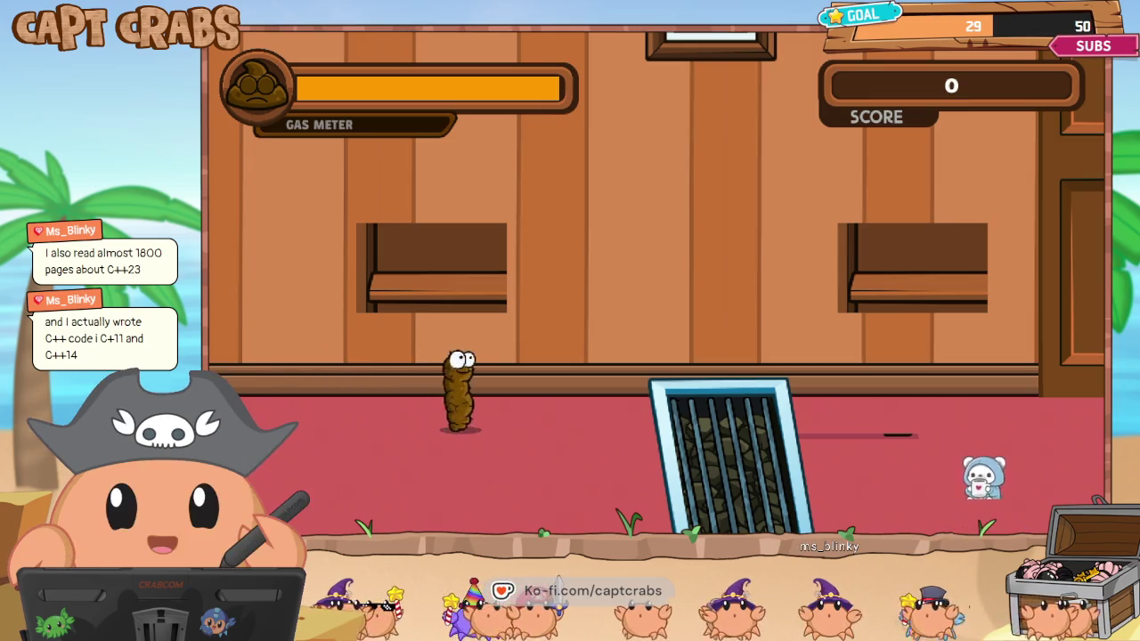
{"action": "key", "text": "Right"}
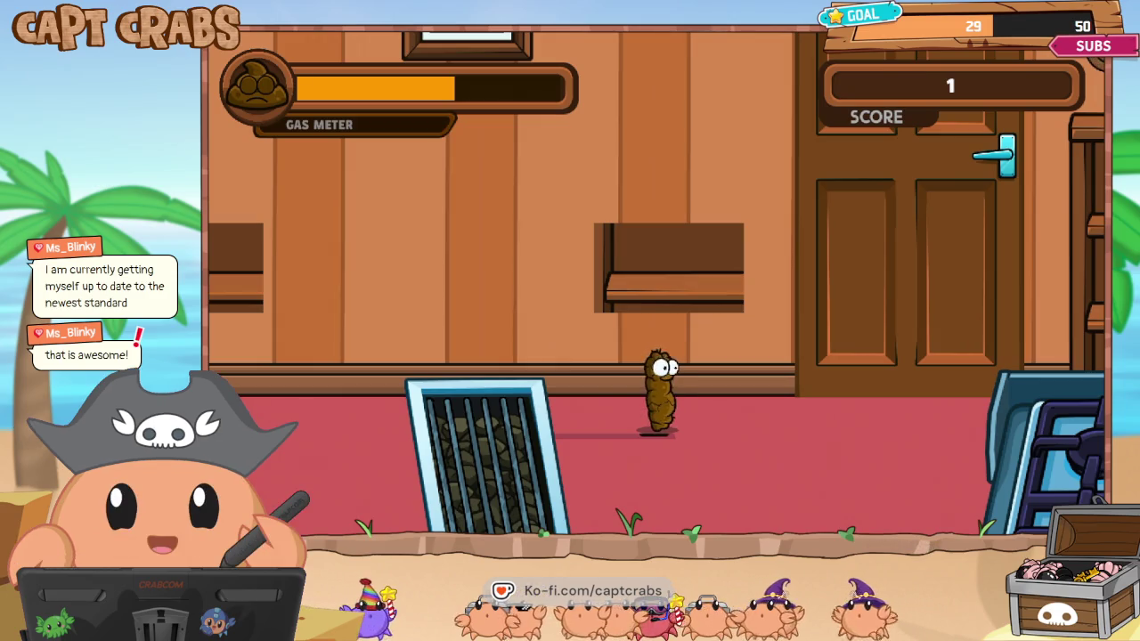
{"action": "key", "text": "Right"}
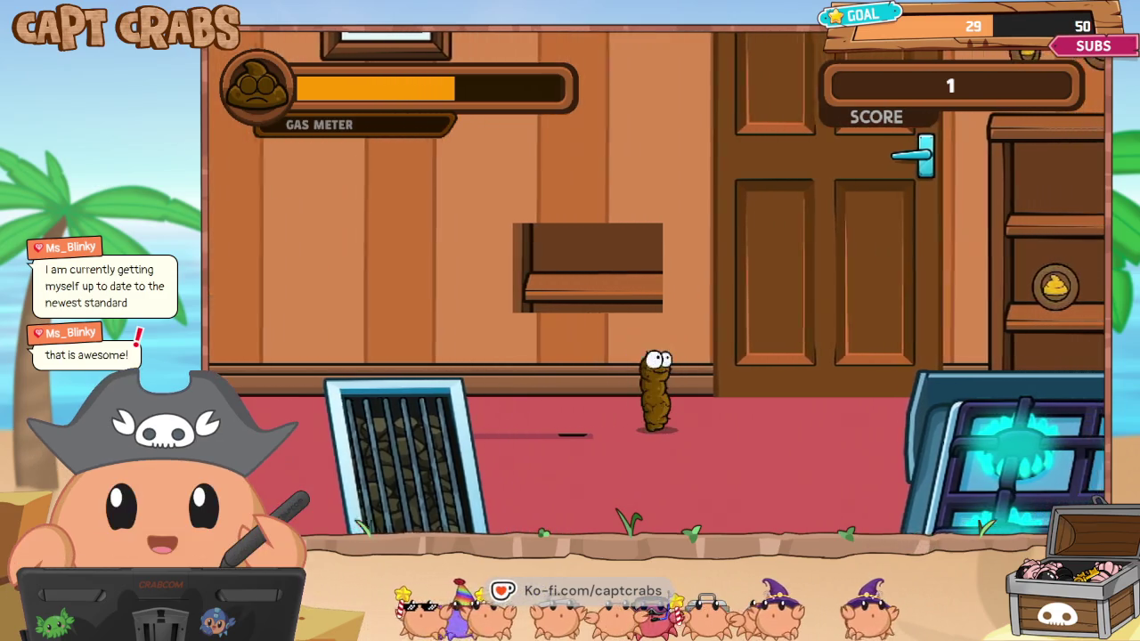
{"action": "key", "text": "Right"}
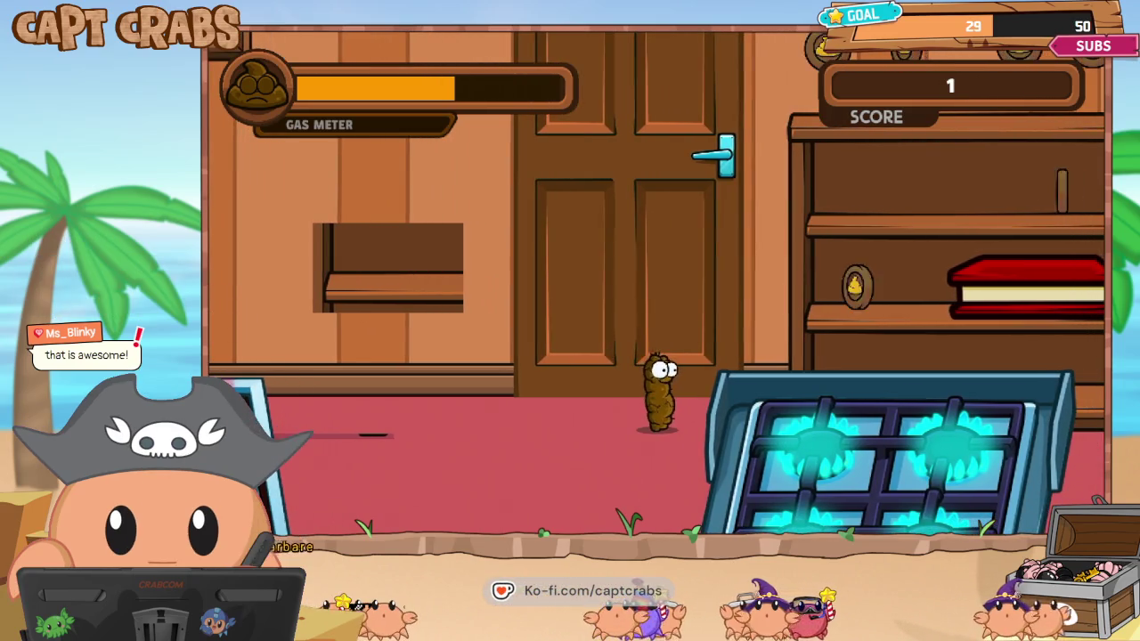
{"action": "key", "text": "Right"}
{"action": "key", "text": "space"}
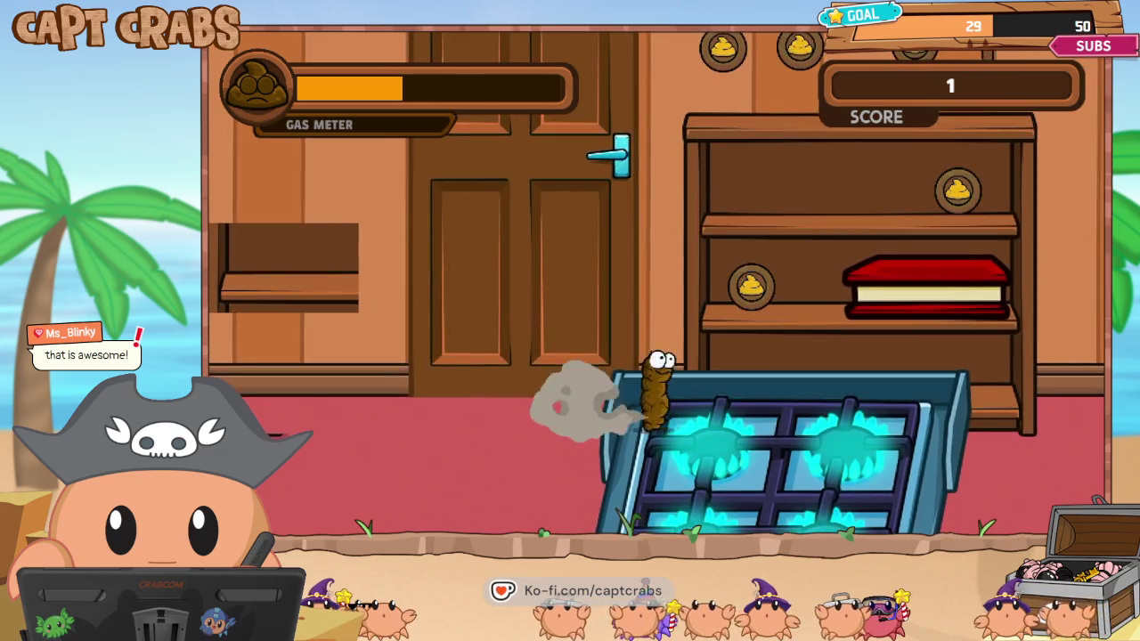
{"action": "key", "text": "Left"}
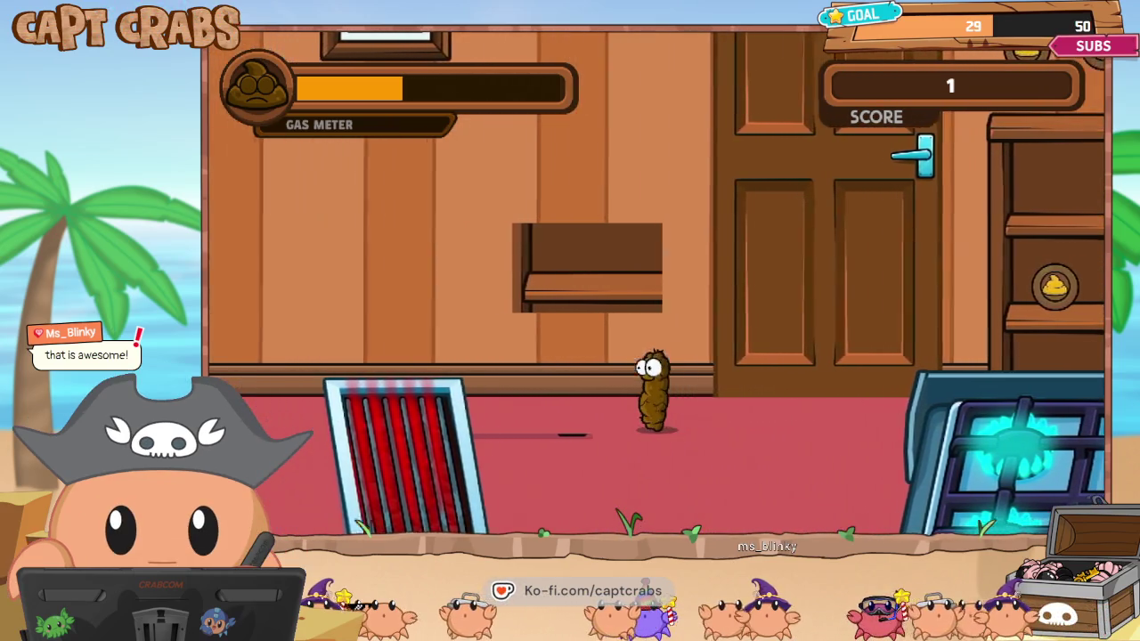
{"action": "key", "text": "space"}
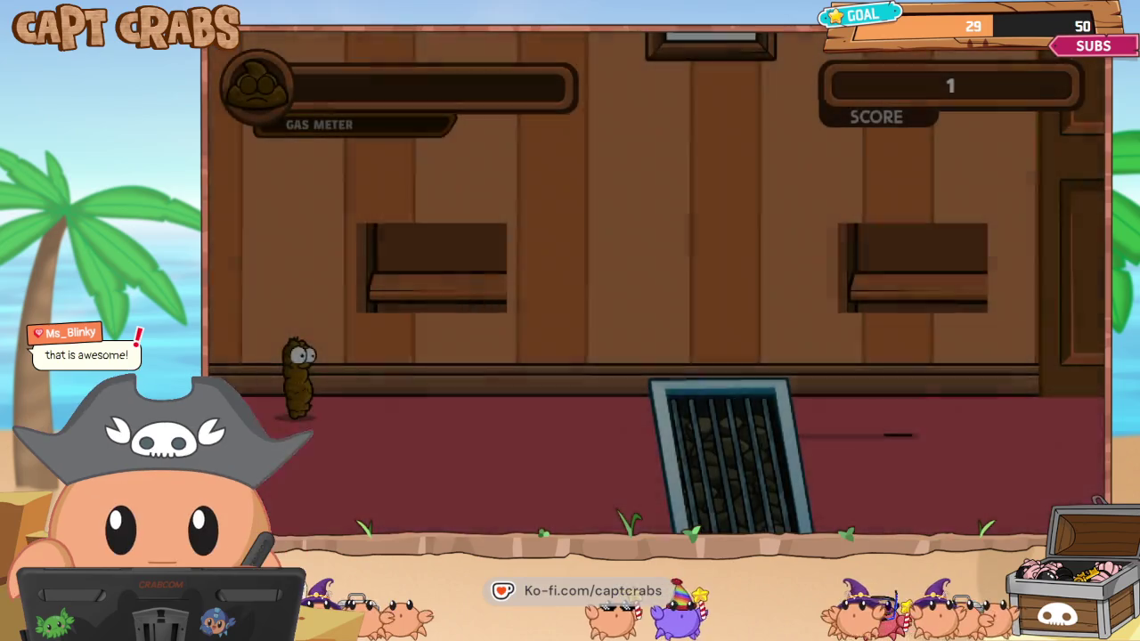
{"action": "key", "text": "Right"}
{"action": "key", "text": "Escape"}
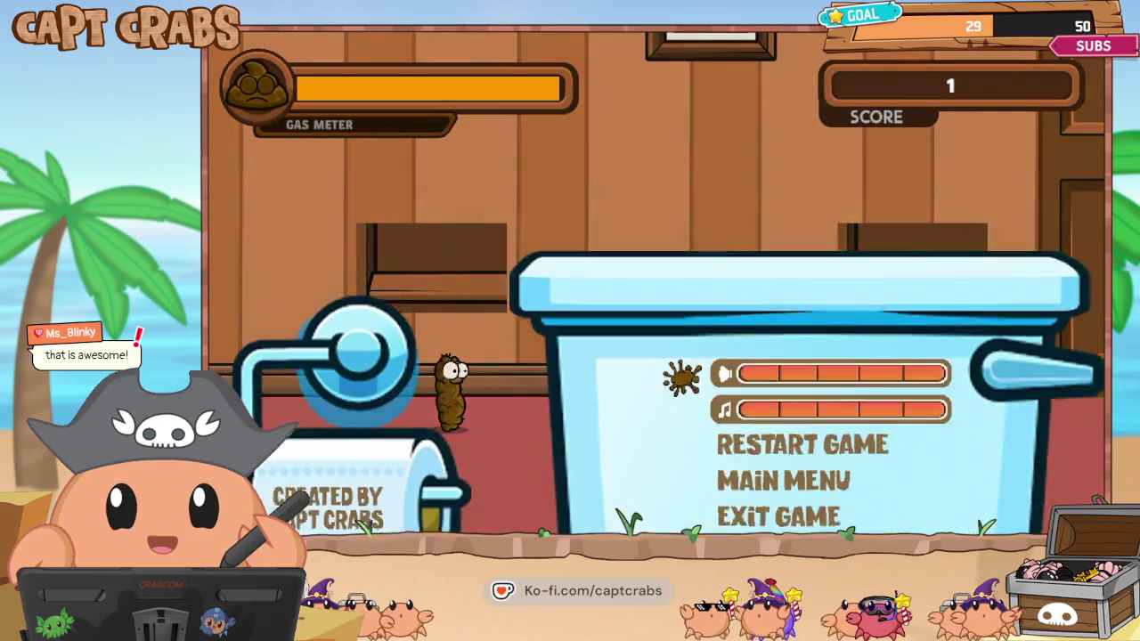
{"action": "key", "text": "alt+F4"}
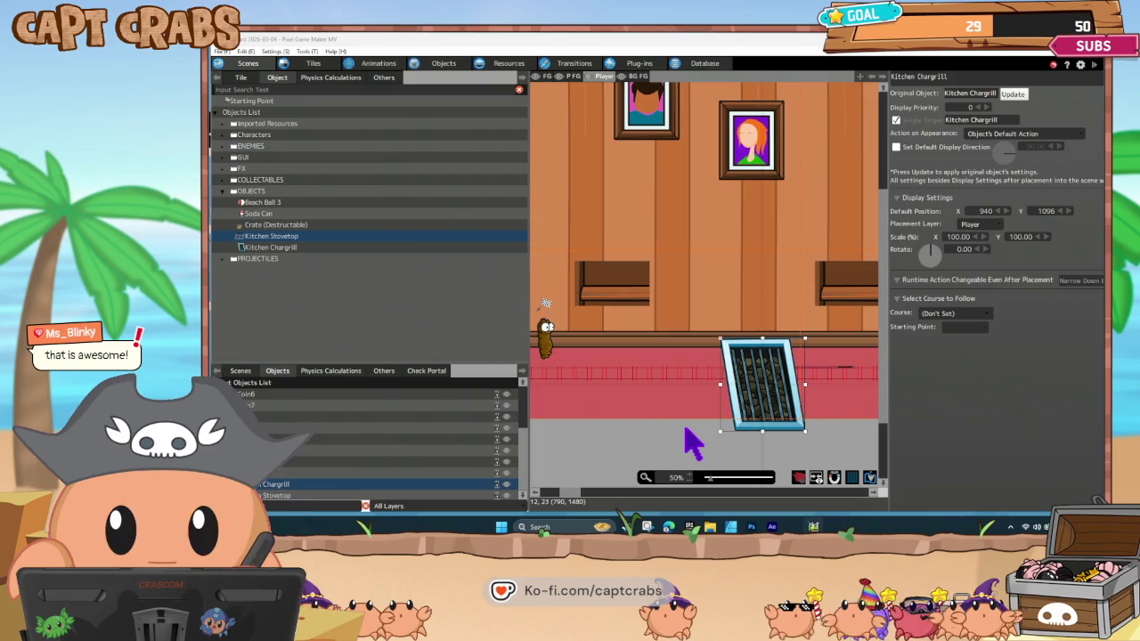
Check the HIT-to-DIE link's 0.20 s After Certain Time Passes condition, leaving it unchanged.
{"action": "left_click", "coordinate": [449, 66]}
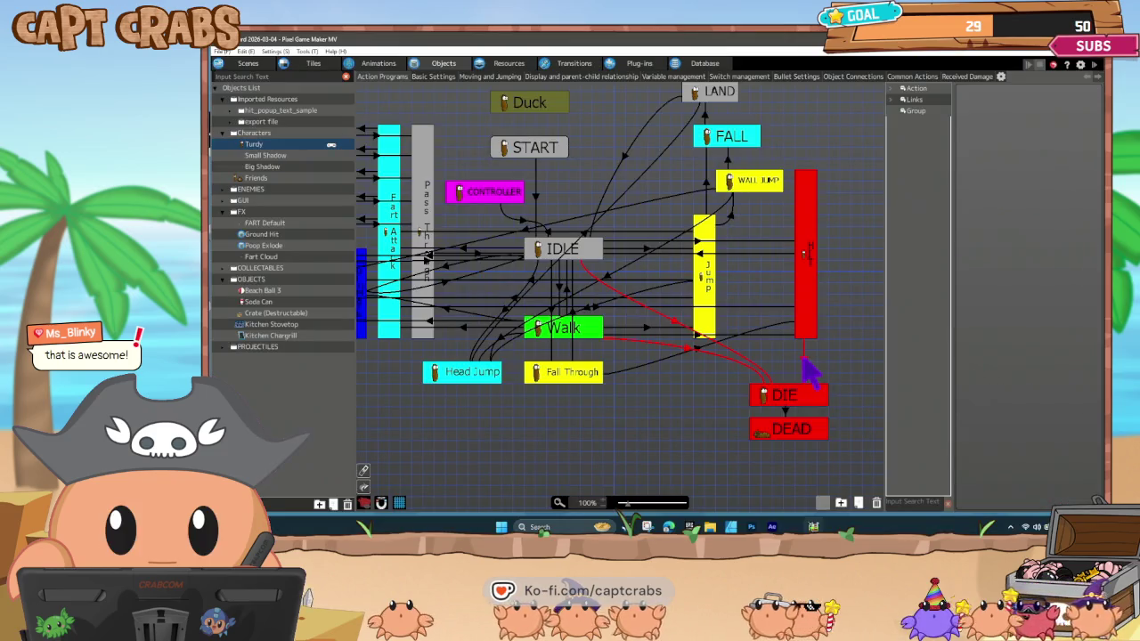
{"action": "left_click", "coordinate": [803, 360]}
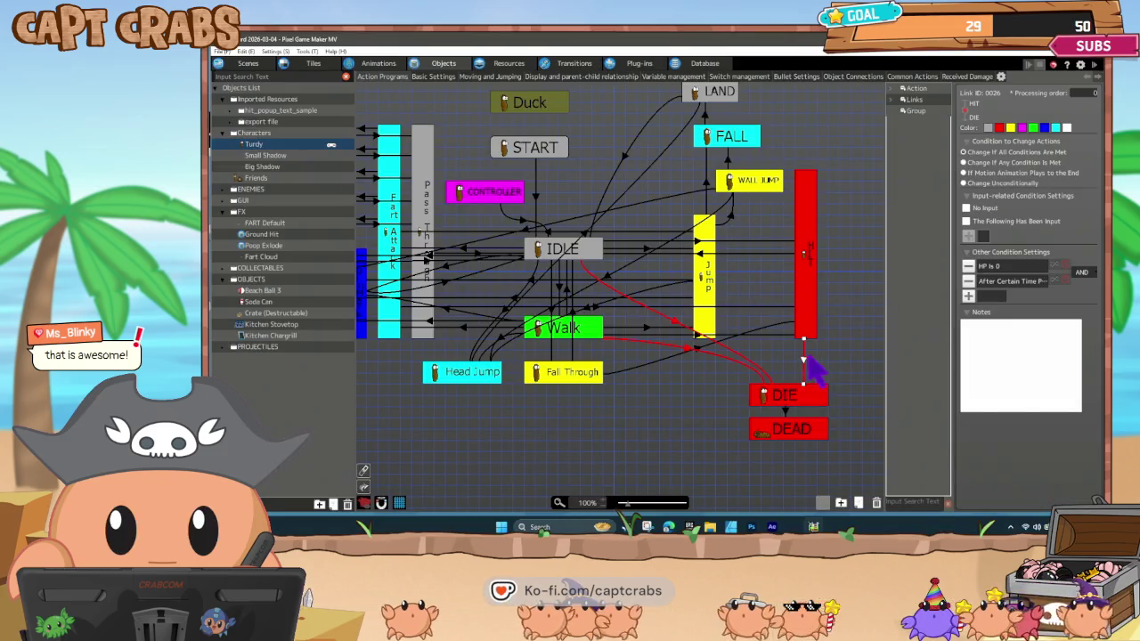
{"action": "double_click", "coordinate": [1002, 283]}
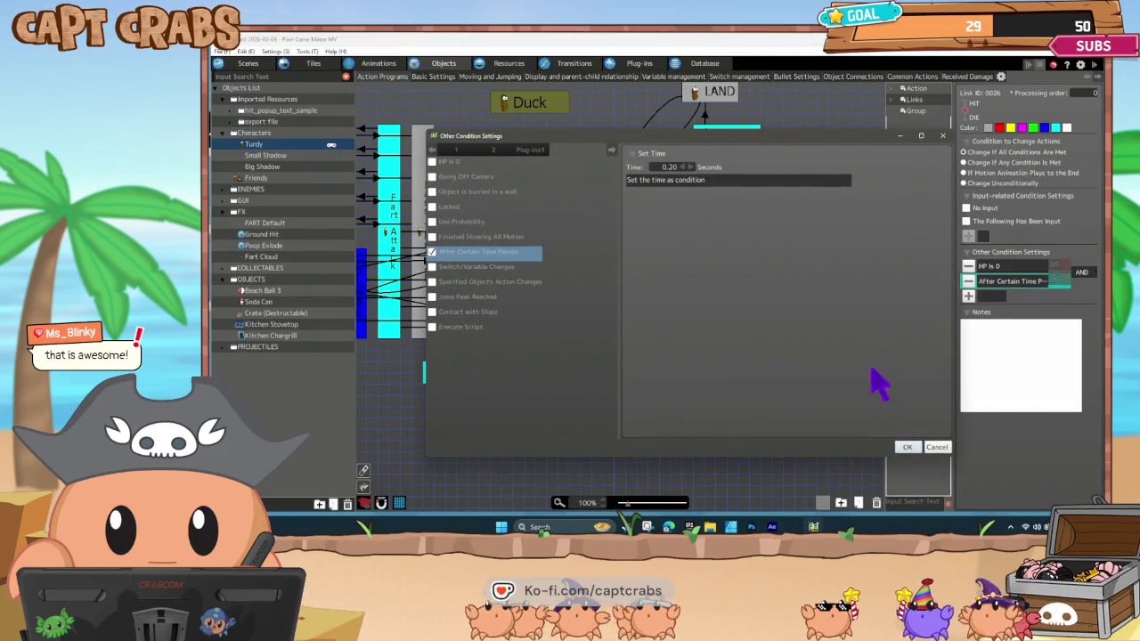
{"action": "left_click", "coordinate": [935, 447]}
{"action": "left_click", "coordinate": [815, 294]}
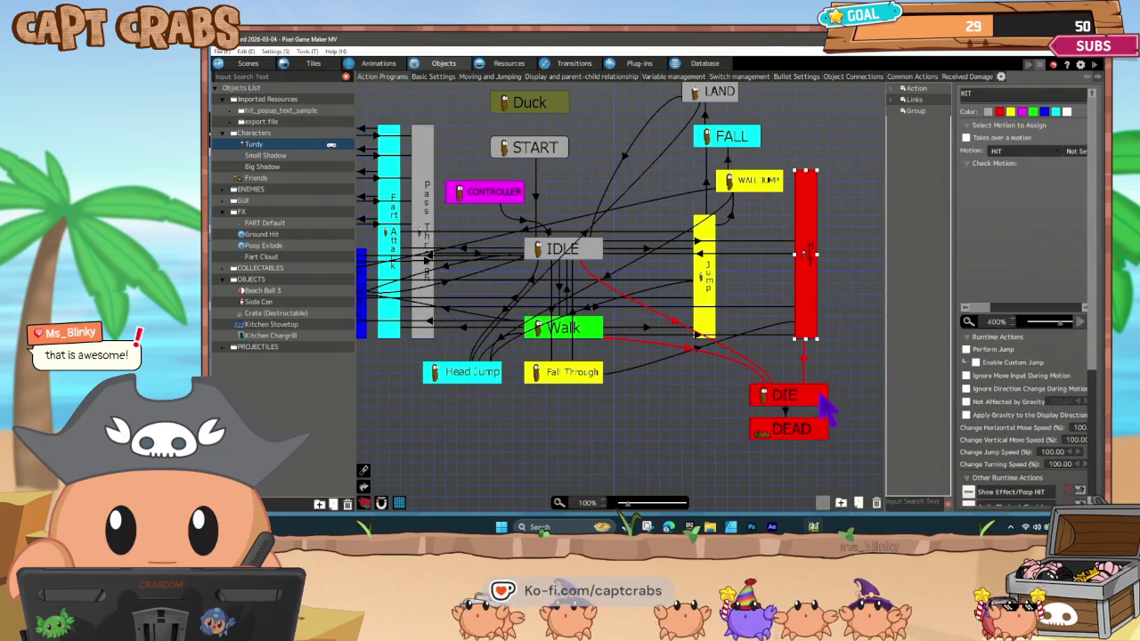
Check the DIE-to-DEAD link's 2.00 s timer condition, leaving it unchanged.
{"action": "left_click", "coordinate": [786, 410]}
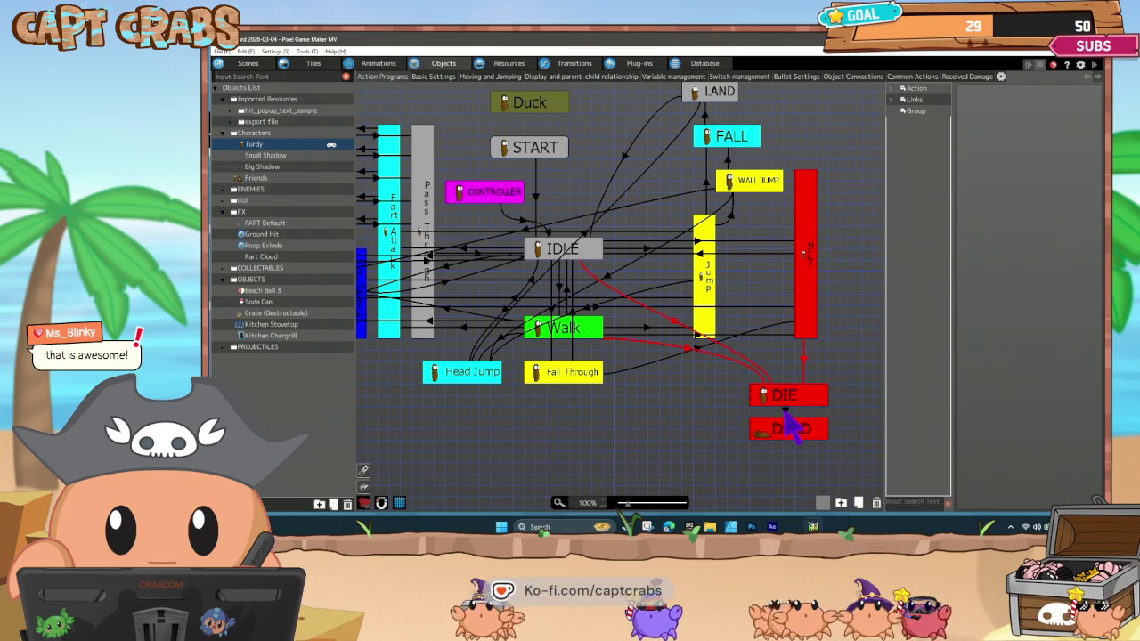
{"action": "double_click", "coordinate": [1000, 266]}
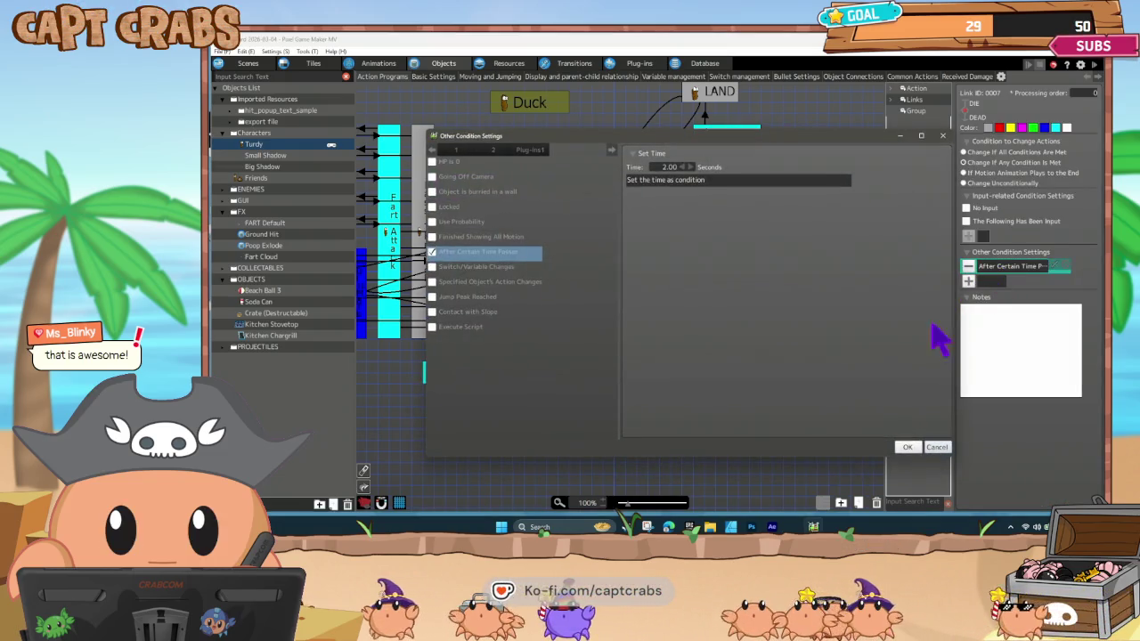
{"action": "left_click", "coordinate": [937, 448]}
{"action": "left_click", "coordinate": [793, 401]}
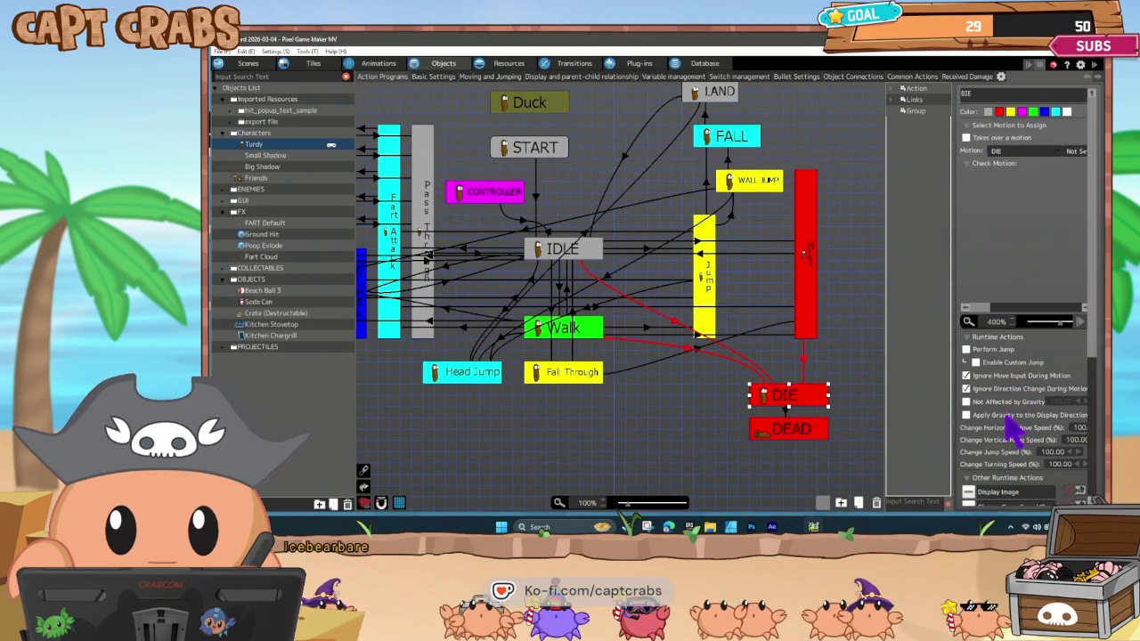
Move the DIE state's Change Game Speed action below Shake Scene.
{"action": "scroll", "coordinate": [1013, 430], "scroll_direction": "down", "scroll_amount": 5}
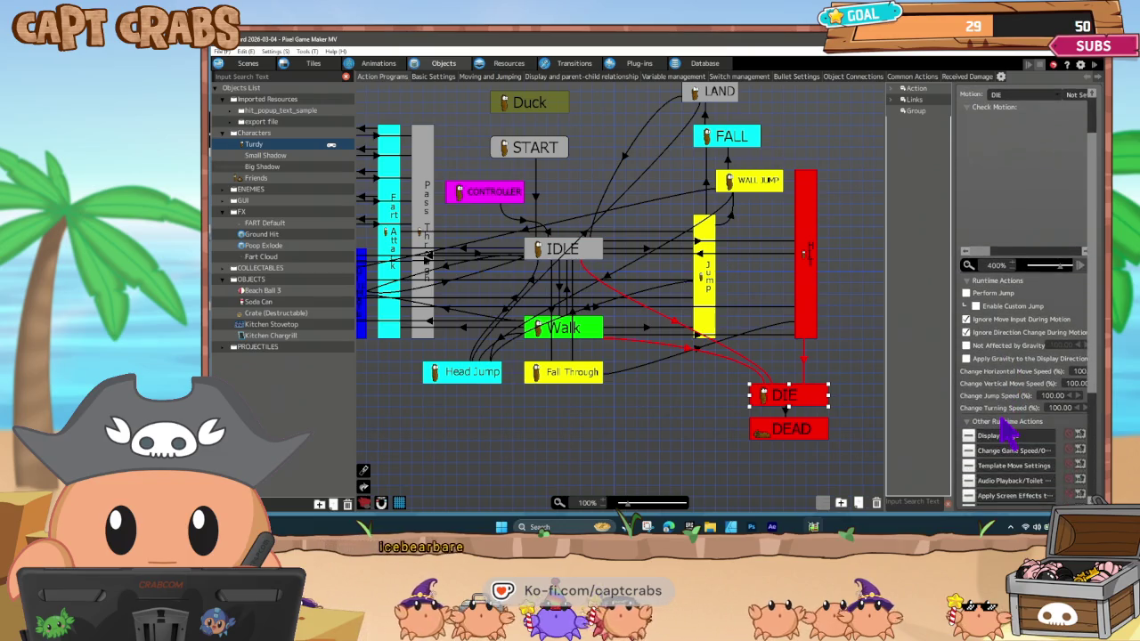
{"action": "scroll", "coordinate": [998, 429], "scroll_direction": "down", "scroll_amount": 3}
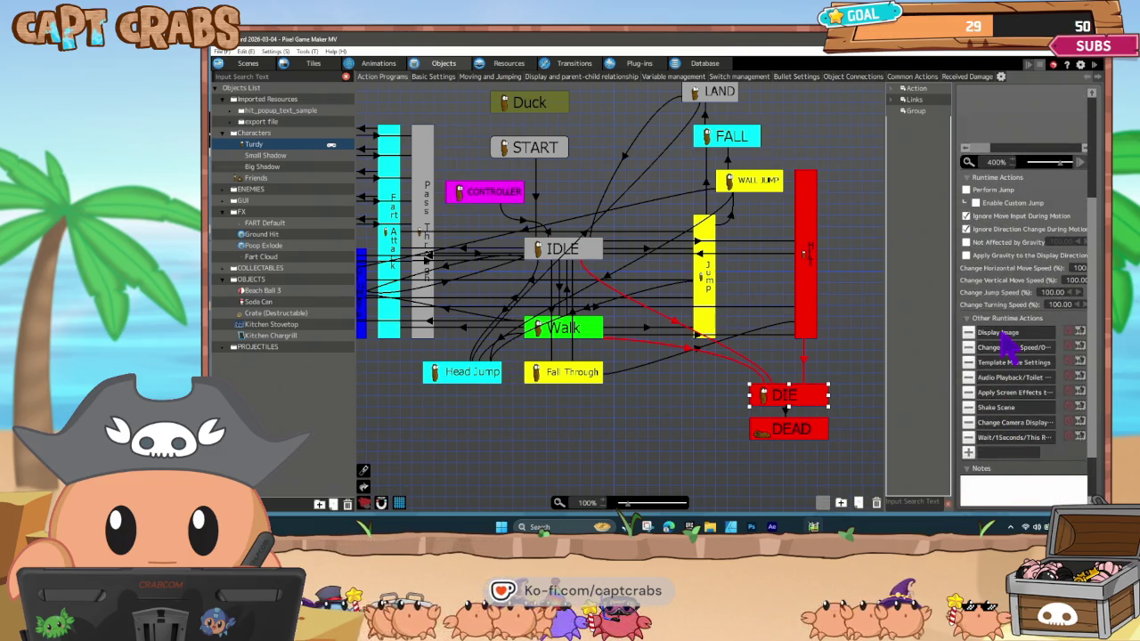
{"action": "double_click", "coordinate": [1004, 332]}
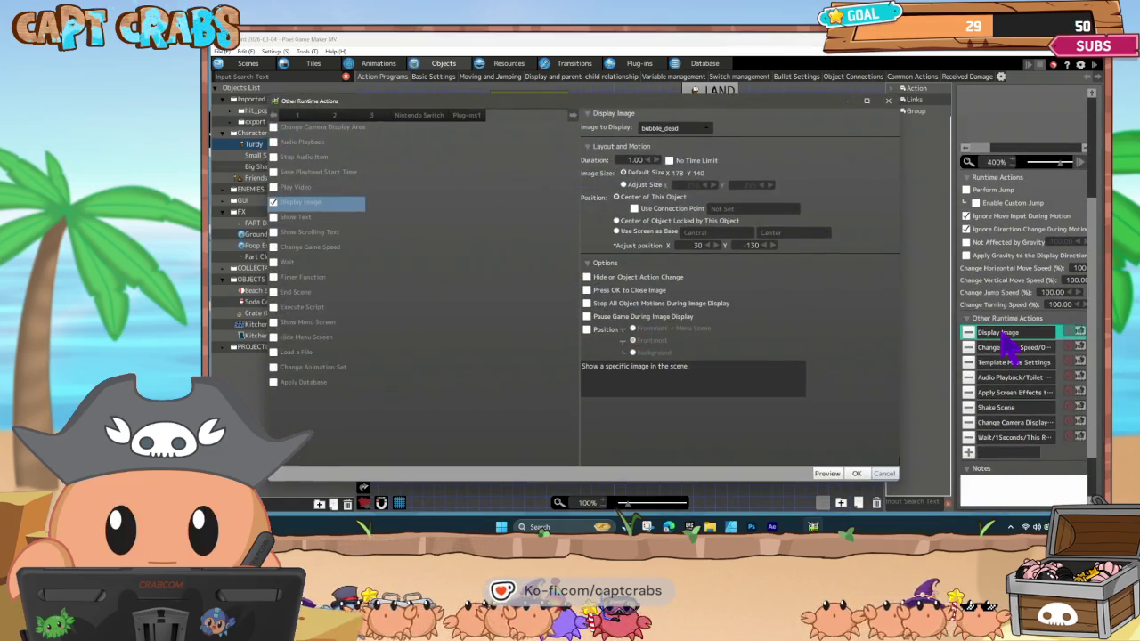
{"action": "left_click", "coordinate": [885, 474]}
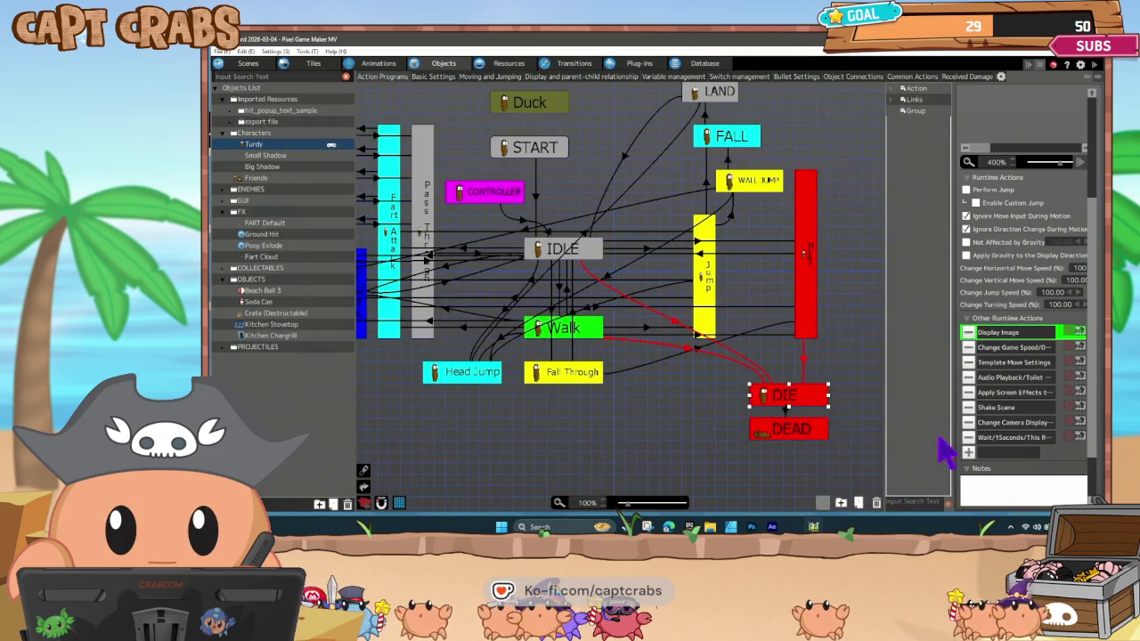
{"action": "double_click", "coordinate": [1004, 347]}
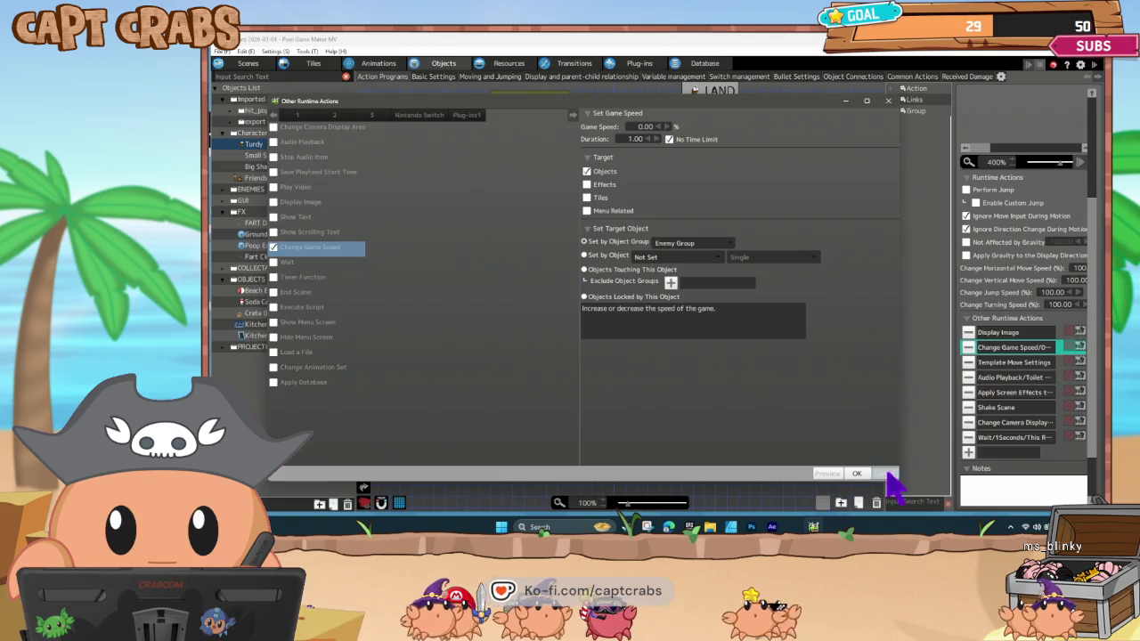
{"action": "left_click", "coordinate": [888, 475]}
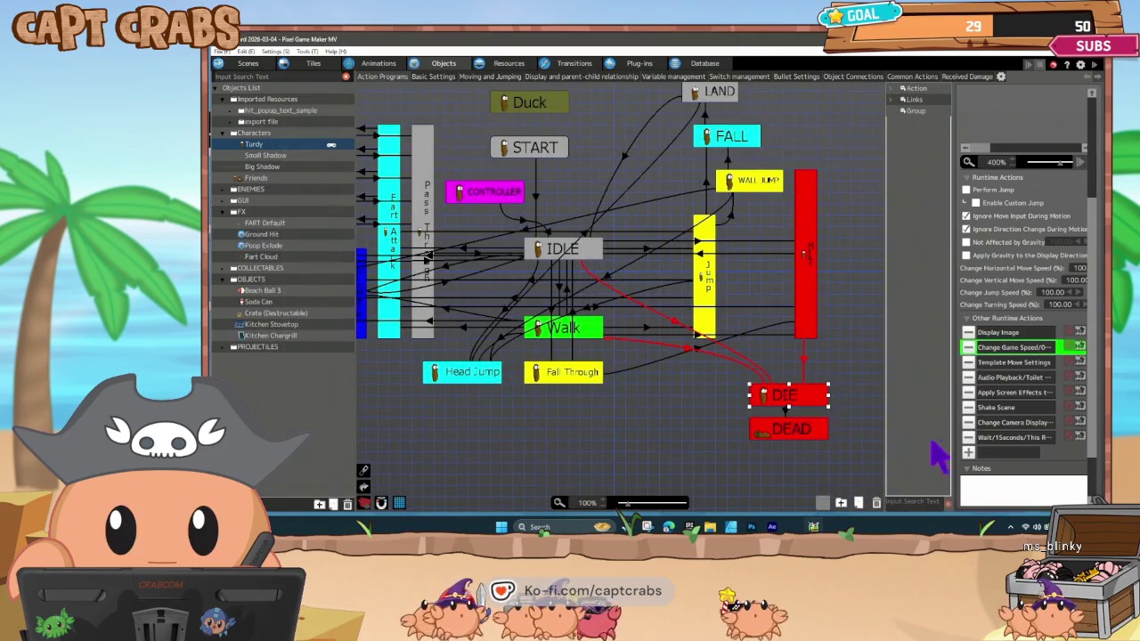
{"action": "double_click", "coordinate": [1010, 362]}
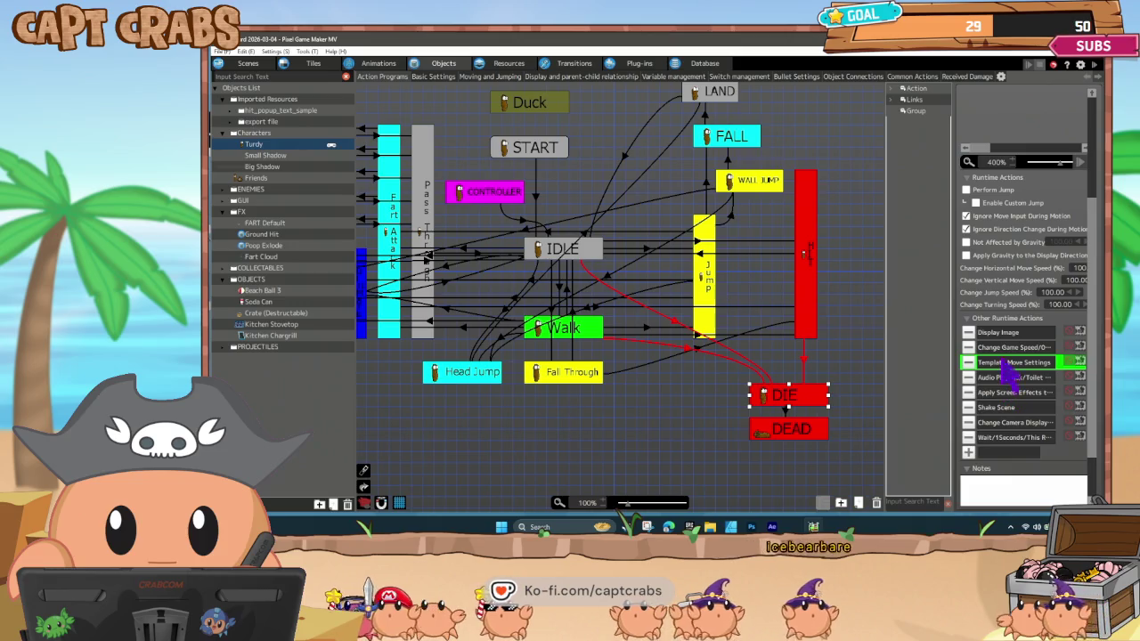
{"action": "left_click_drag", "start_coordinate": [1010, 347], "coordinate": [1020, 445]}
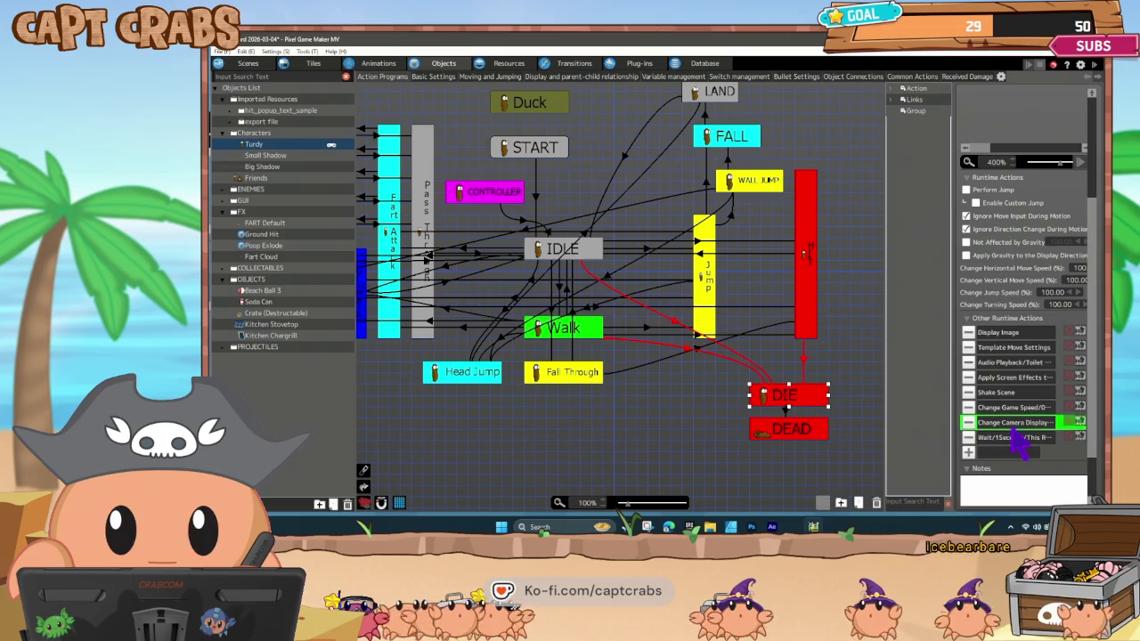
Move the 1-second Wait action above Change Game Speed, right after Shake Scene.
{"action": "double_click", "coordinate": [1012, 424]}
{"action": "left_click", "coordinate": [884, 473]}
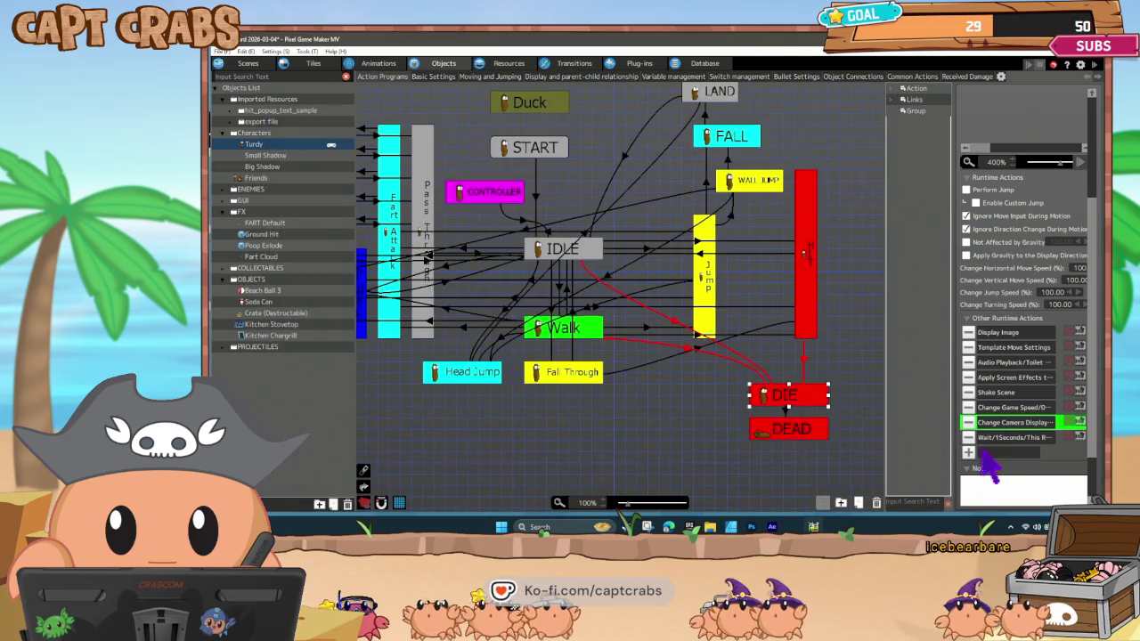
{"action": "double_click", "coordinate": [1012, 441]}
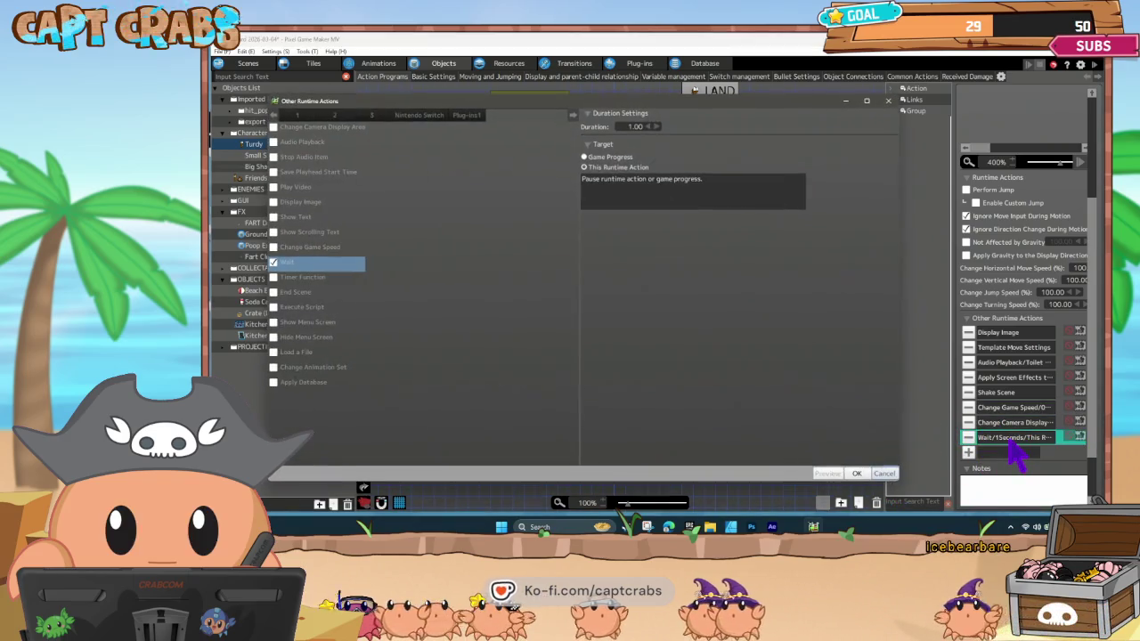
{"action": "left_click", "coordinate": [885, 474]}
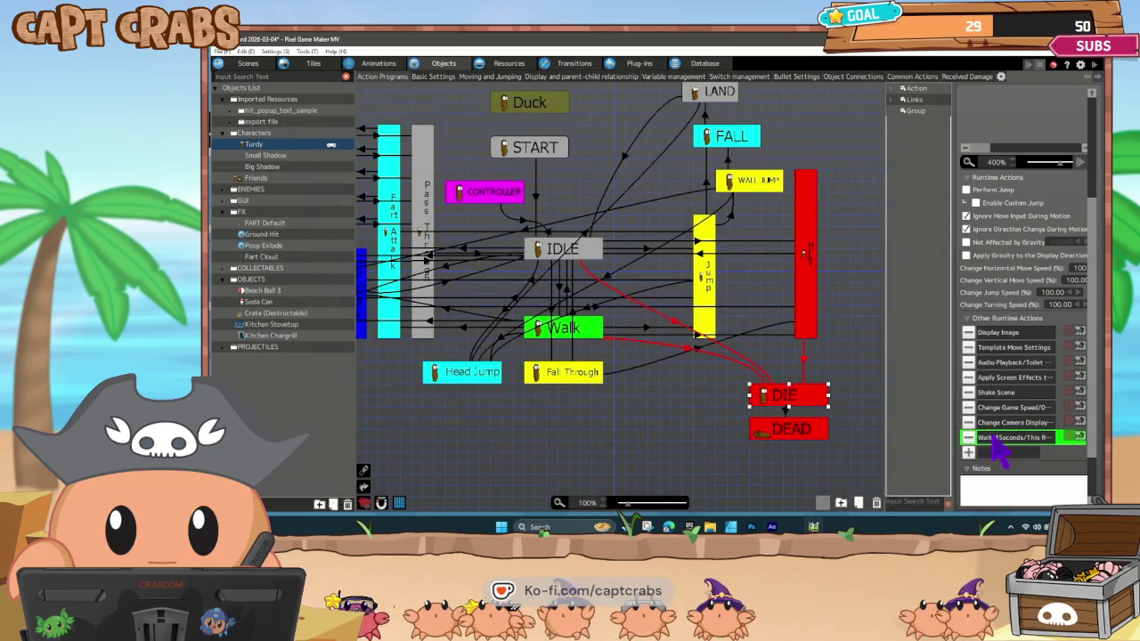
{"action": "left_click_drag", "start_coordinate": [993, 436], "coordinate": [998, 416]}
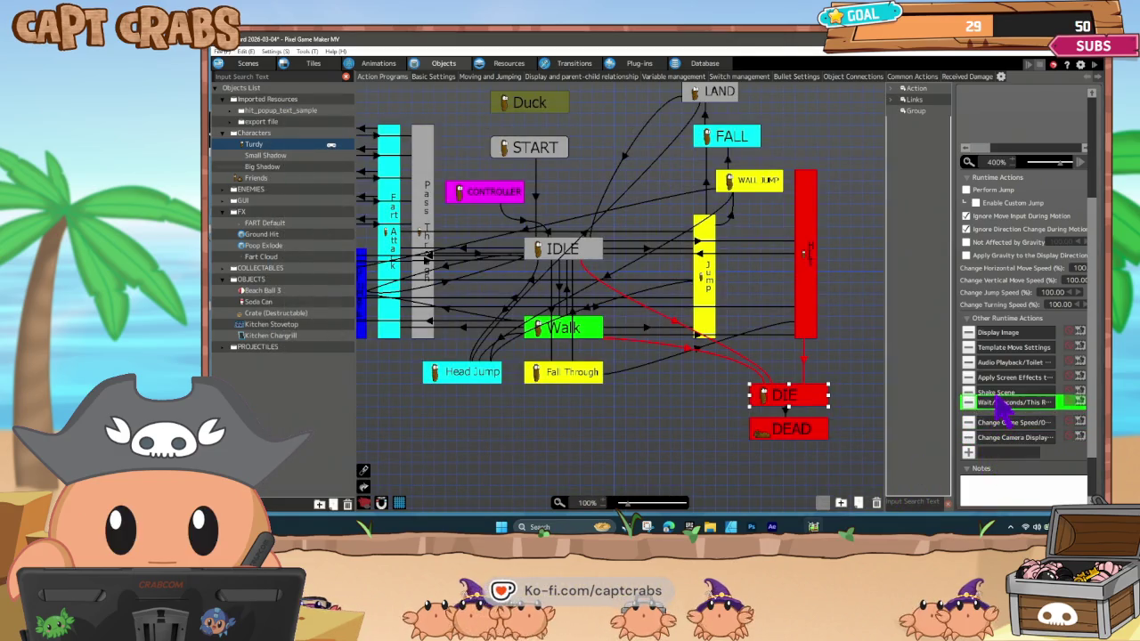
{"action": "left_click", "coordinate": [712, 418]}
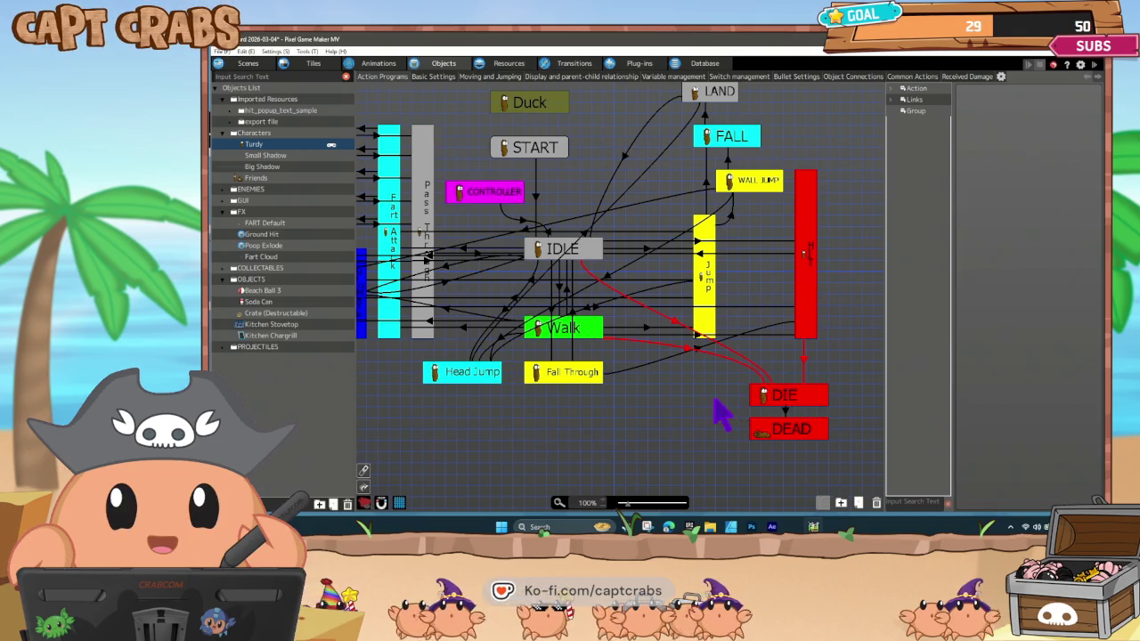
{"action": "key", "text": "ctrl+s"}
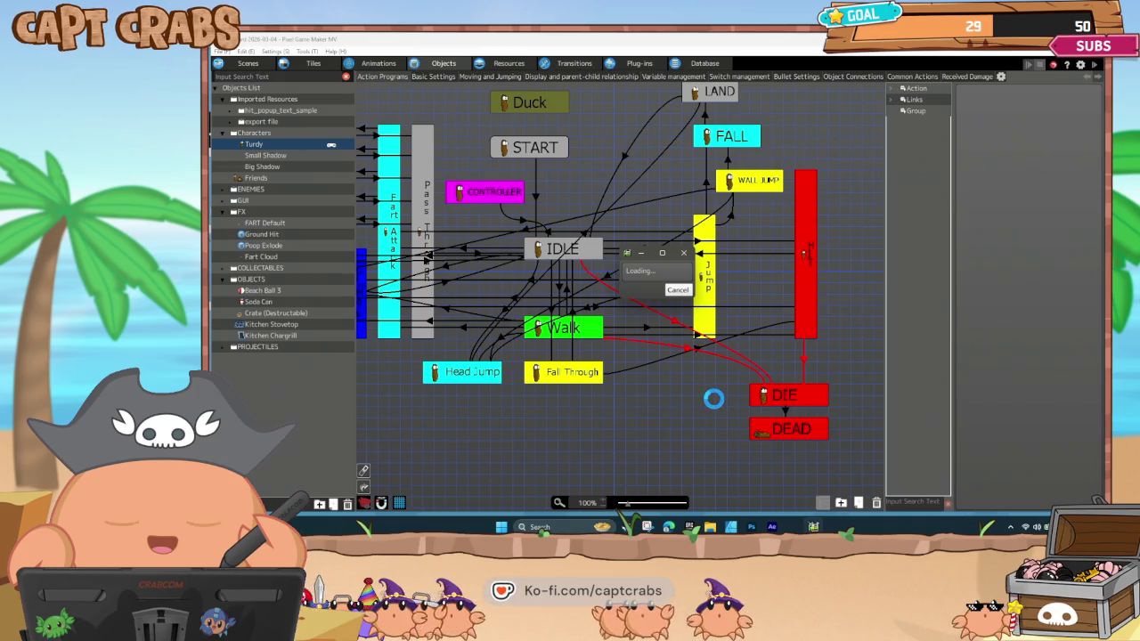
{"action": "key", "text": "Right"}
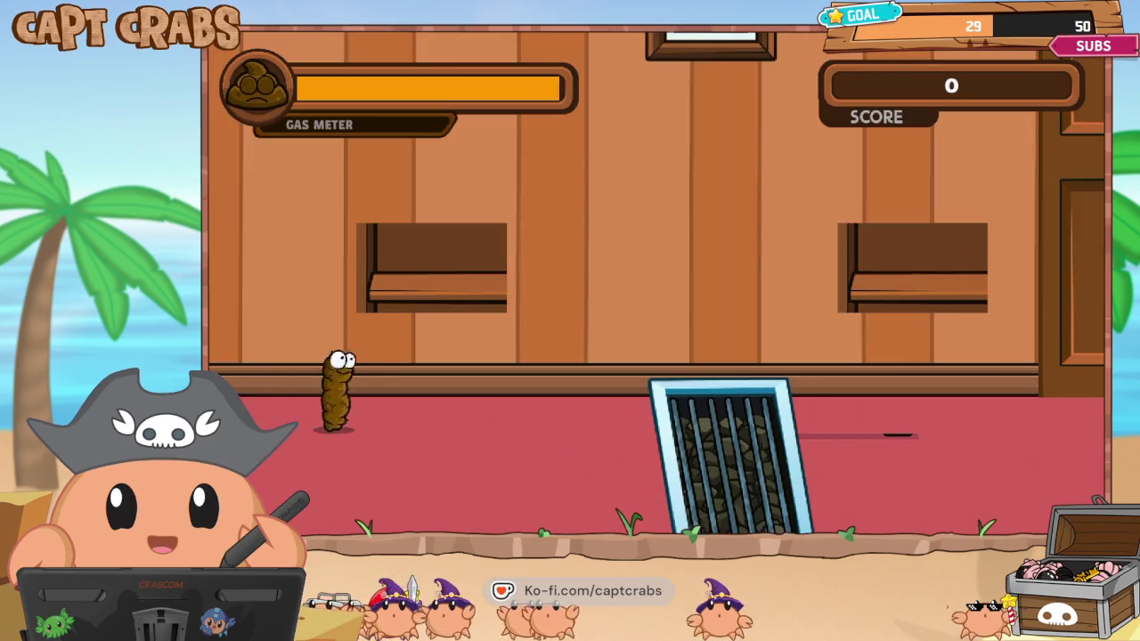
{"action": "key", "text": "space"}
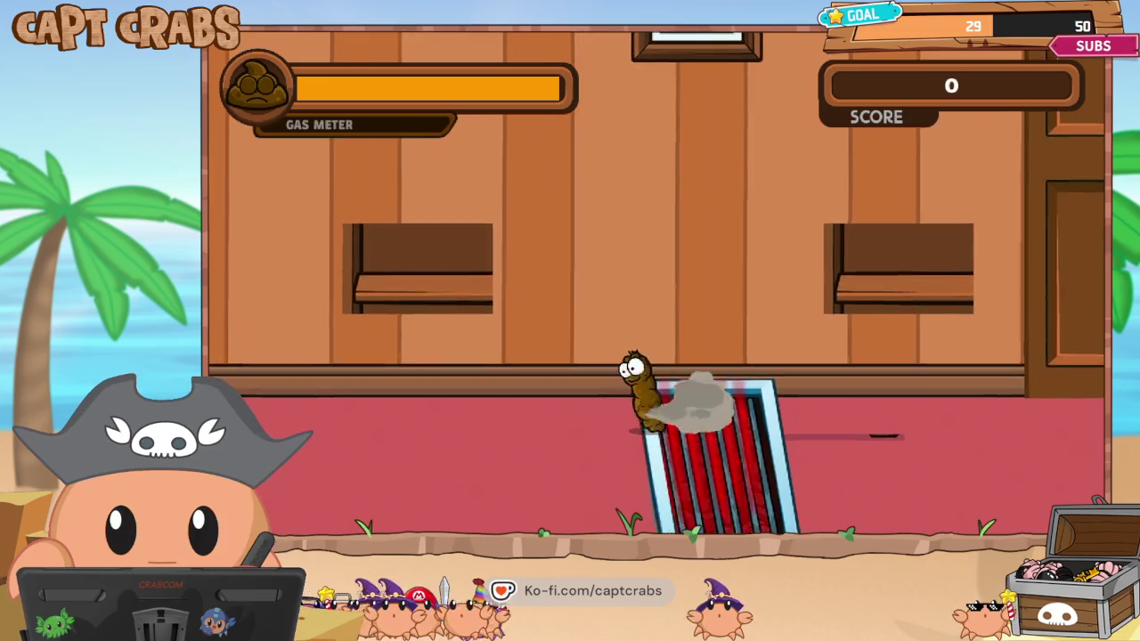
{"action": "key", "text": "space"}
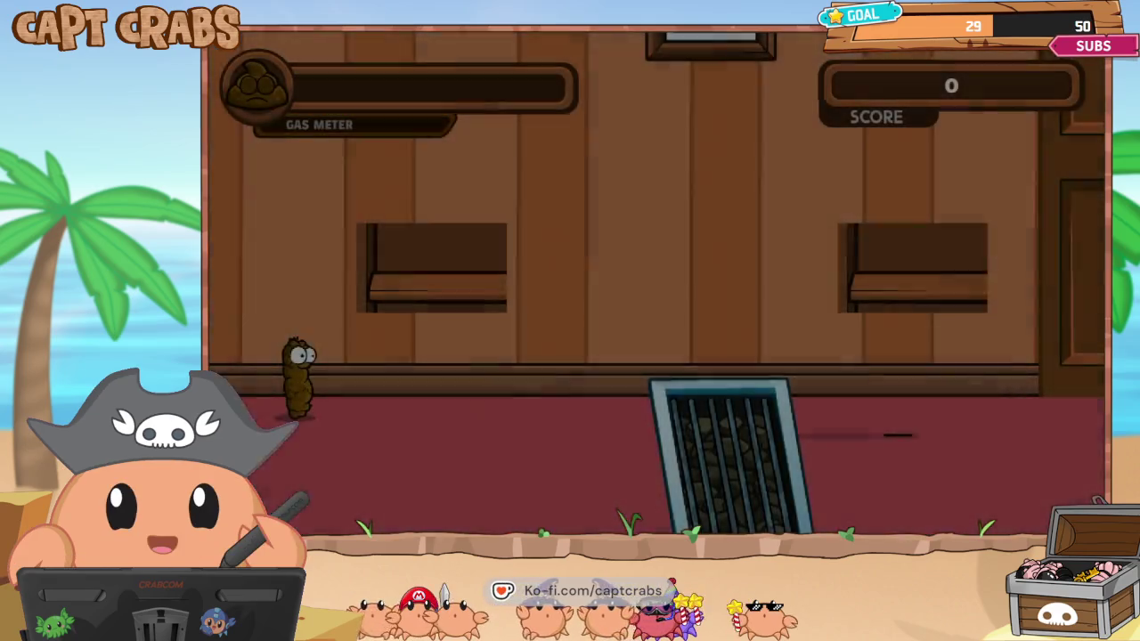
{"action": "key", "text": "Right"}
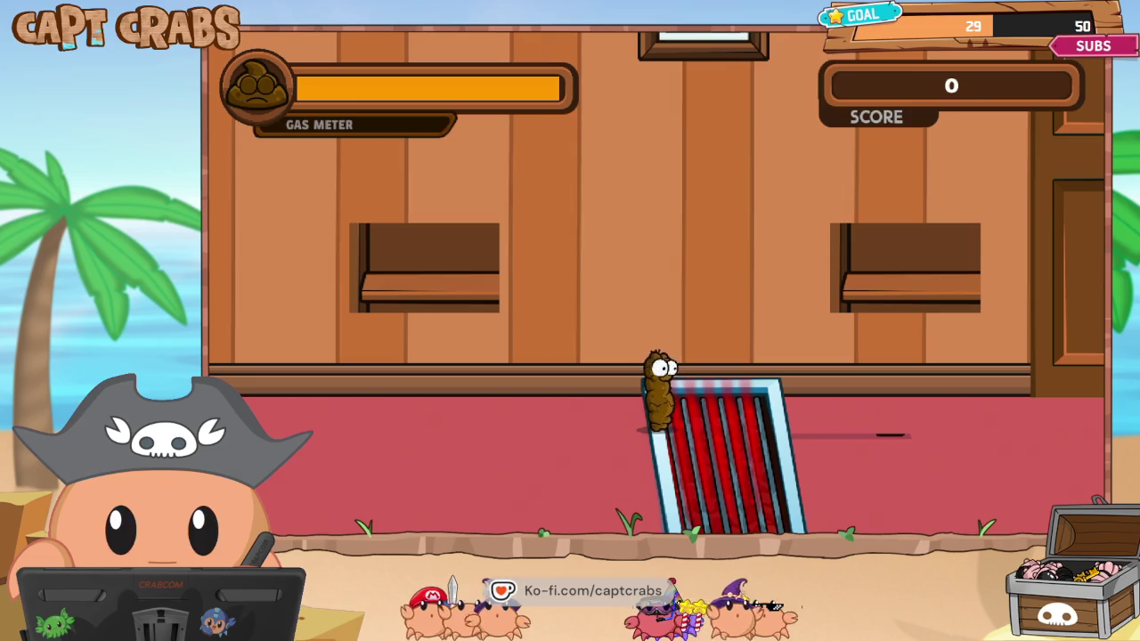
{"action": "key", "text": "Right"}
{"action": "key", "text": "Left"}
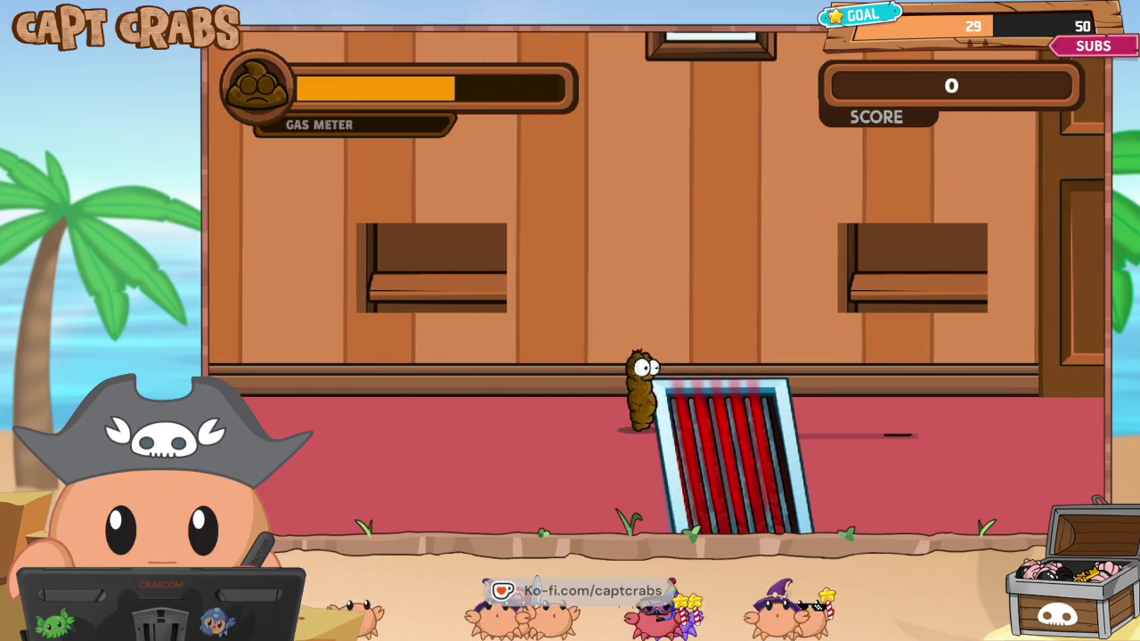
{"action": "key", "text": "Left"}
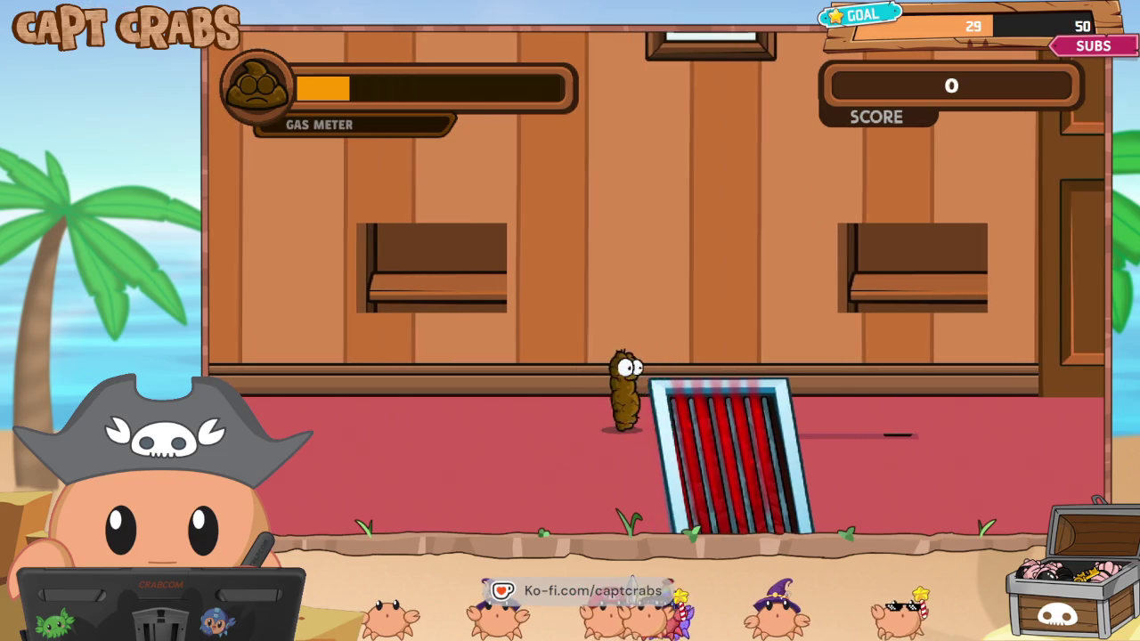
{"action": "key", "text": "Right"}
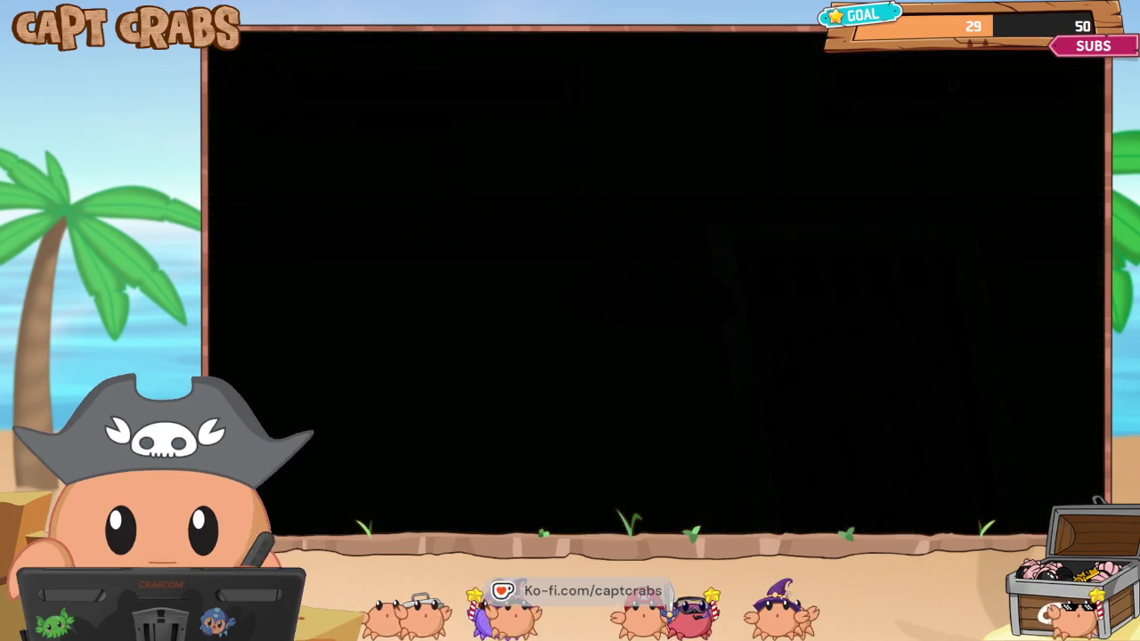
{"action": "key", "text": "Right"}
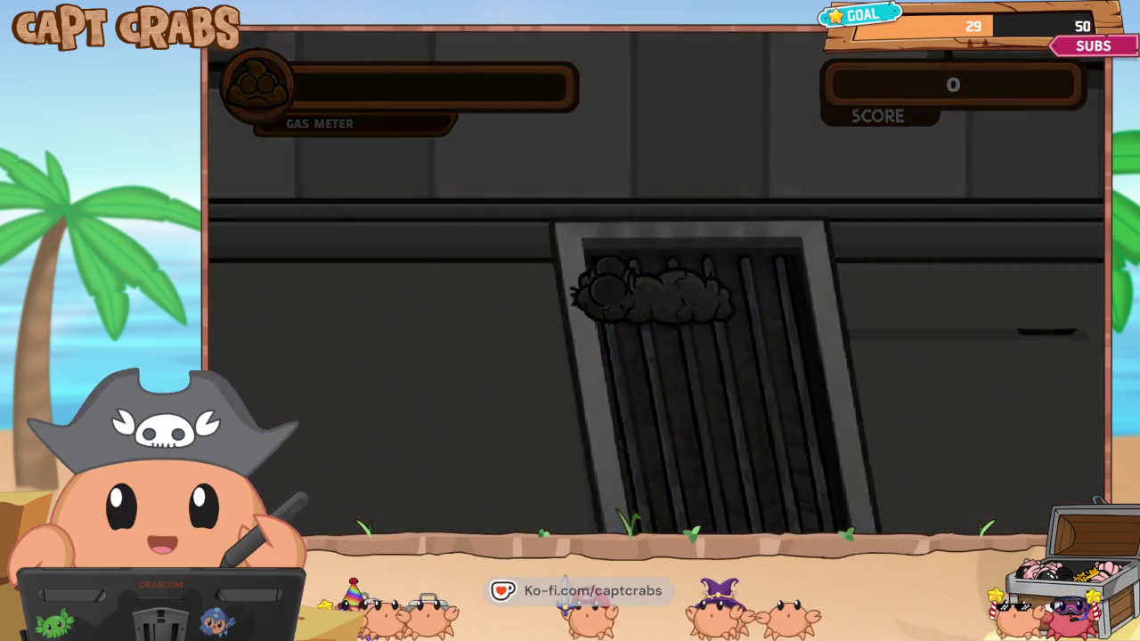
{"action": "key", "text": "Right"}
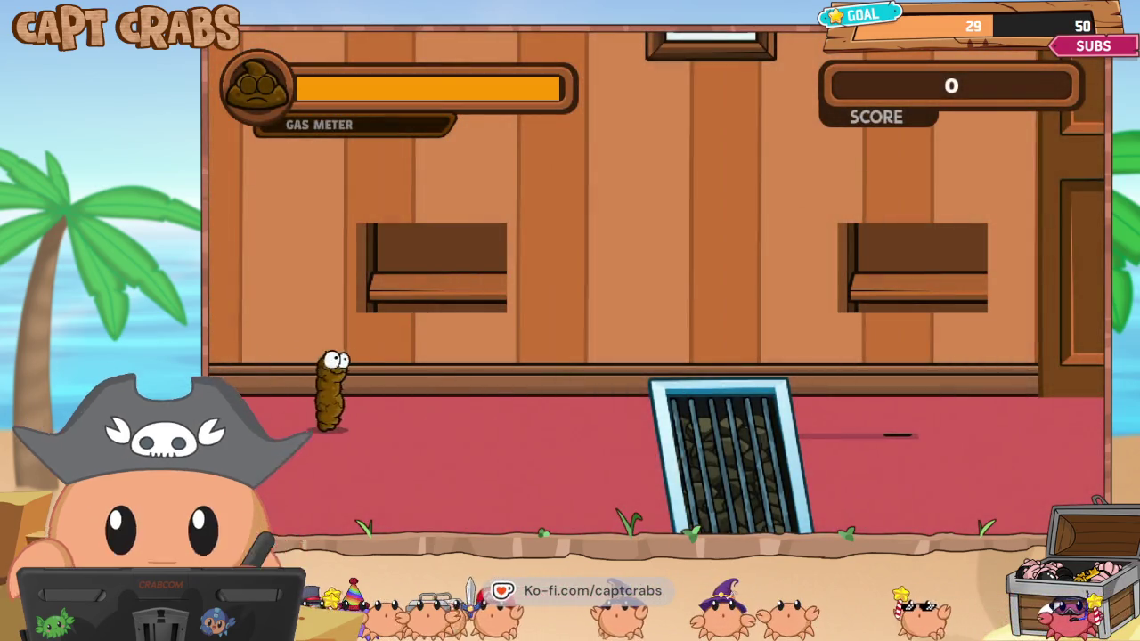
{"action": "key", "text": "Right"}
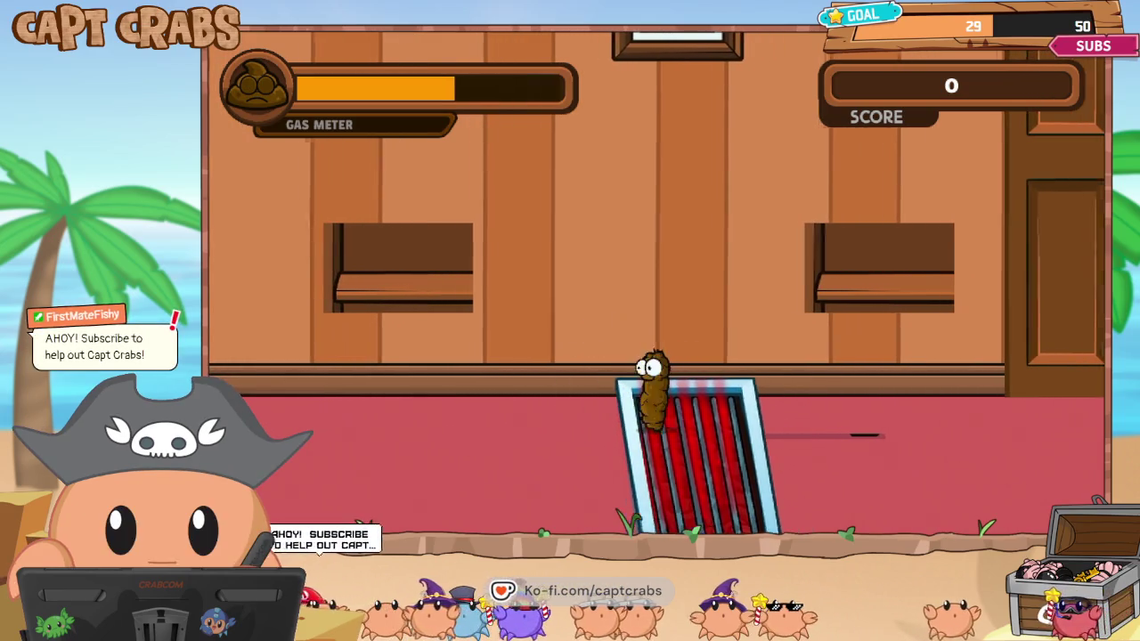
{"action": "key", "text": "Right"}
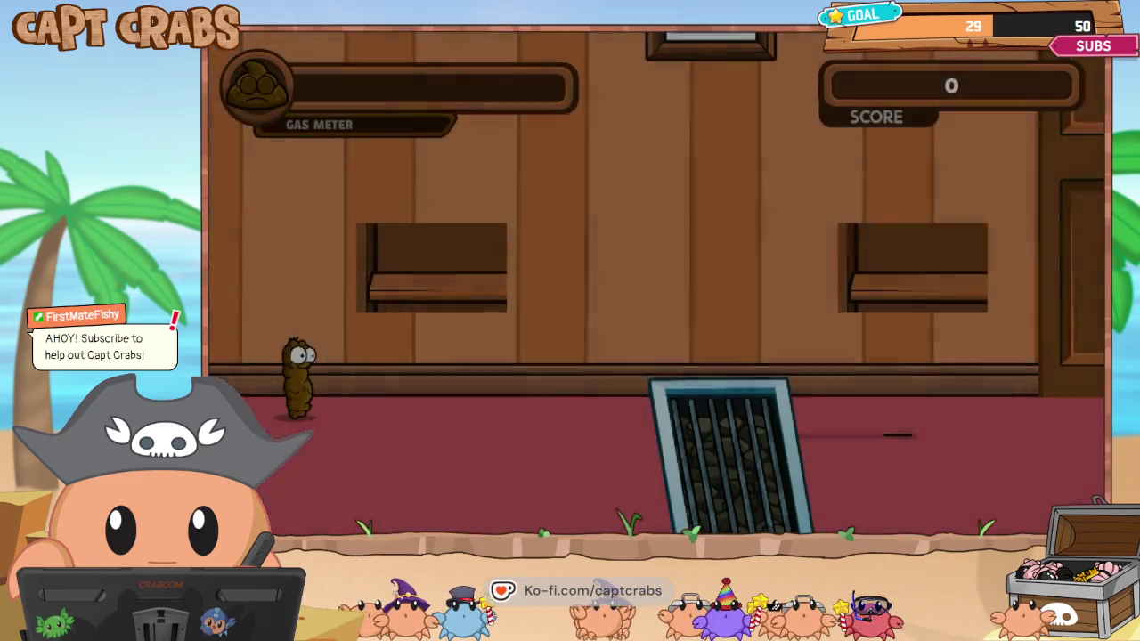
{"action": "key", "text": "Escape"}
{"action": "key", "text": "Down"}
{"action": "key", "text": "Down"}
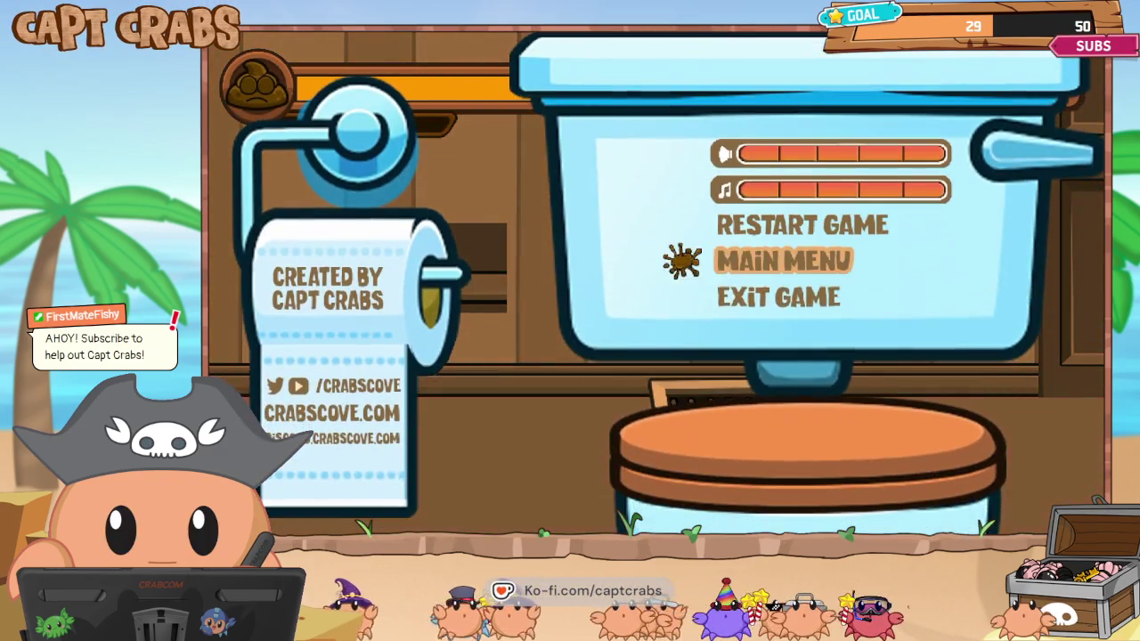
{"action": "key", "text": "Down"}
{"action": "key", "text": "Return"}
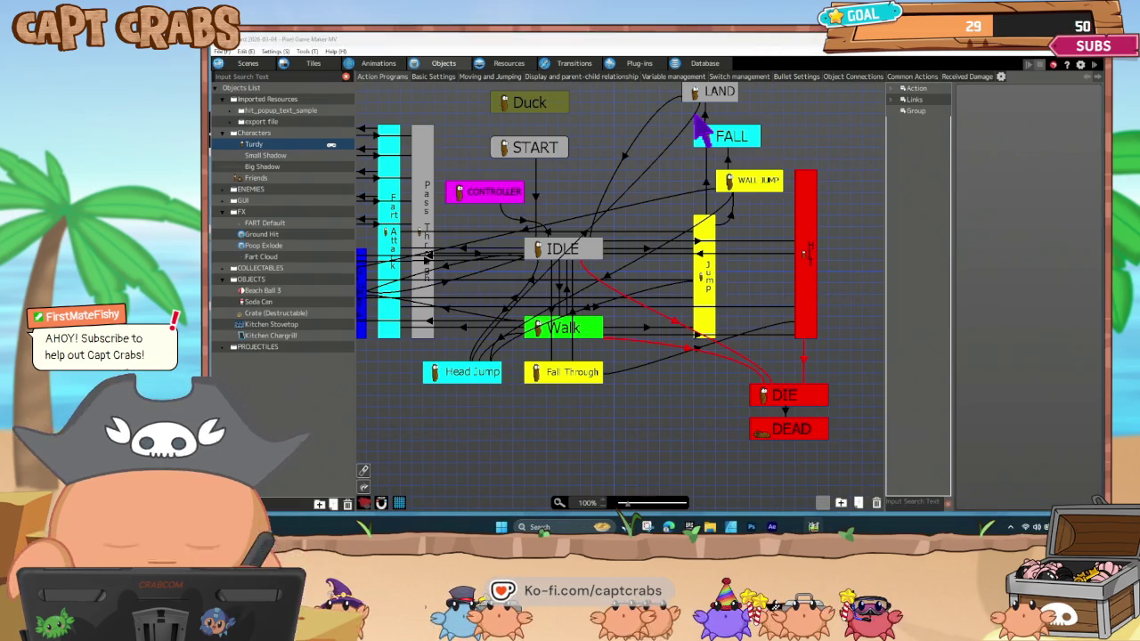
{"action": "key", "text": "F5"}
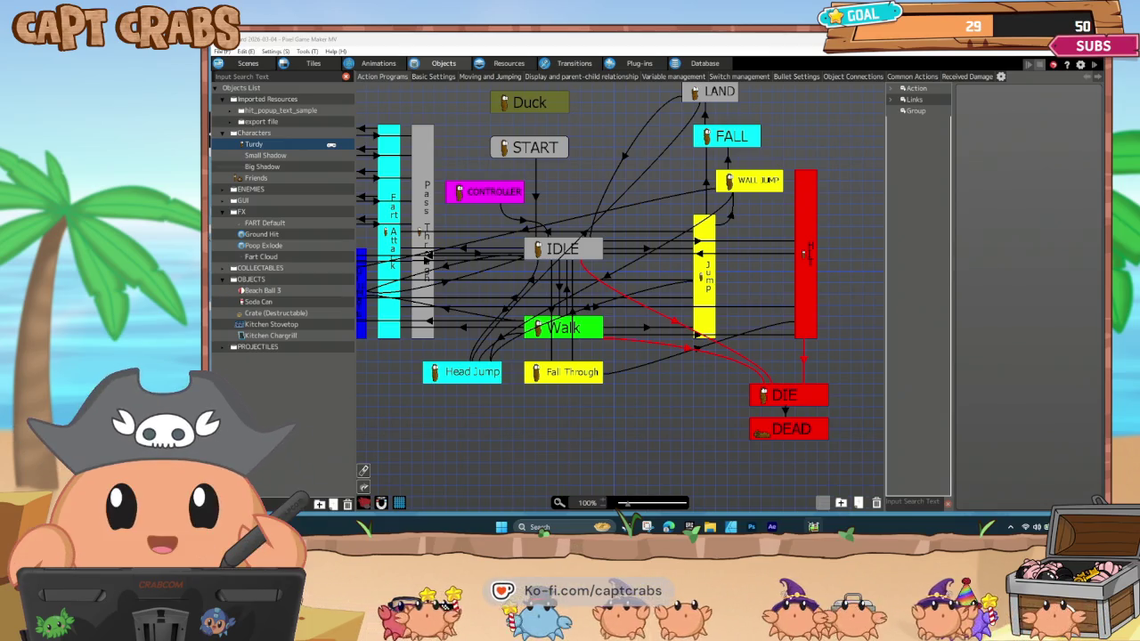
Browse the CHARACTERS and OBJECTS folders in the project's image resources.
{"action": "left_click", "coordinate": [501, 66]}
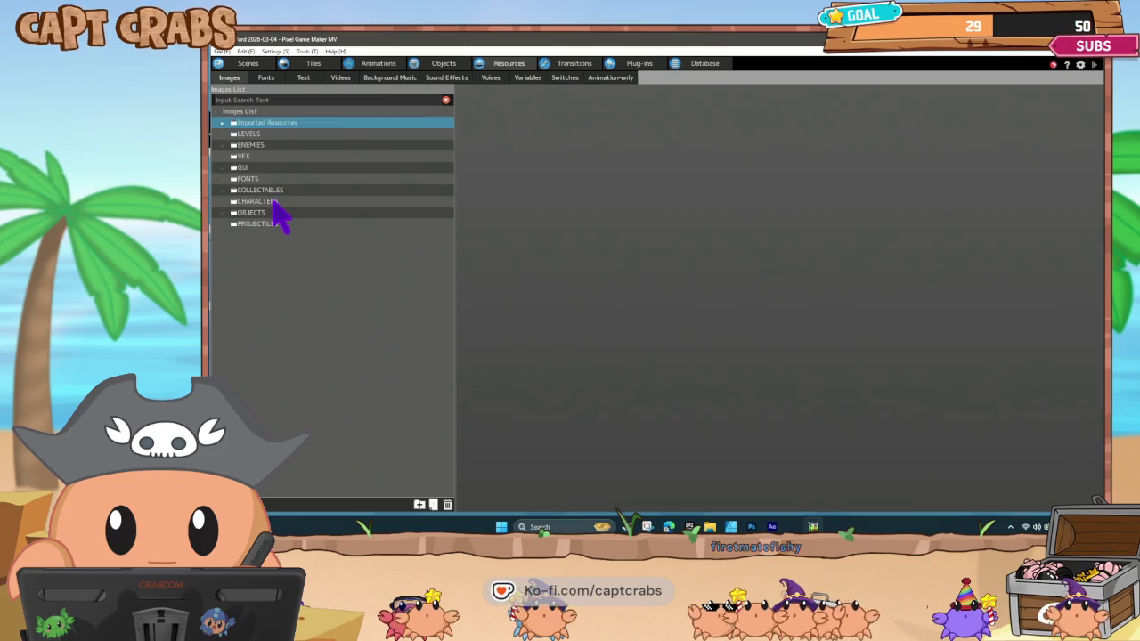
{"action": "left_click", "coordinate": [269, 203]}
{"action": "left_click", "coordinate": [238, 214]}
{"action": "left_click", "coordinate": [222, 214]}
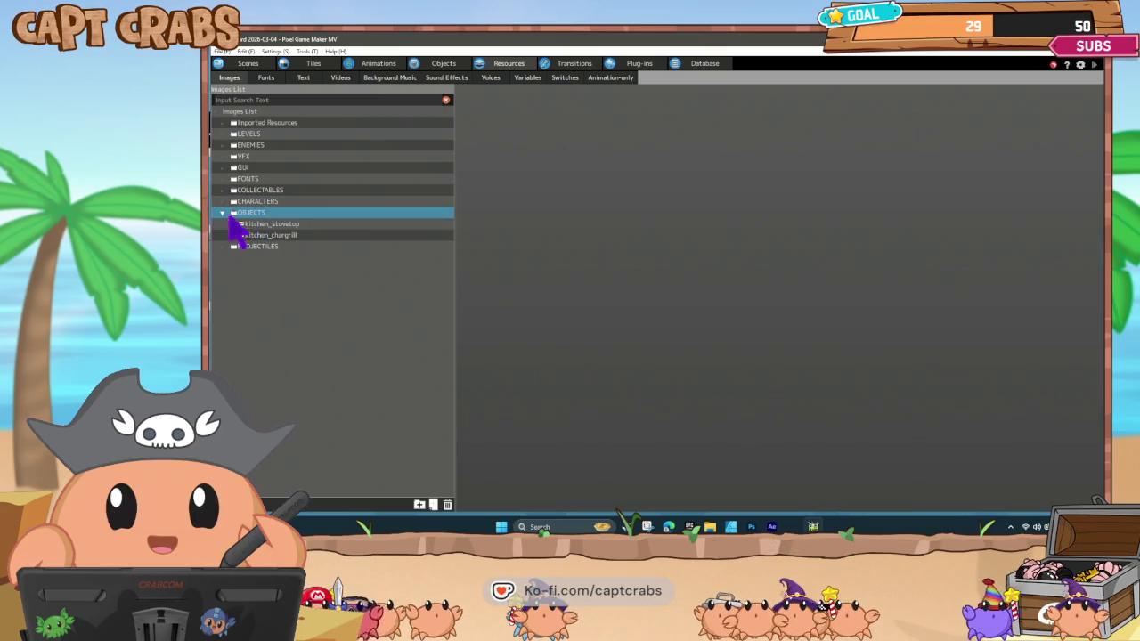
{"action": "right_click", "coordinate": [265, 219]}
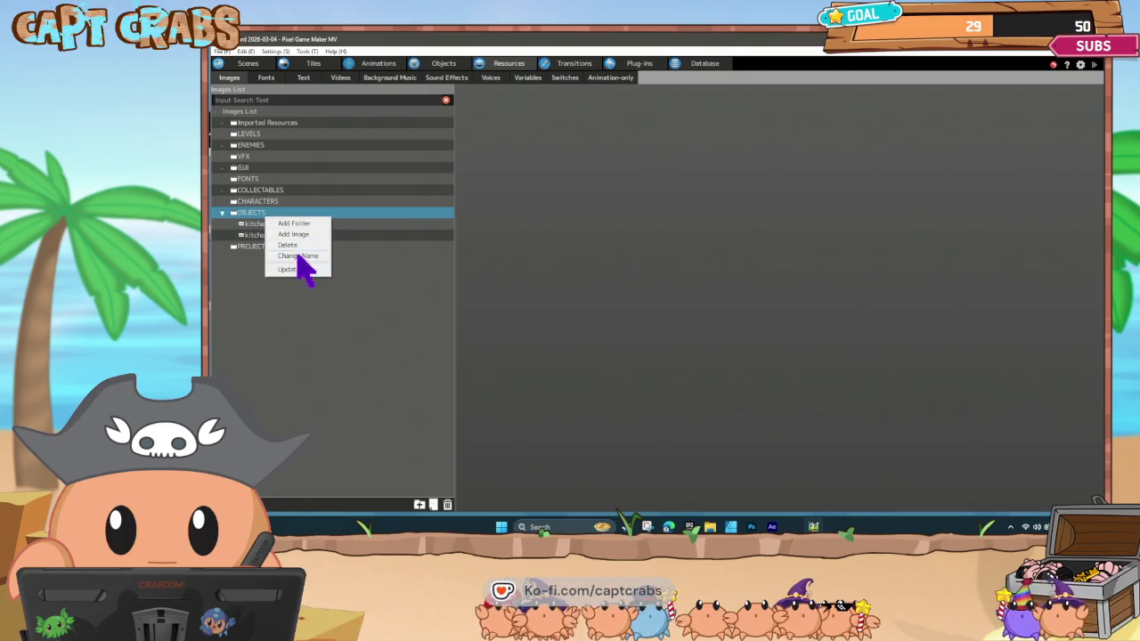
{"action": "left_click", "coordinate": [294, 269]}
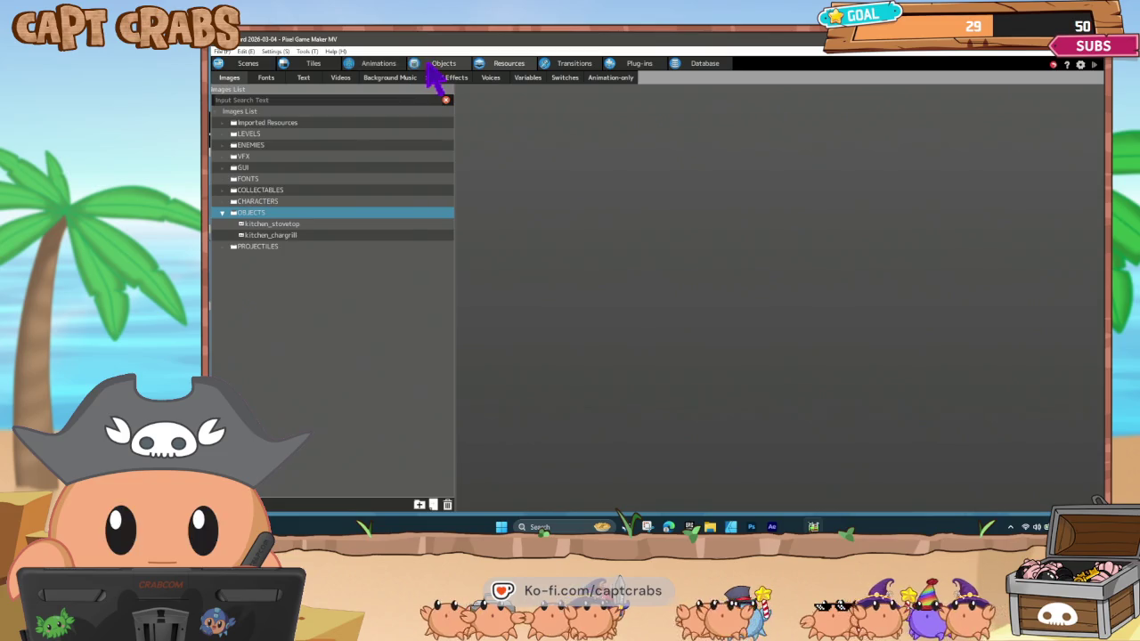
Add an object named Invisible Switch to the OBJECTS folder, assigned to Enemy Group.
{"action": "left_click", "coordinate": [431, 68]}
{"action": "left_click", "coordinate": [225, 215]}
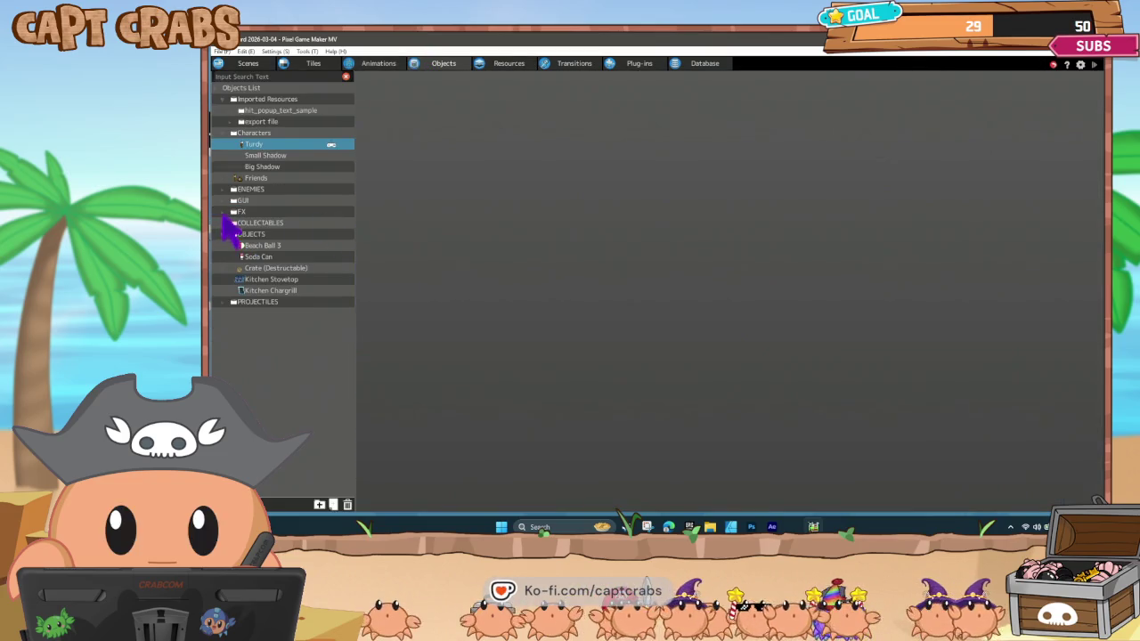
{"action": "left_click", "coordinate": [260, 236]}
{"action": "right_click", "coordinate": [261, 237]}
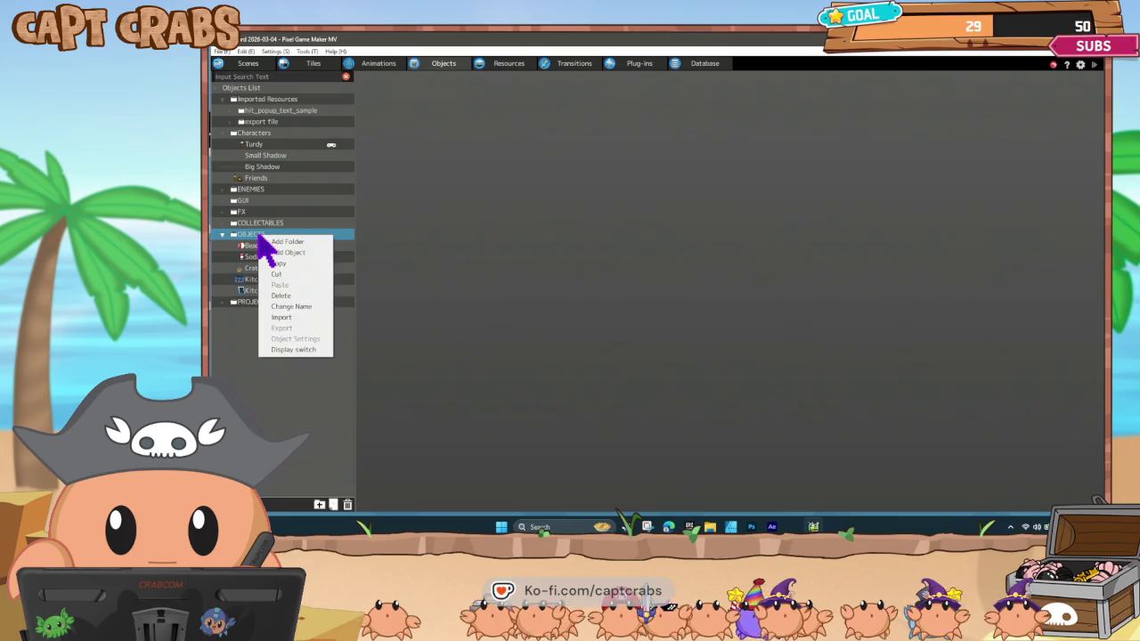
{"action": "left_click", "coordinate": [288, 253]}
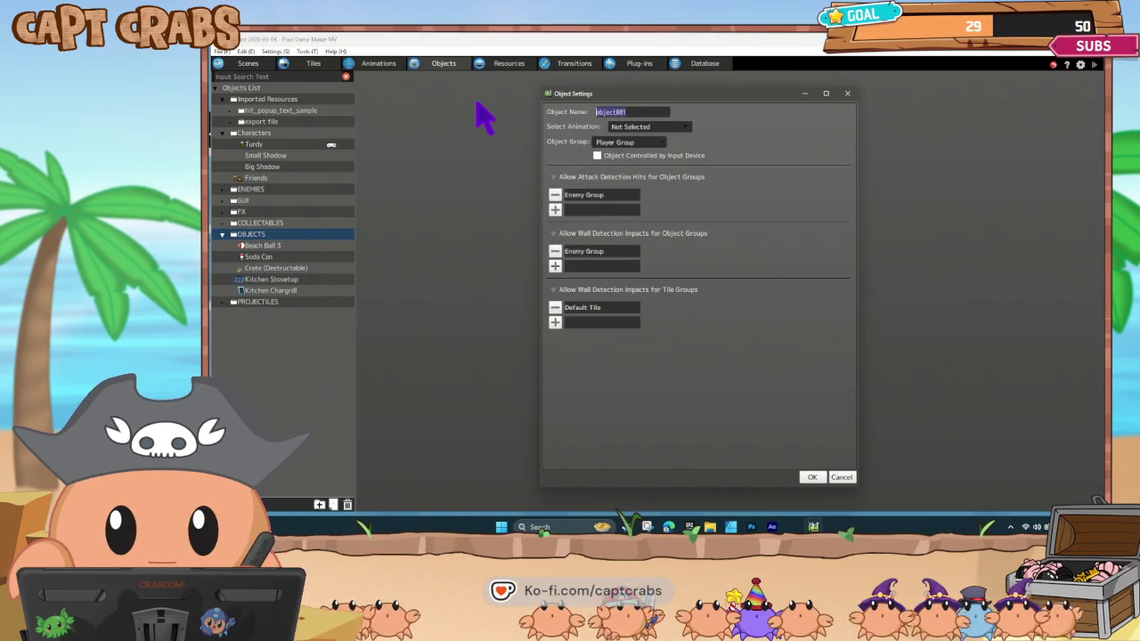
{"action": "type", "text": "Invisi"}
{"action": "key", "text": "BackSpace"}
{"action": "key", "text": "BackSpace"}
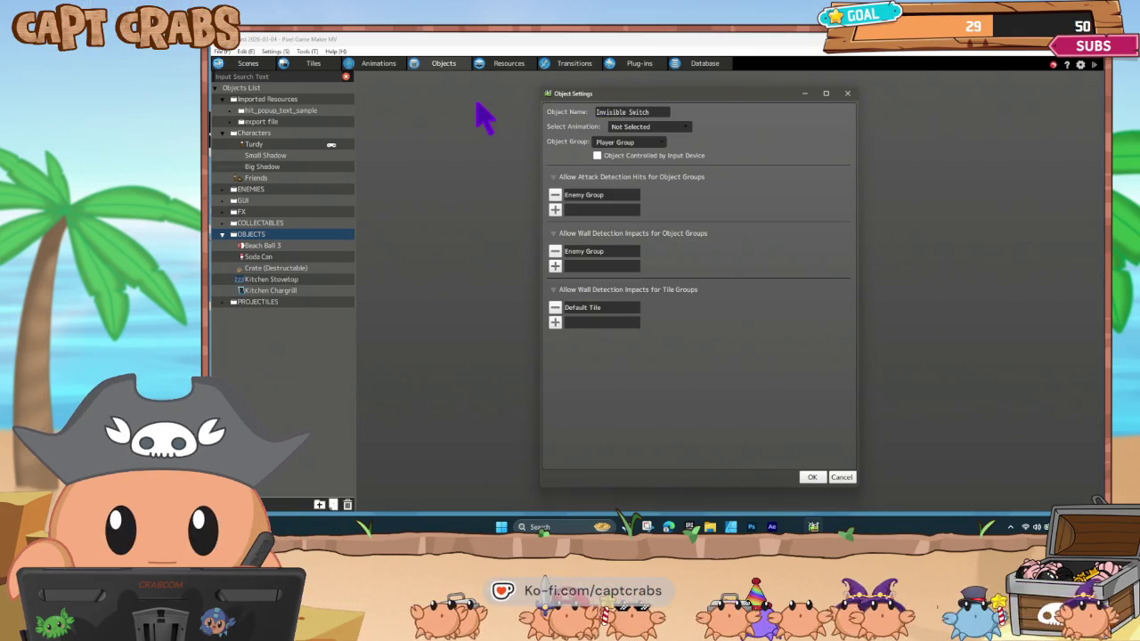
{"action": "left_click", "coordinate": [653, 147]}
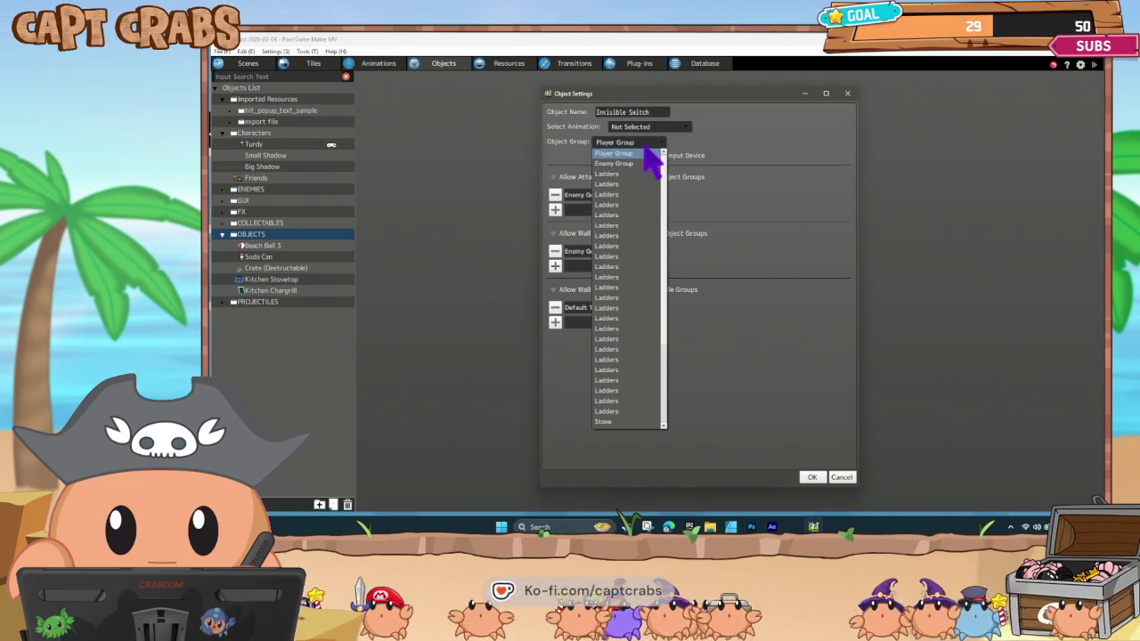
{"action": "left_click", "coordinate": [634, 163]}
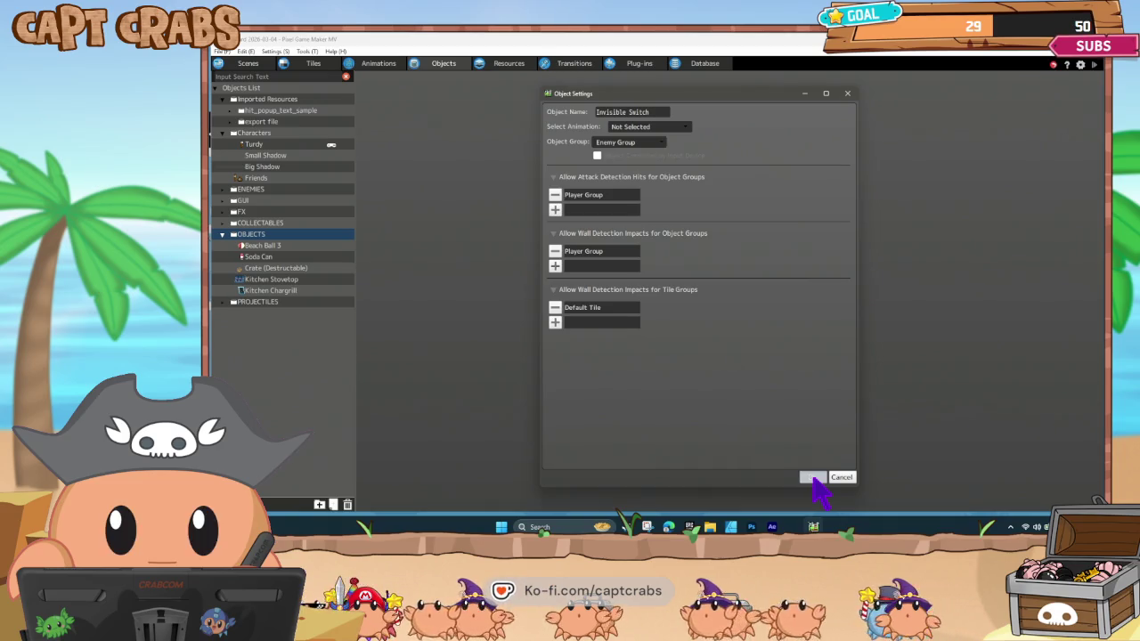
{"action": "left_click", "coordinate": [813, 479]}
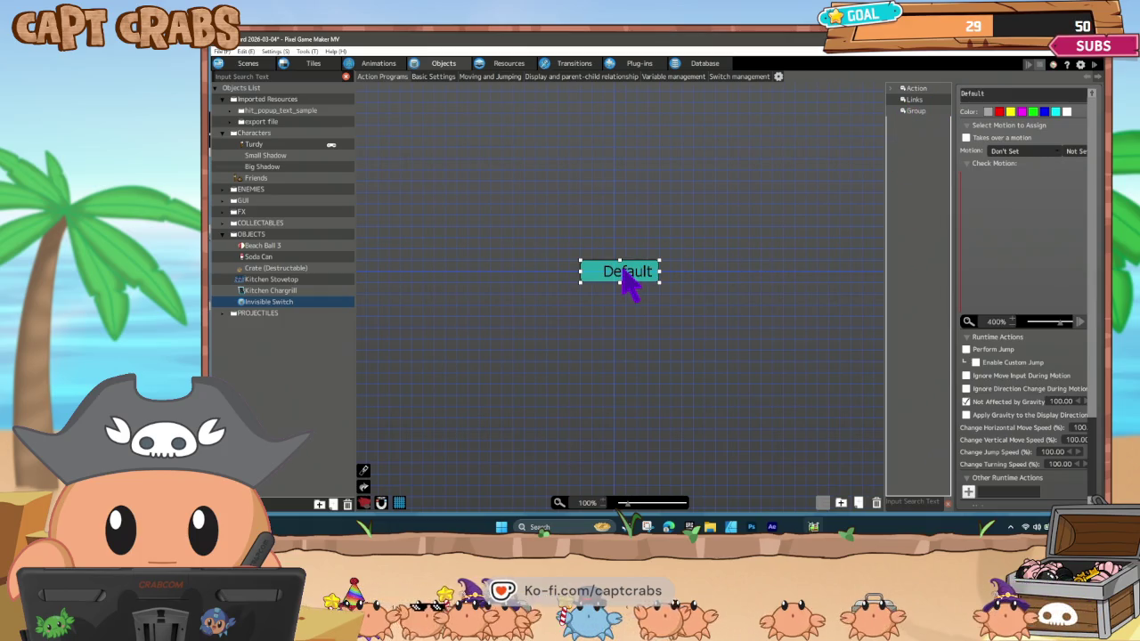
Copy and paste the Default action to create a duplicate state.
{"action": "left_click", "coordinate": [611, 325]}
{"action": "left_click", "coordinate": [611, 276]}
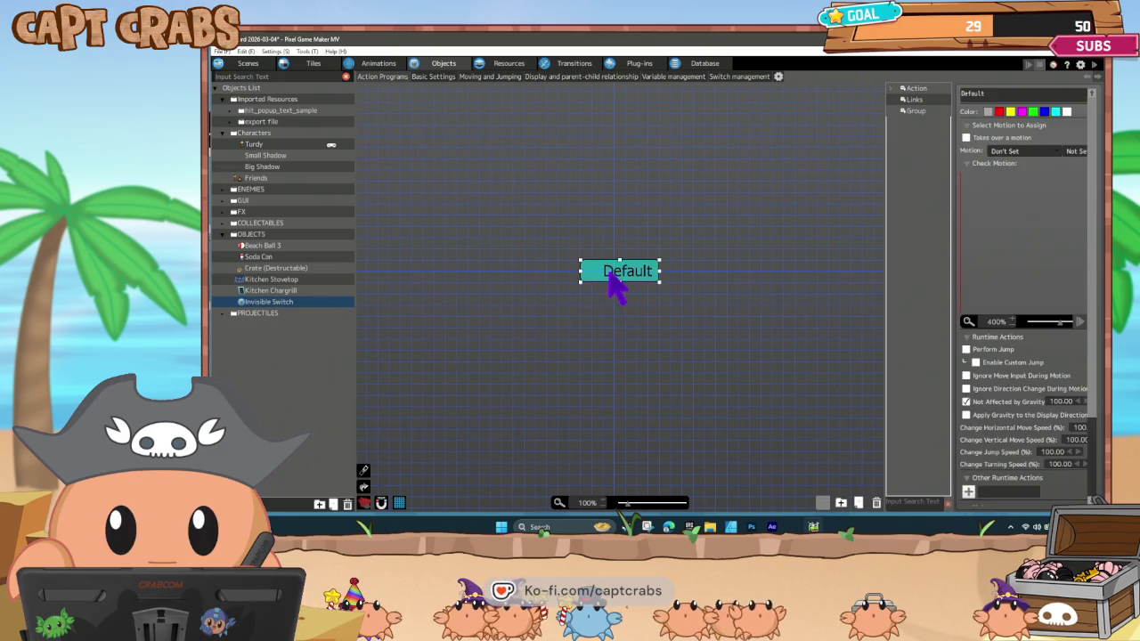
{"action": "key", "text": "ctrl+c"}
{"action": "key", "text": "ctrl+v"}
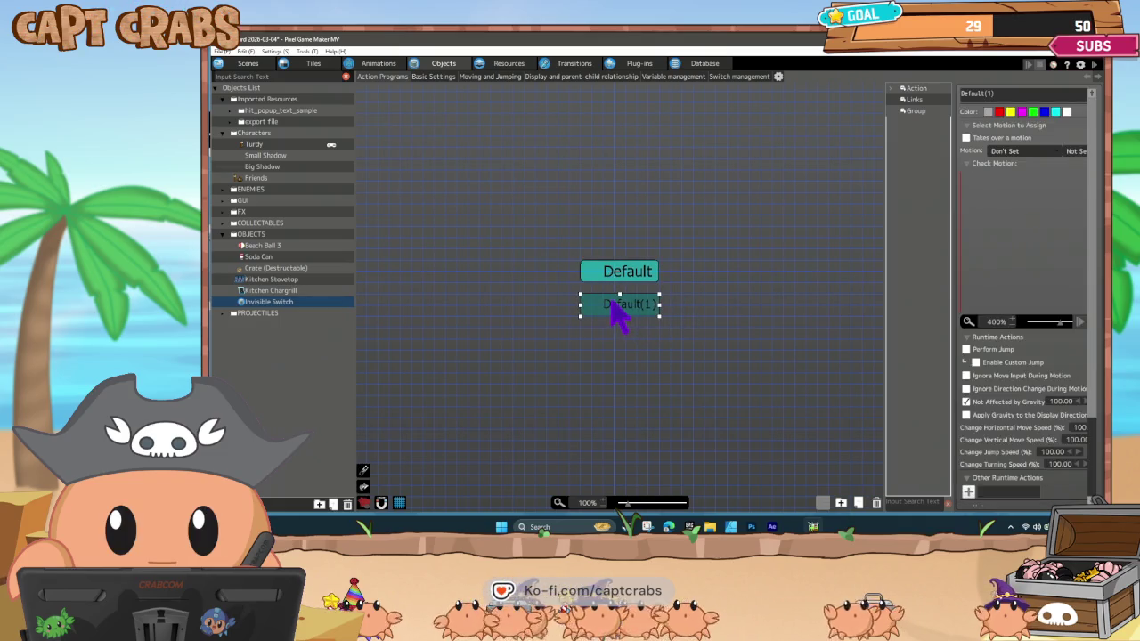
Link Default to the copy on downward wall-detection contact with the Player Group.
{"action": "right_click", "coordinate": [641, 285]}
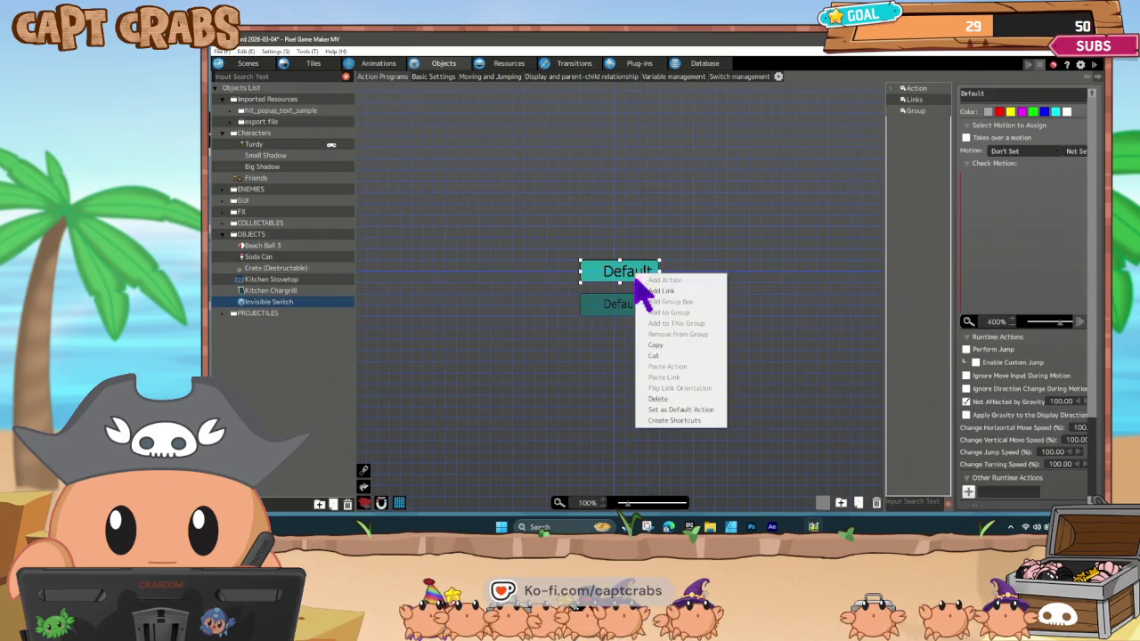
{"action": "left_click", "coordinate": [667, 306]}
{"action": "left_click", "coordinate": [639, 318]}
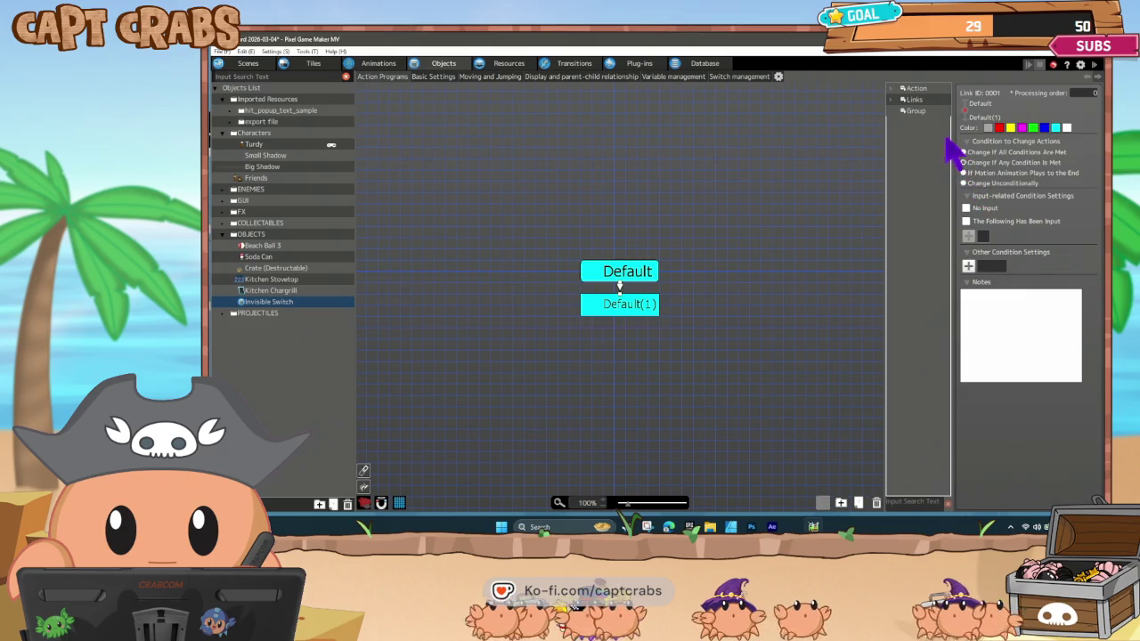
{"action": "left_click", "coordinate": [968, 266]}
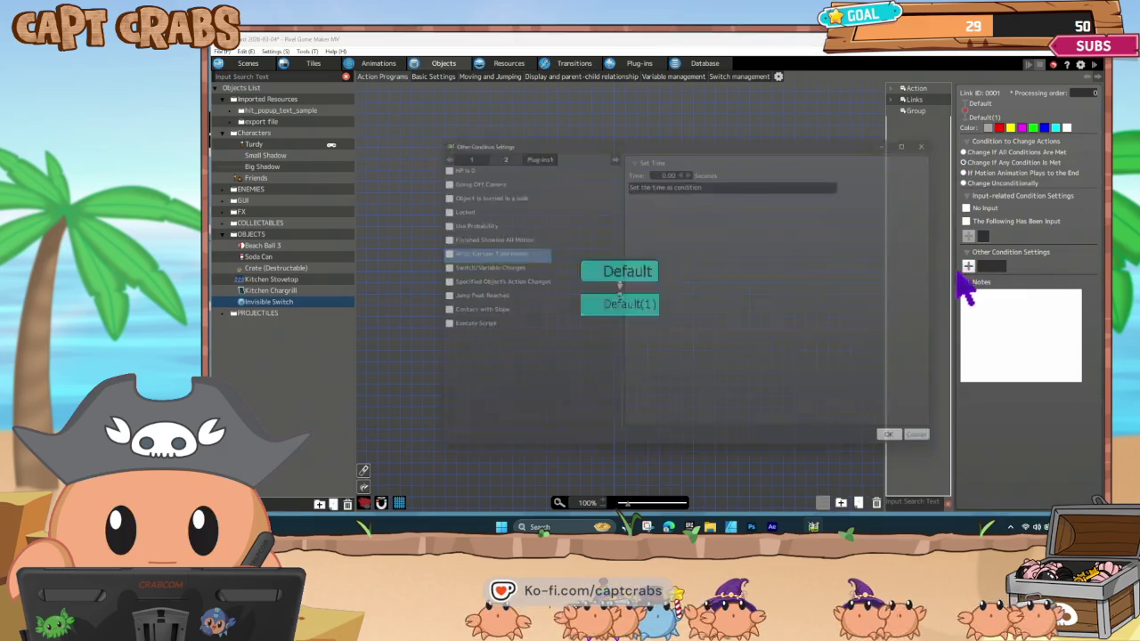
{"action": "left_click", "coordinate": [492, 149]}
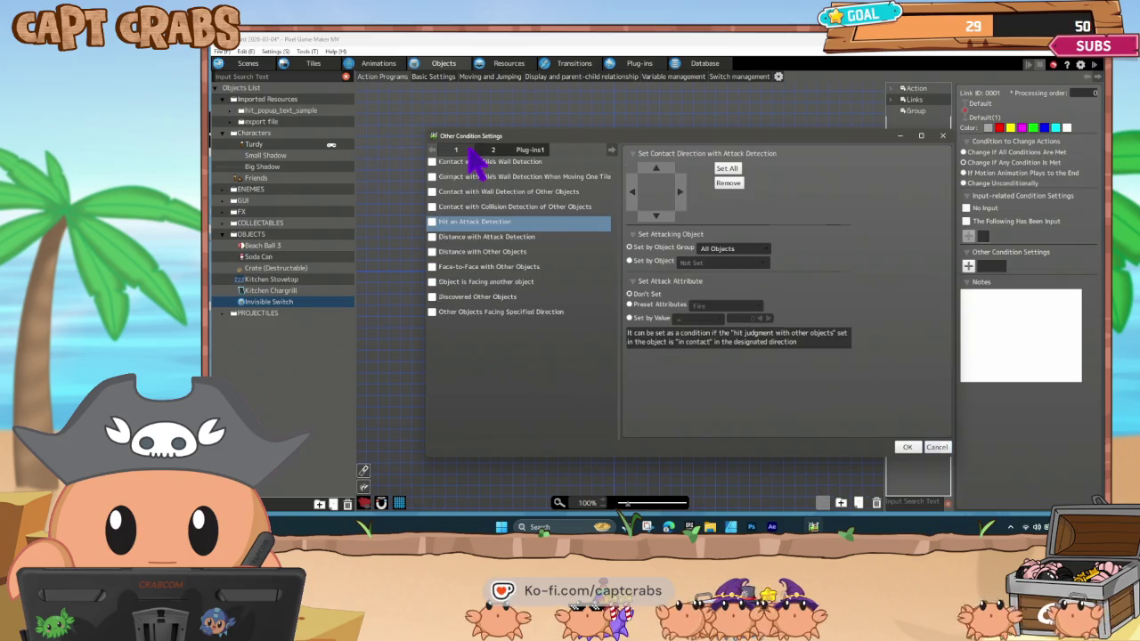
{"action": "left_click", "coordinate": [434, 192]}
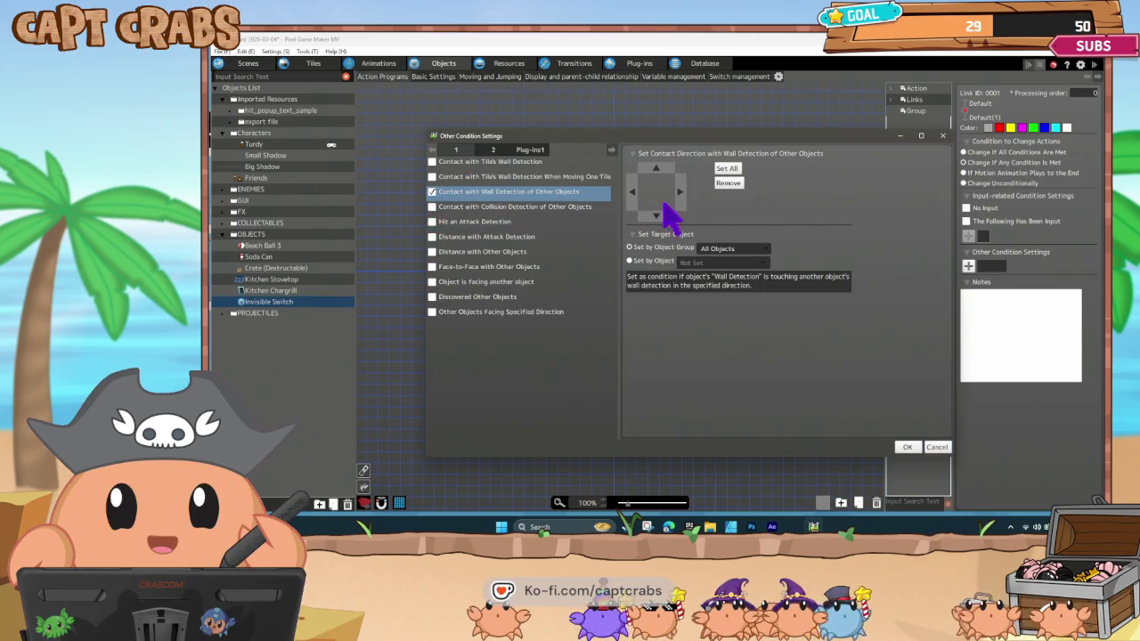
{"action": "left_click", "coordinate": [657, 216]}
{"action": "left_click", "coordinate": [732, 248]}
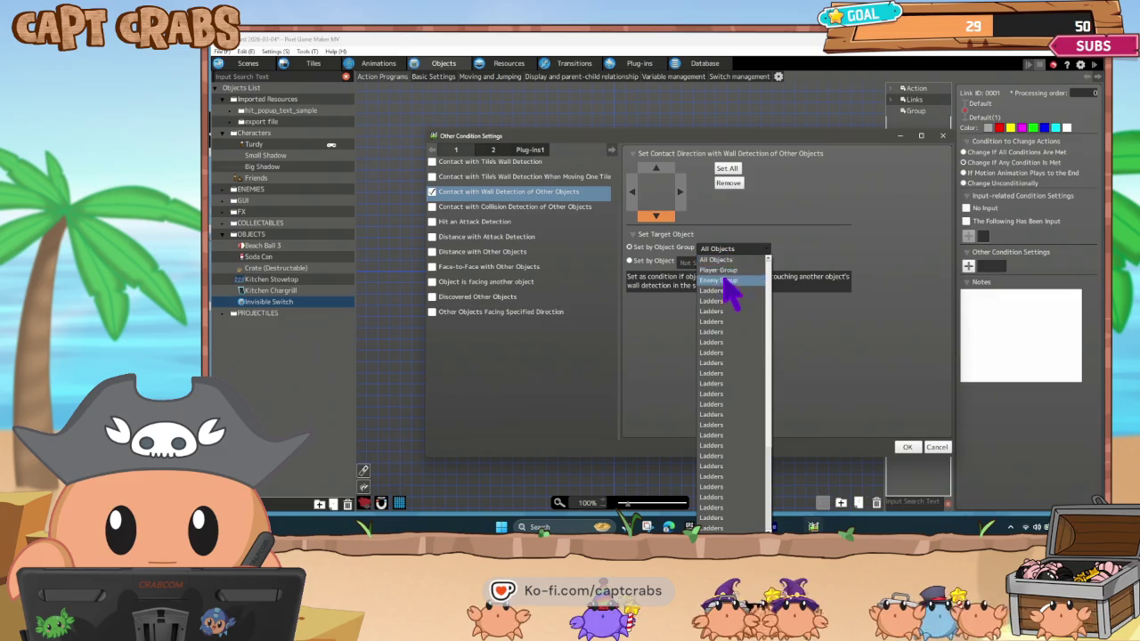
{"action": "left_click", "coordinate": [726, 274]}
{"action": "left_click", "coordinate": [906, 447]}
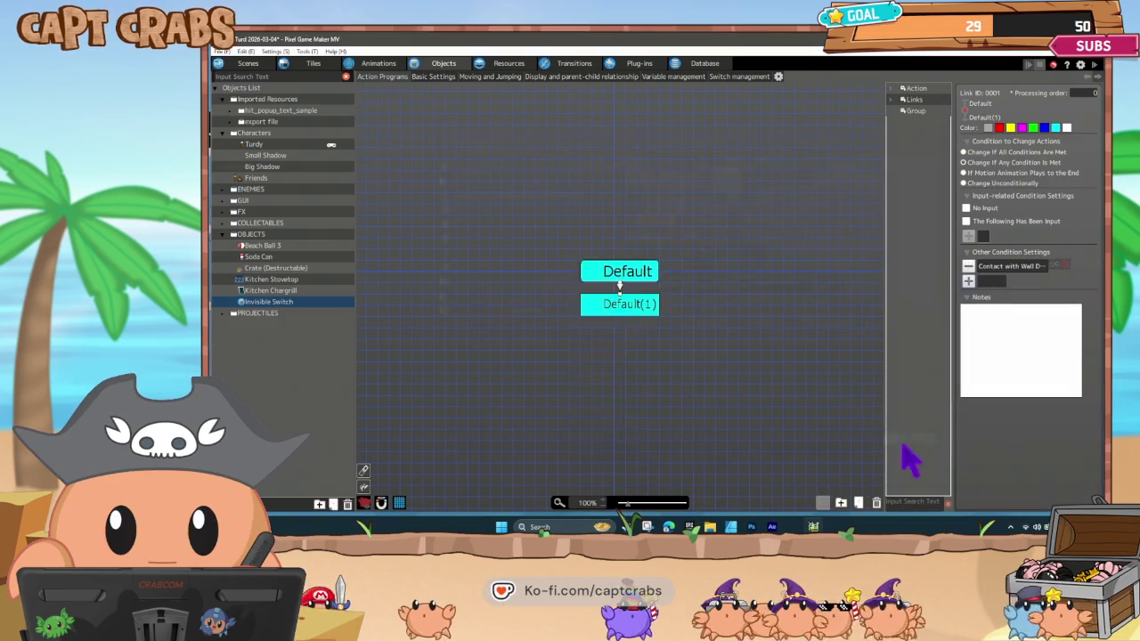
Rename the copied action to 'Change Channel' and nudge it slightly lower.
{"action": "left_click", "coordinate": [604, 307]}
{"action": "double_click", "coordinate": [1062, 93]}
{"action": "type", "text": "Change "}
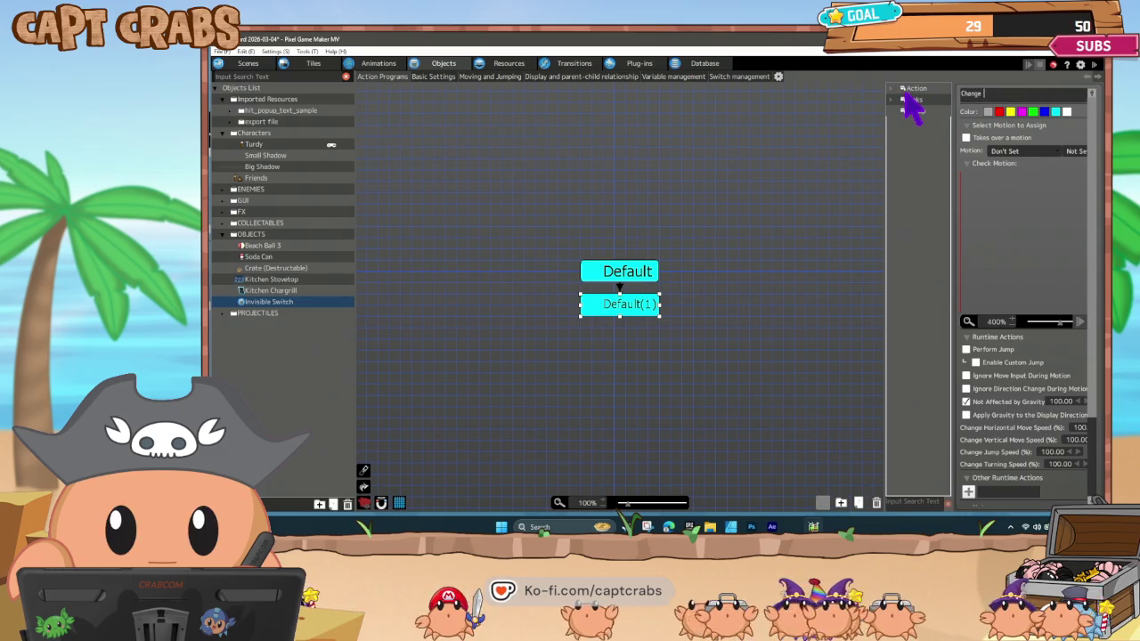
{"action": "type", "text": "Channel"}
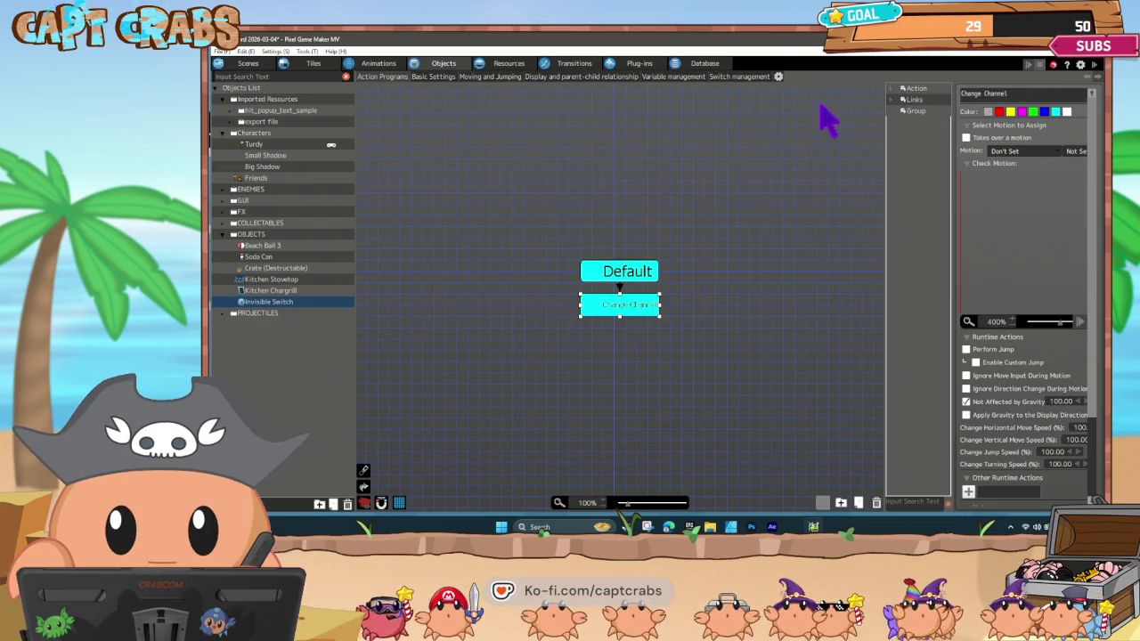
{"action": "left_click_drag", "start_coordinate": [630, 314], "coordinate": [631, 322]}
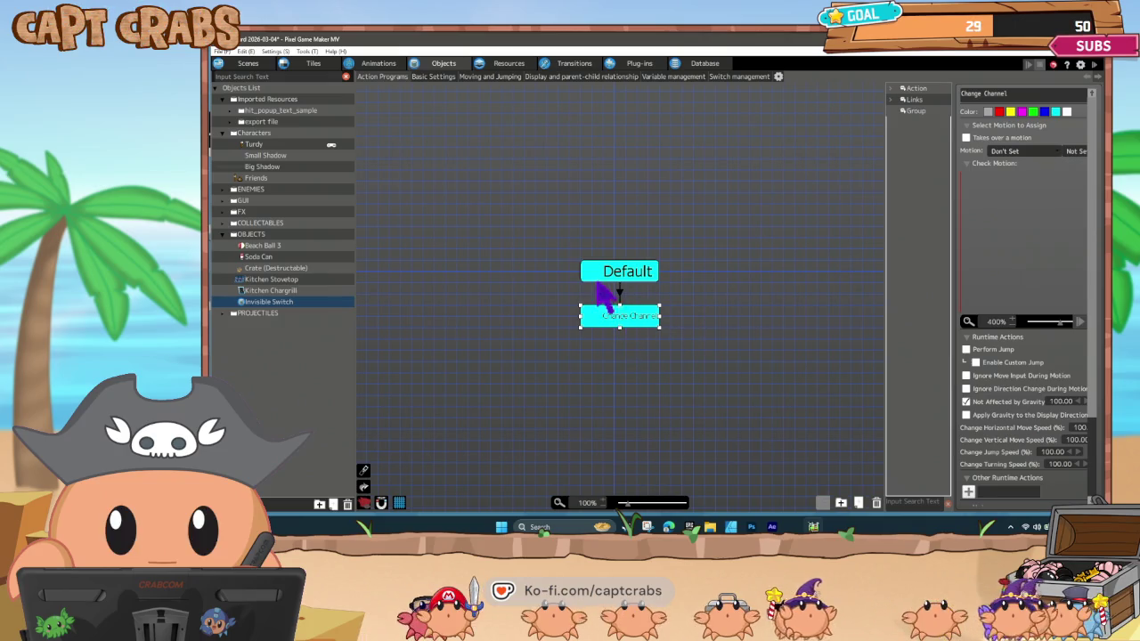
{"action": "left_click", "coordinate": [557, 308]}
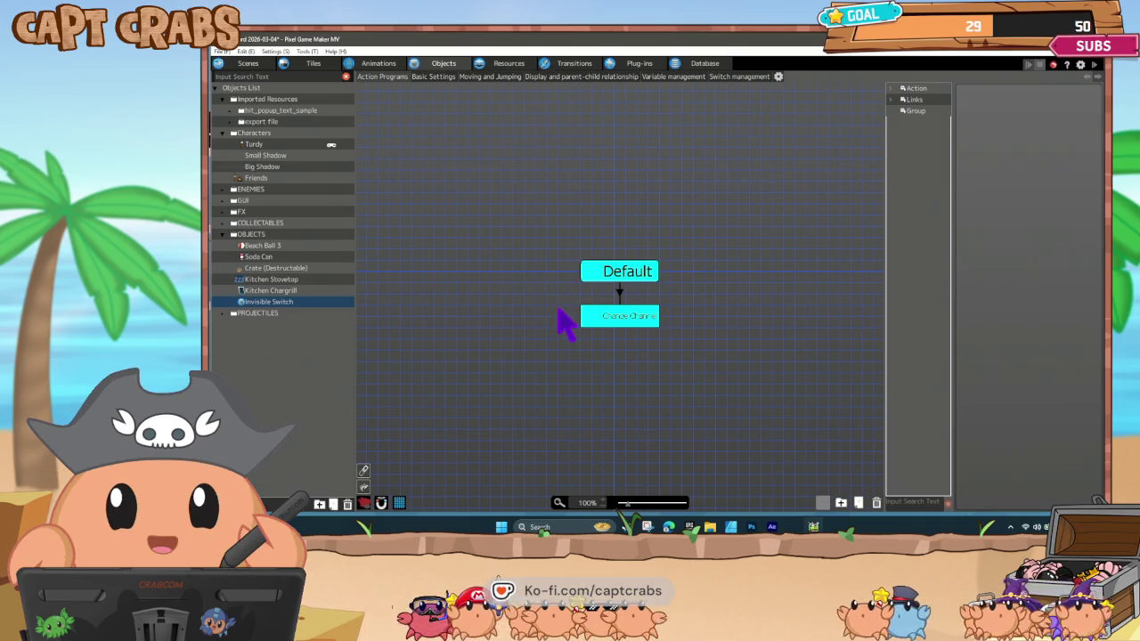
{"action": "left_click", "coordinate": [626, 314]}
{"action": "left_click", "coordinate": [475, 287]}
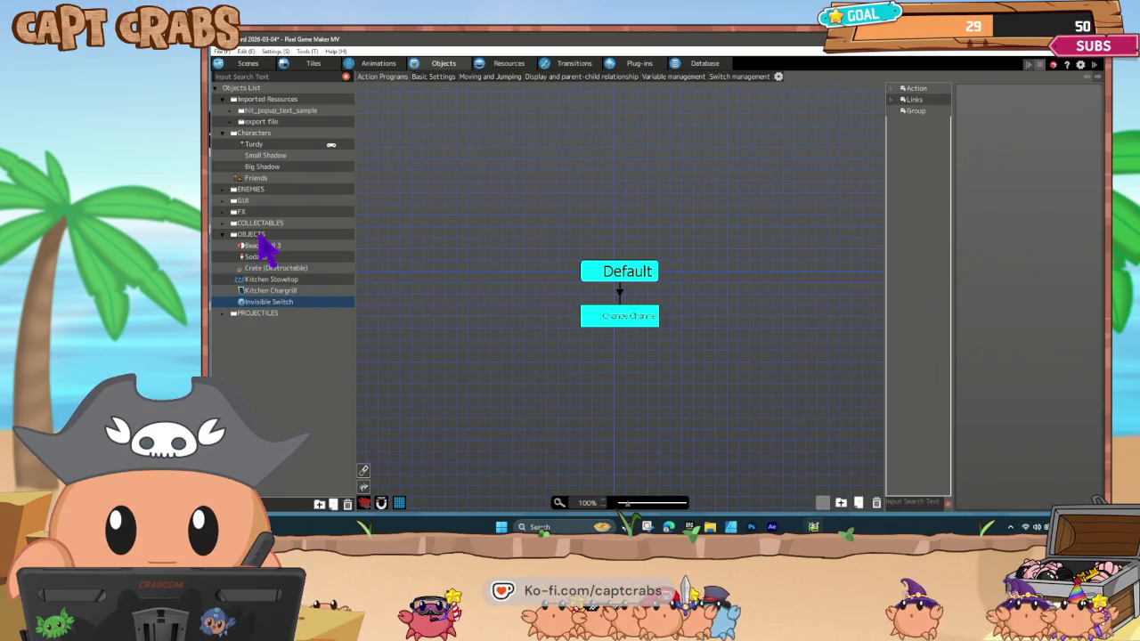
Create a Computer Screen object without Enemy Group attack or wall-detection groups, ignoring gravity.
{"action": "right_click", "coordinate": [259, 236]}
{"action": "left_click", "coordinate": [288, 253]}
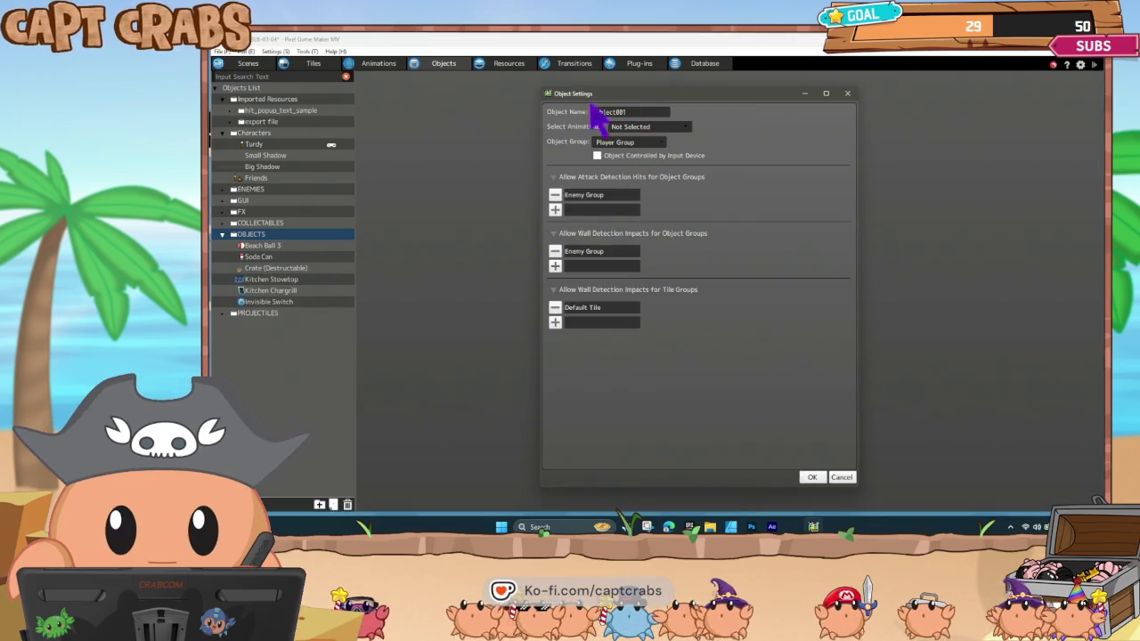
{"action": "left_click", "coordinate": [638, 112]}
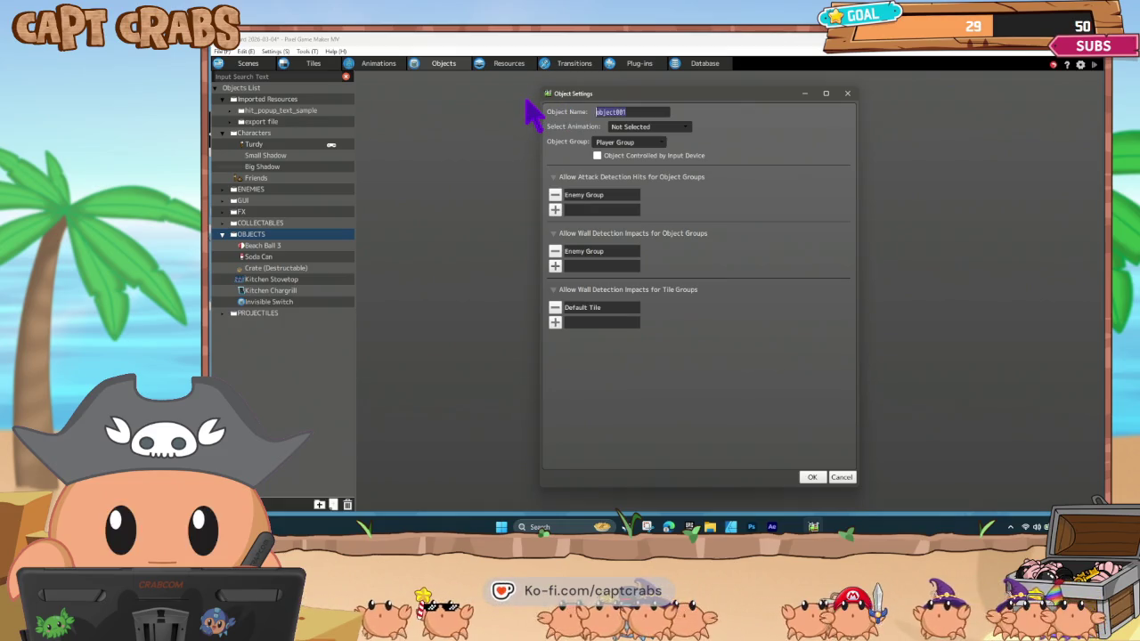
{"action": "type", "text": "Comput"}
{"action": "key", "text": "BackSpace"}
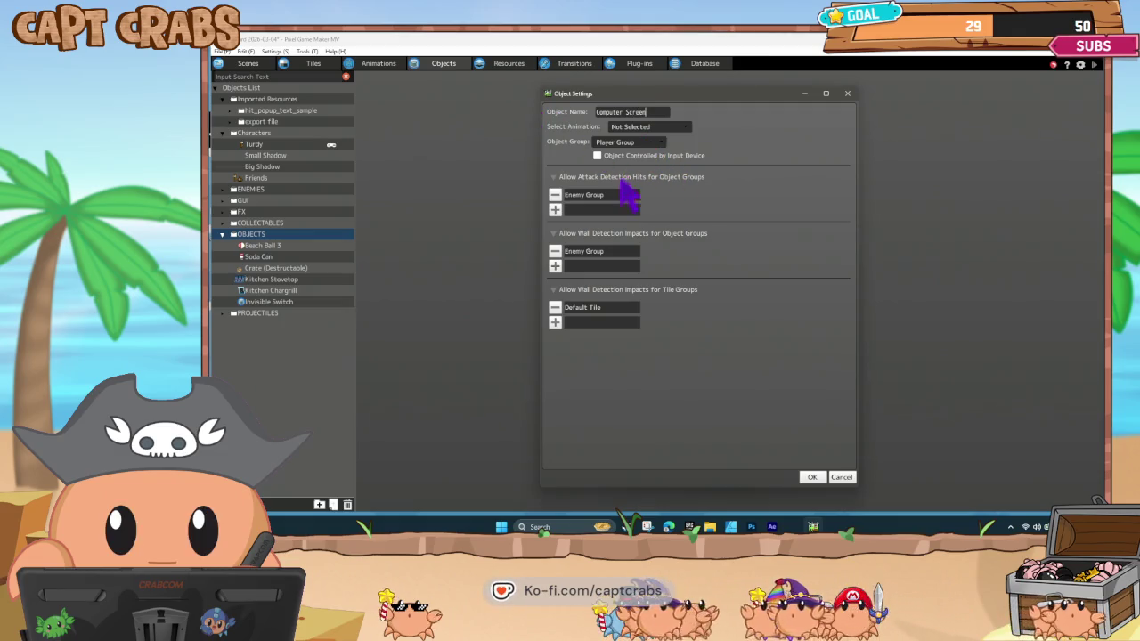
{"action": "left_click", "coordinate": [555, 195]}
{"action": "left_click", "coordinate": [555, 236]}
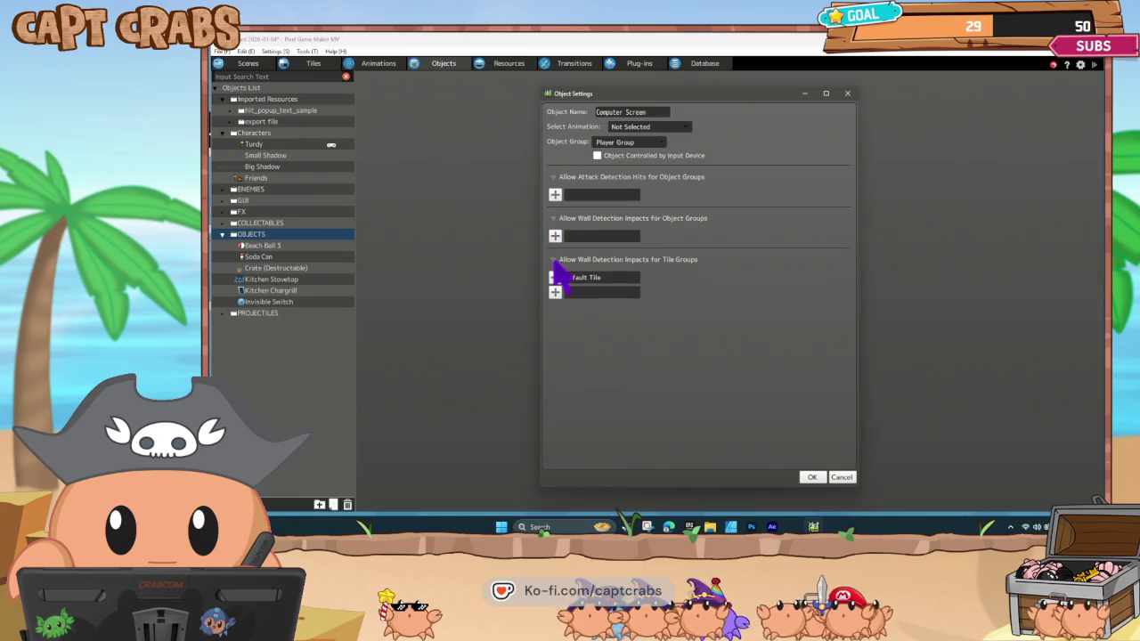
{"action": "left_click", "coordinate": [812, 476]}
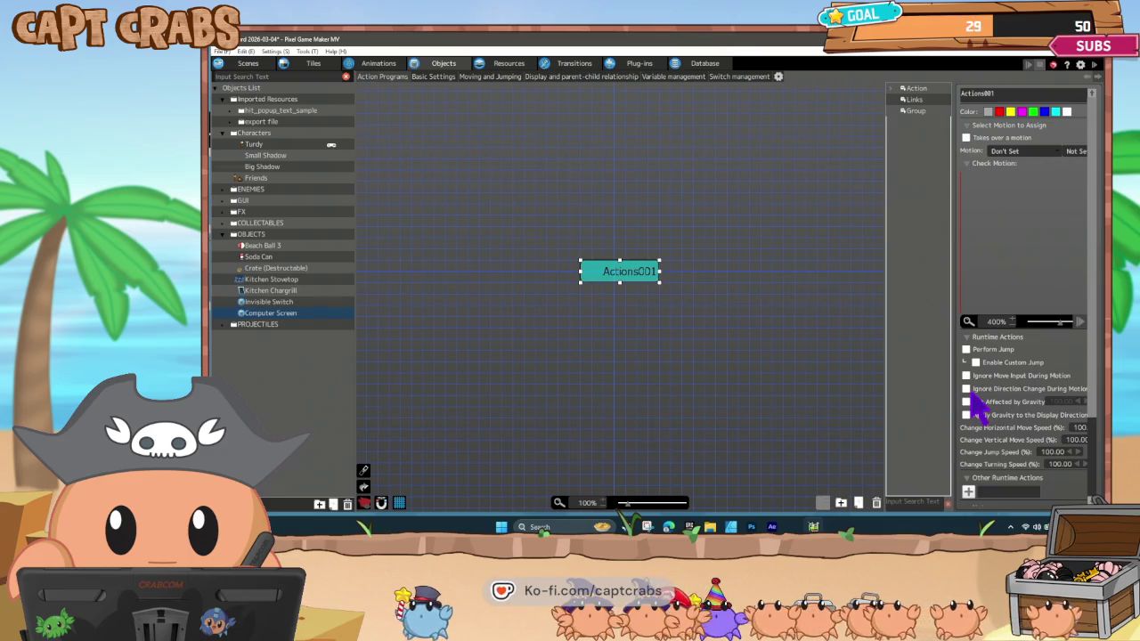
{"action": "left_click", "coordinate": [967, 402]}
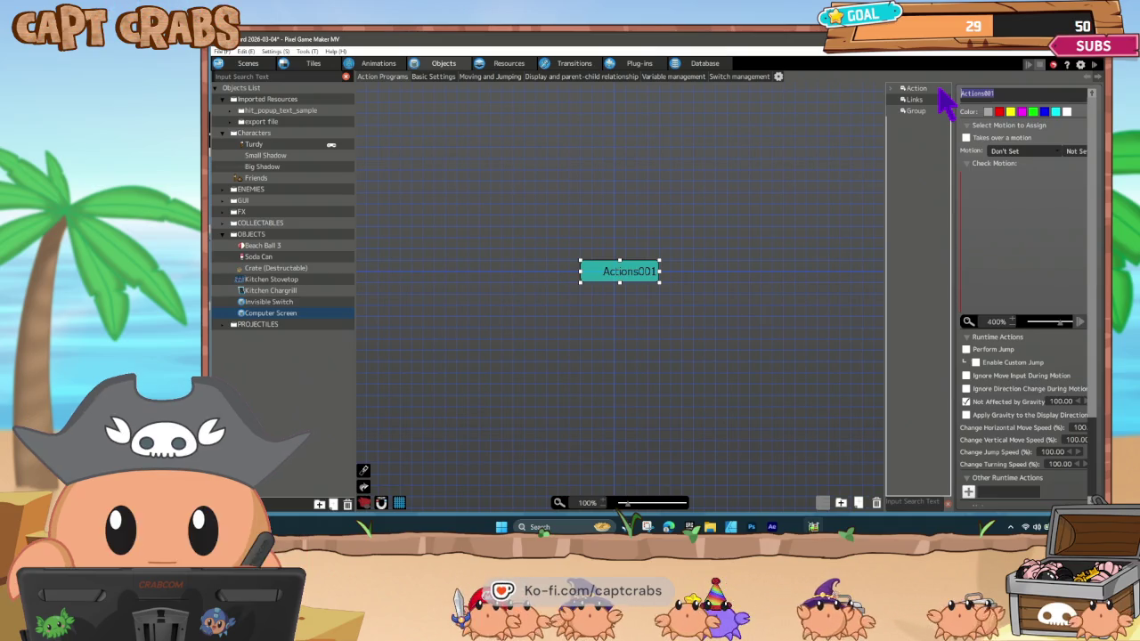
Rename the first action 'Default Screen' and paste a copy below it named Video.
{"action": "type", "text": "Def"}
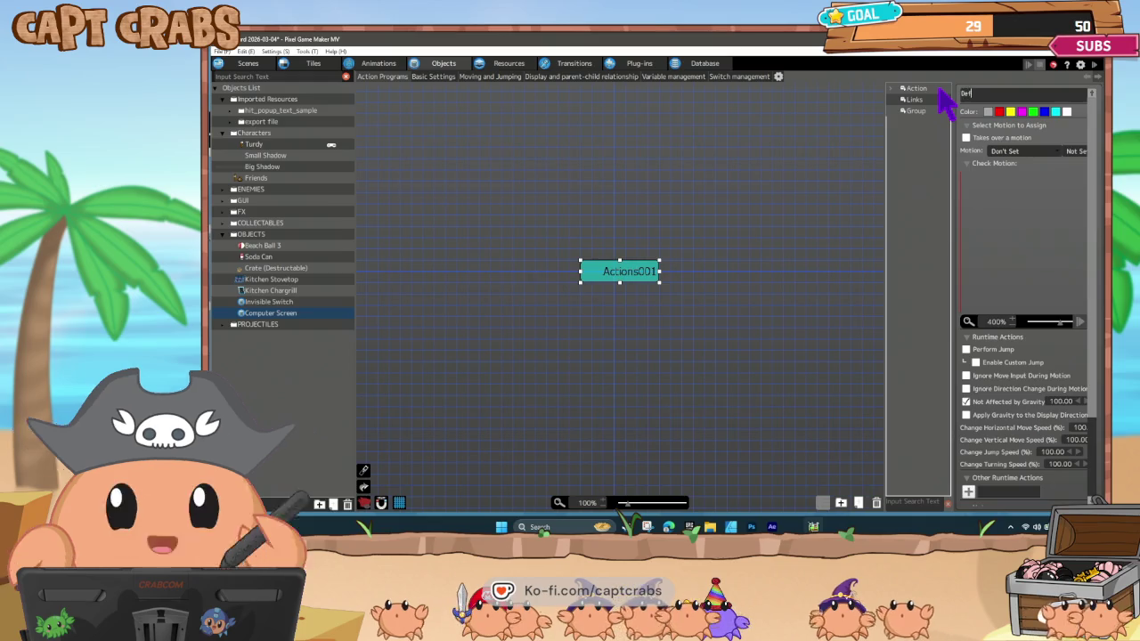
{"action": "type", "text": "ault Screen"}
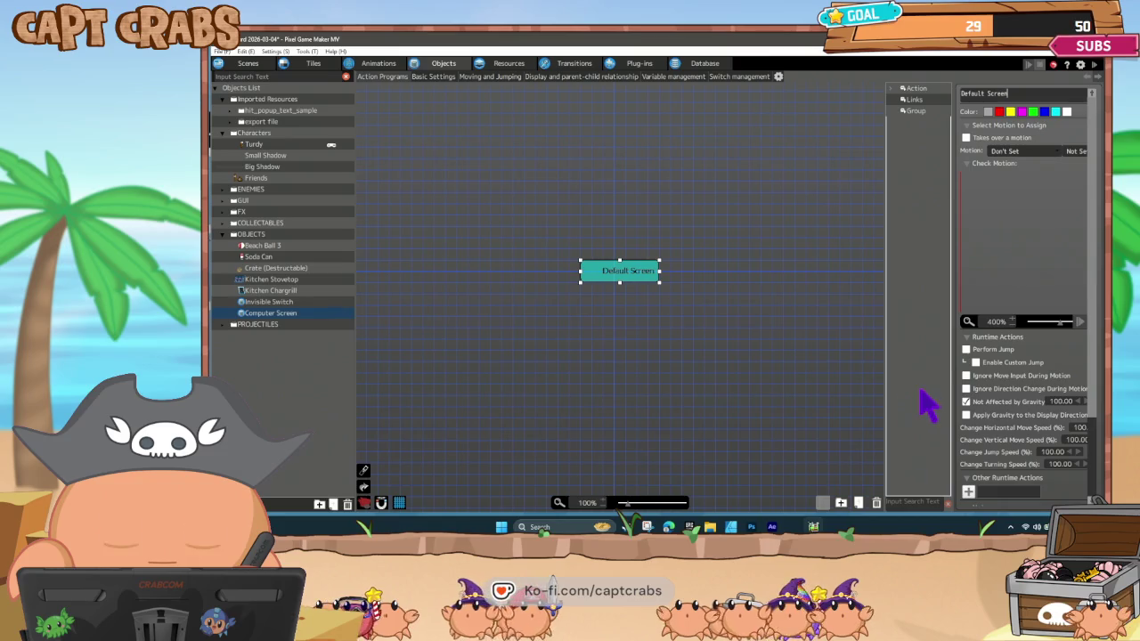
{"action": "right_click", "coordinate": [600, 294]}
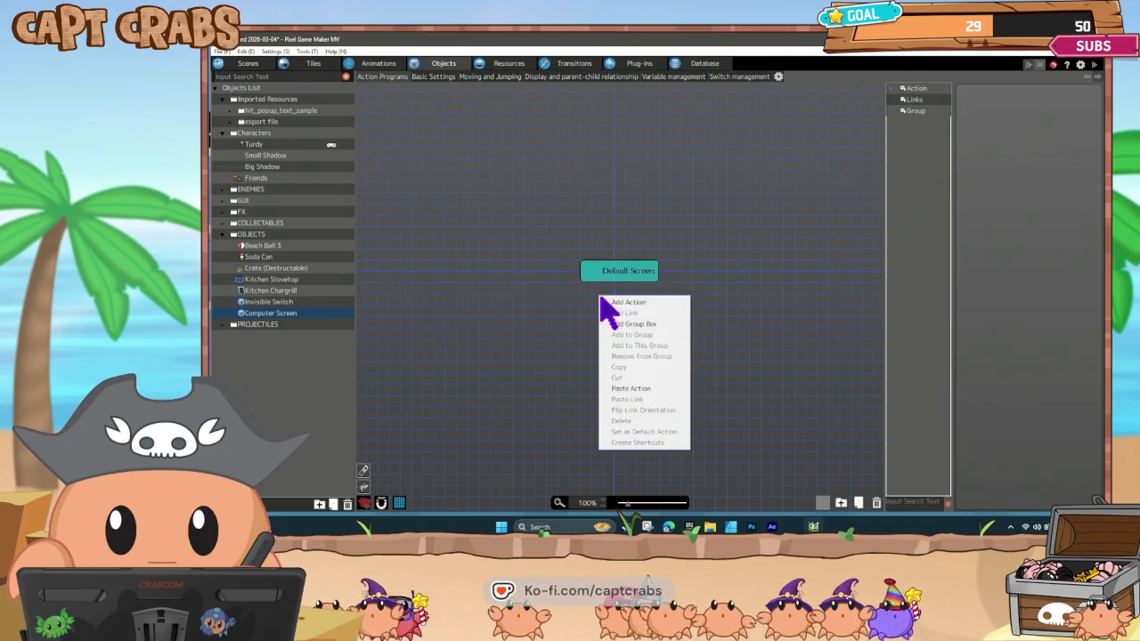
{"action": "left_click", "coordinate": [609, 278]}
{"action": "left_click", "coordinate": [621, 325]}
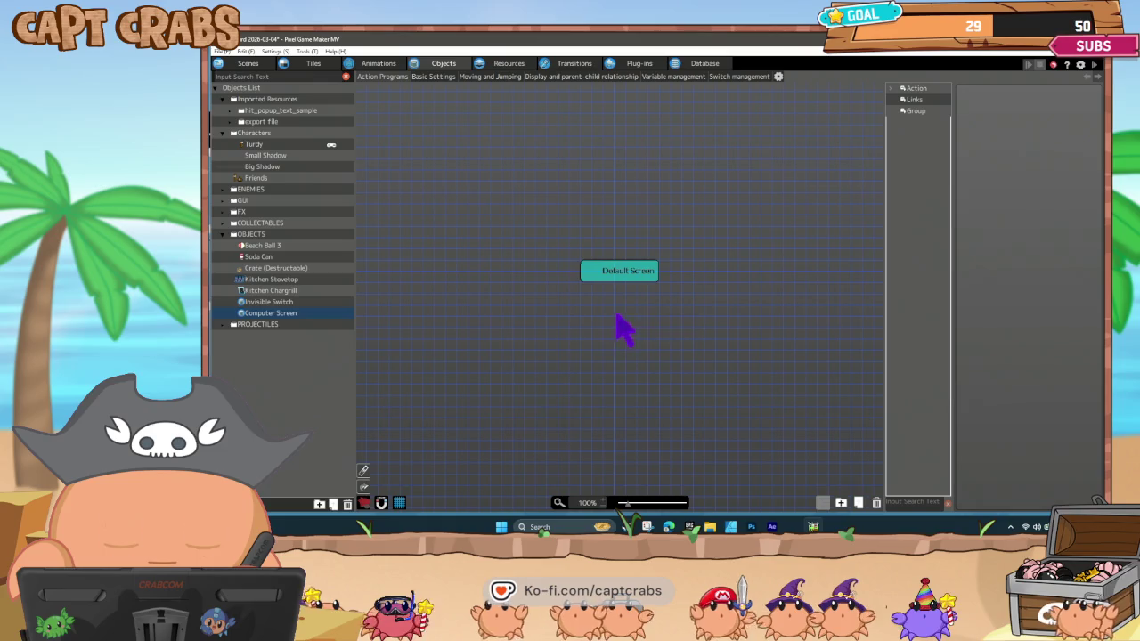
{"action": "key", "text": "ctrl+v"}
{"action": "left_click_drag", "start_coordinate": [629, 313], "coordinate": [618, 306]}
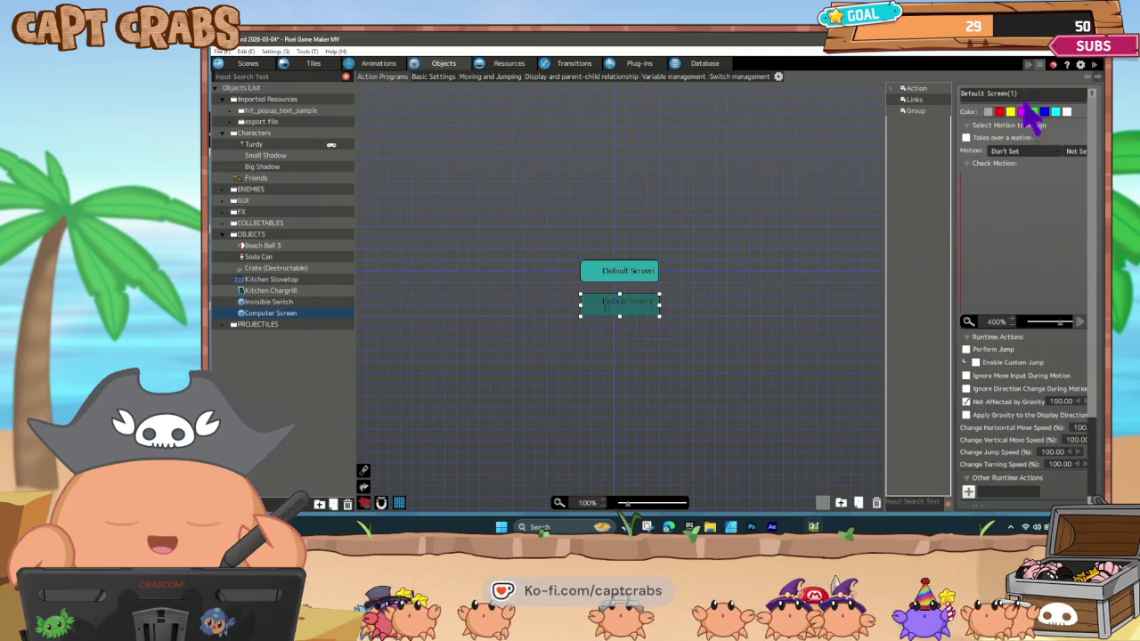
{"action": "type", "text": "Video"}
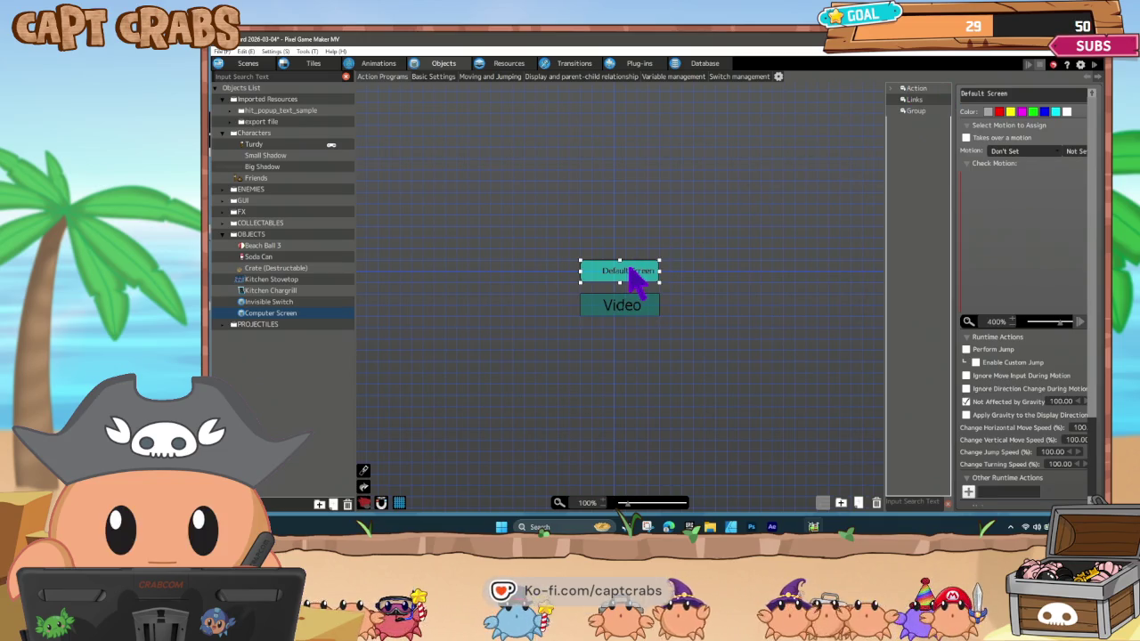
Add a Display Image action to Default Screen, hidden when the object's action changes.
{"action": "left_click", "coordinate": [970, 492]}
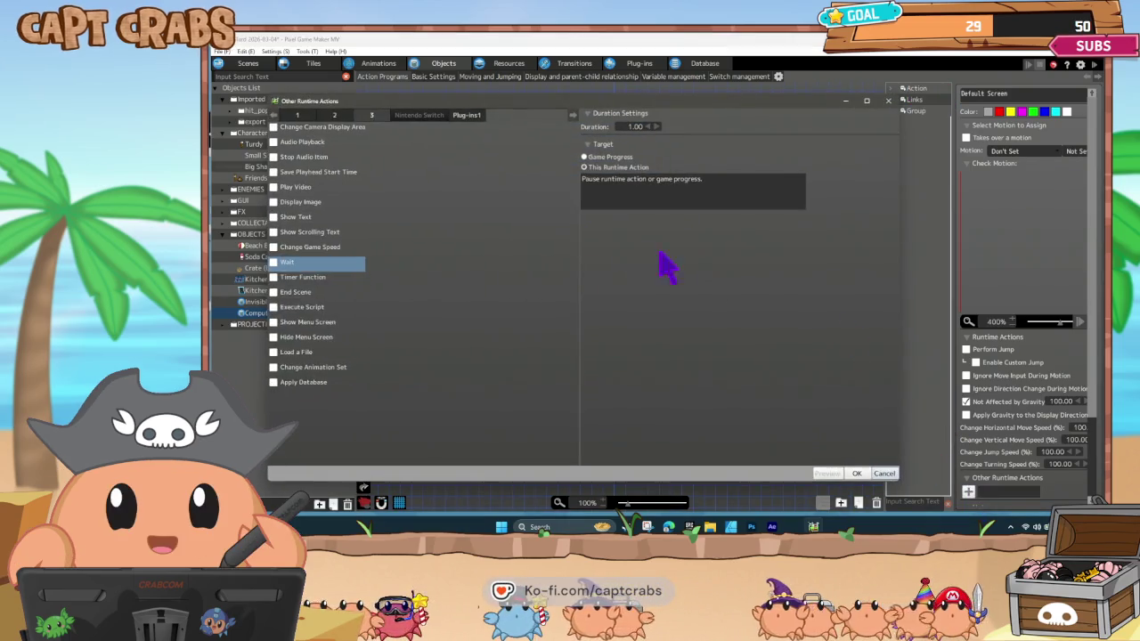
{"action": "left_click", "coordinate": [334, 116]}
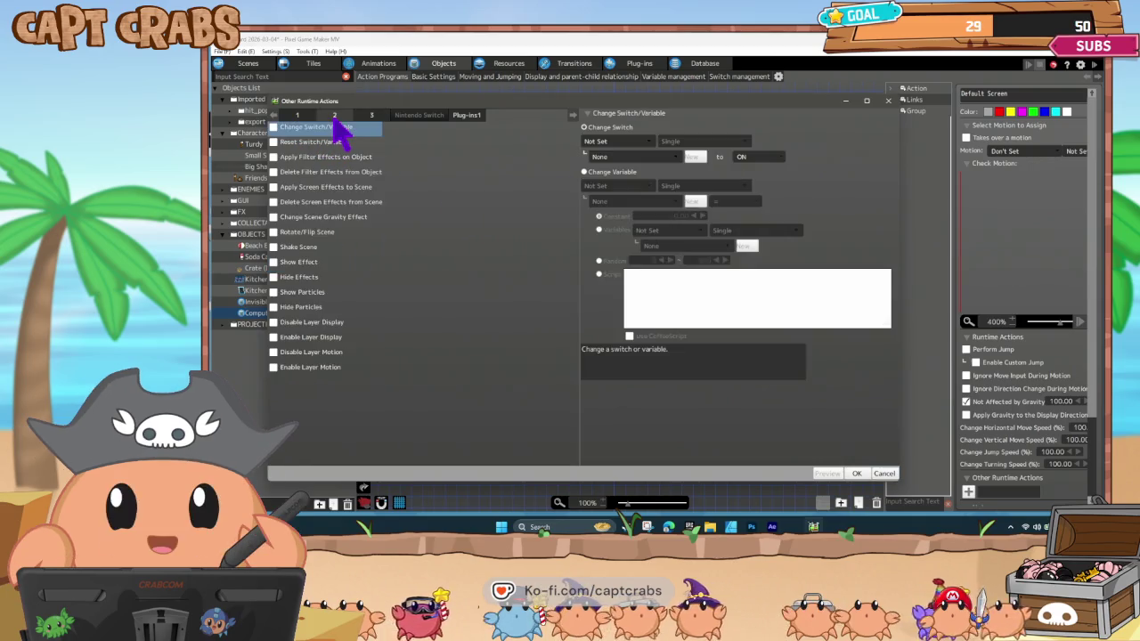
{"action": "left_click", "coordinate": [300, 115]}
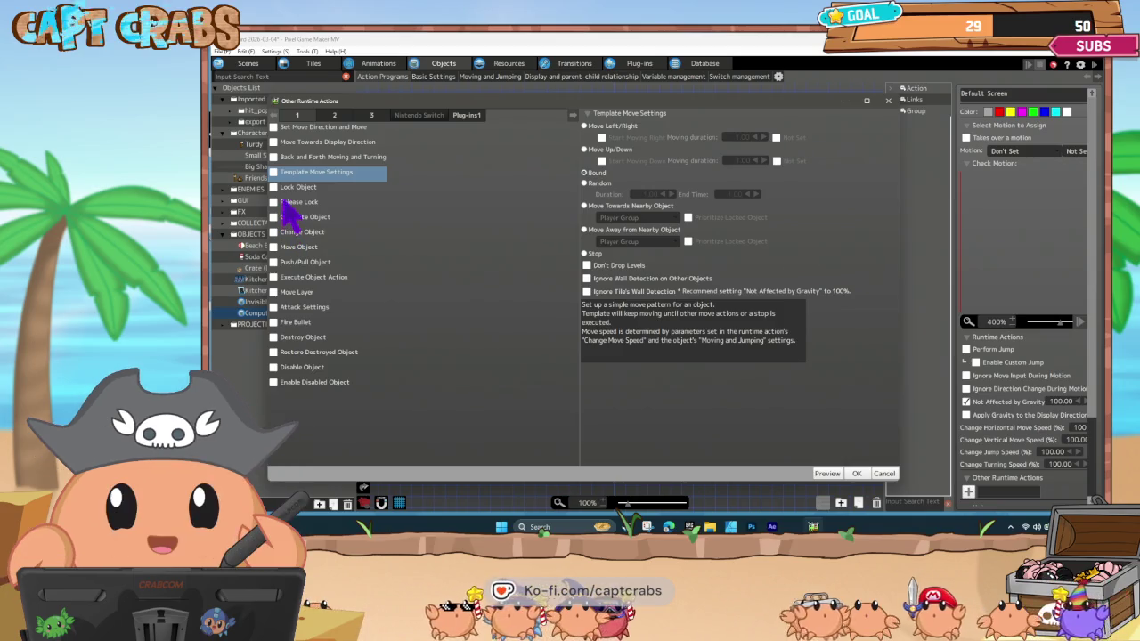
{"action": "left_click", "coordinate": [333, 116]}
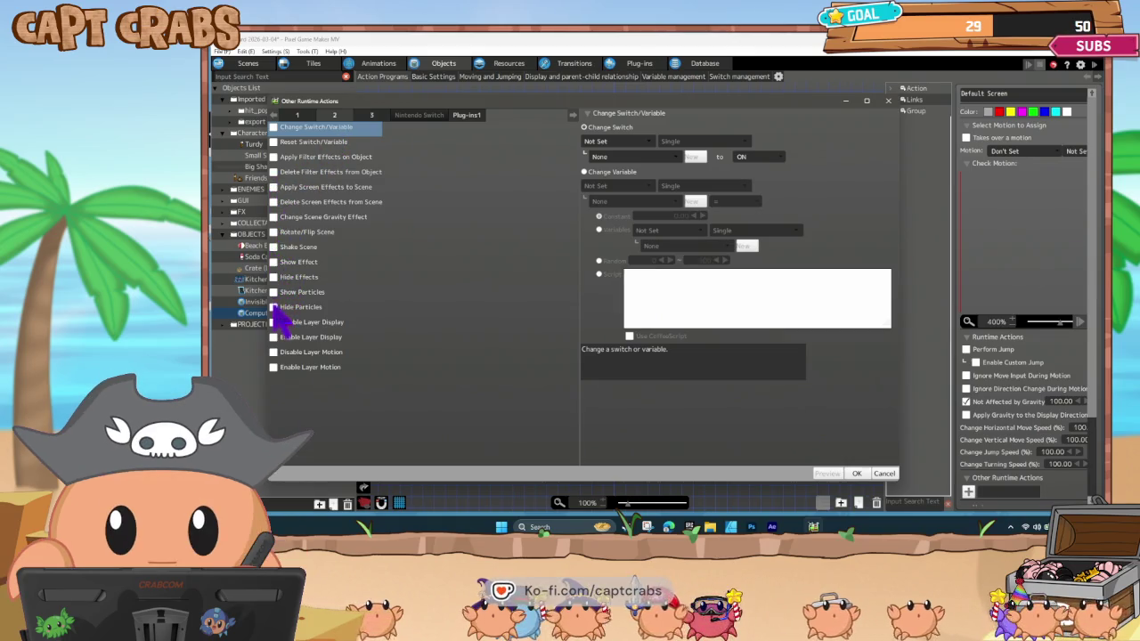
{"action": "left_click", "coordinate": [371, 116]}
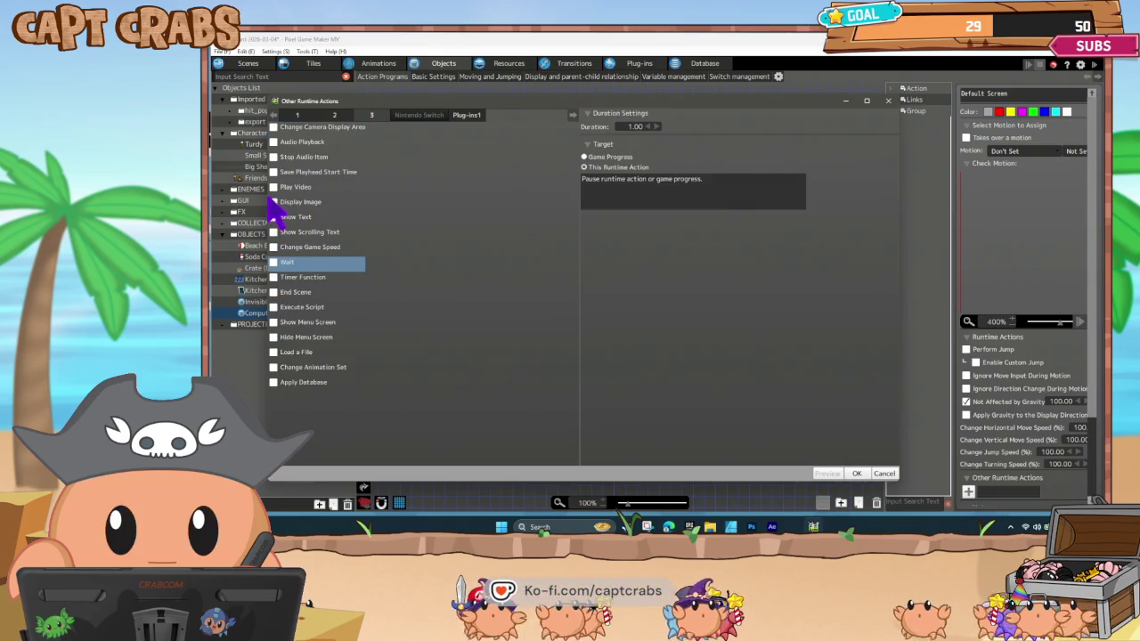
{"action": "left_click", "coordinate": [274, 203]}
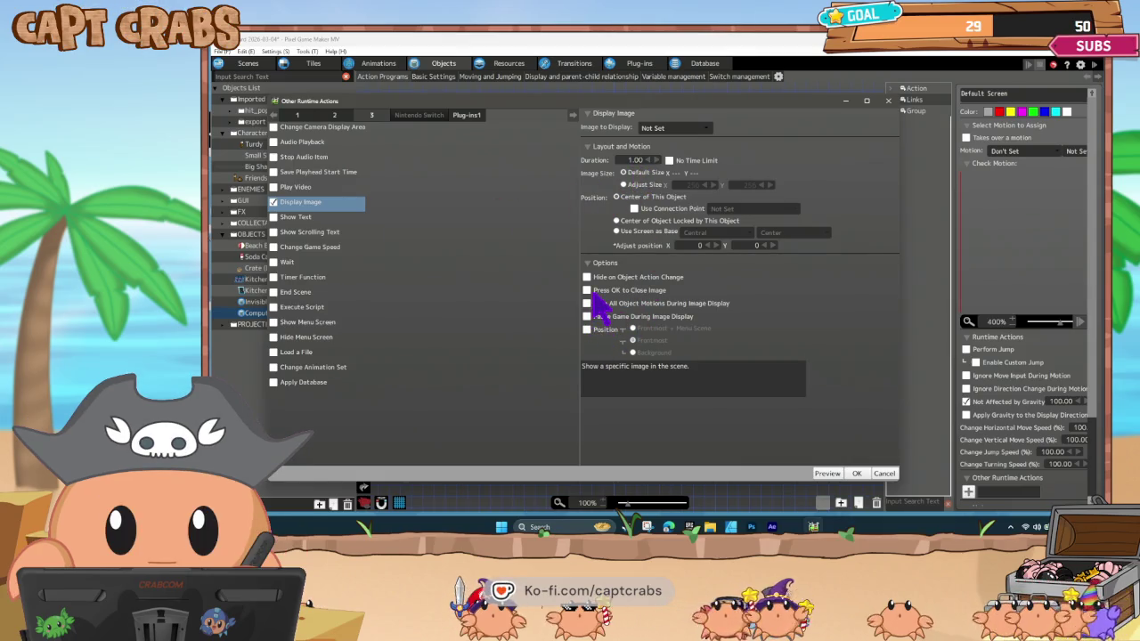
{"action": "left_click", "coordinate": [586, 277]}
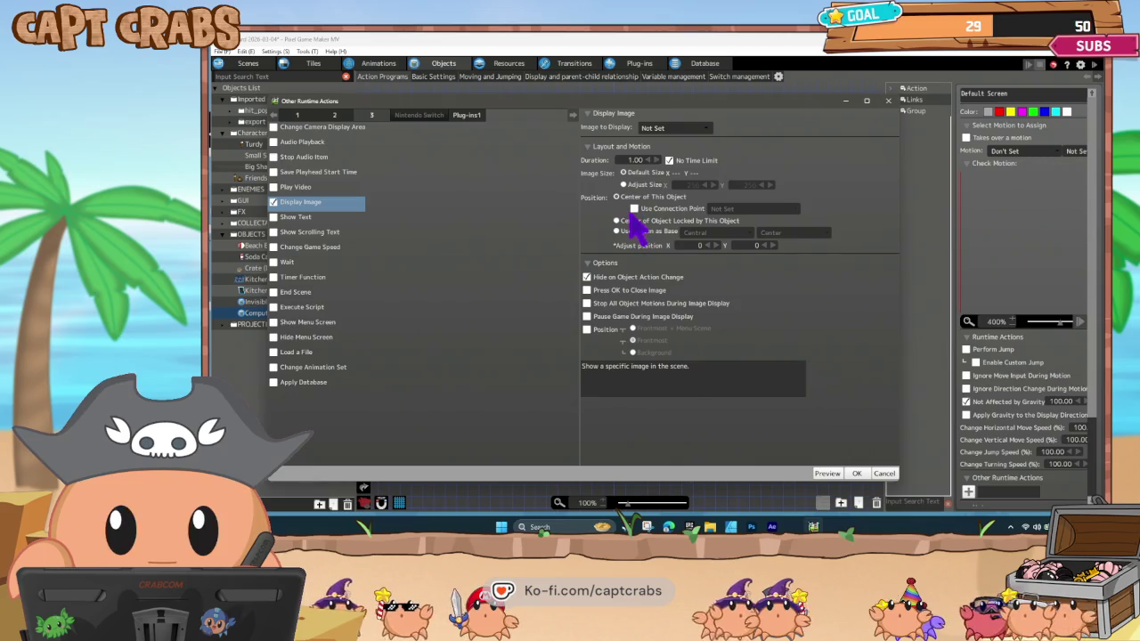
Display the Demo Splash image resized to 620×480 and confirm the settings.
{"action": "left_click", "coordinate": [672, 129]}
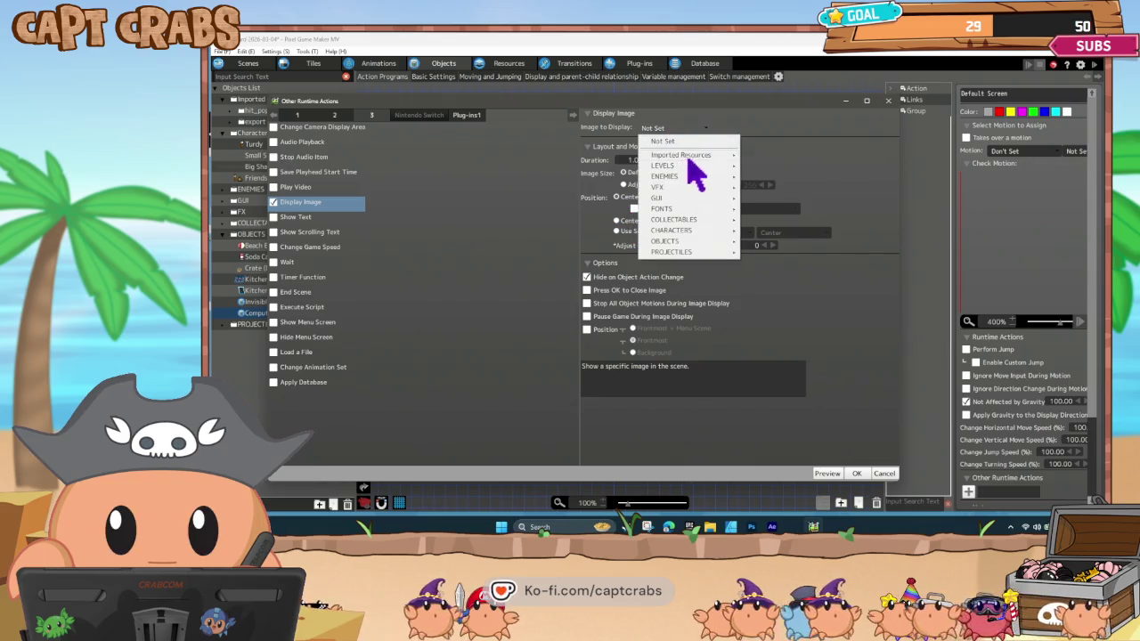
{"action": "mouse_move", "coordinate": [694, 198]}
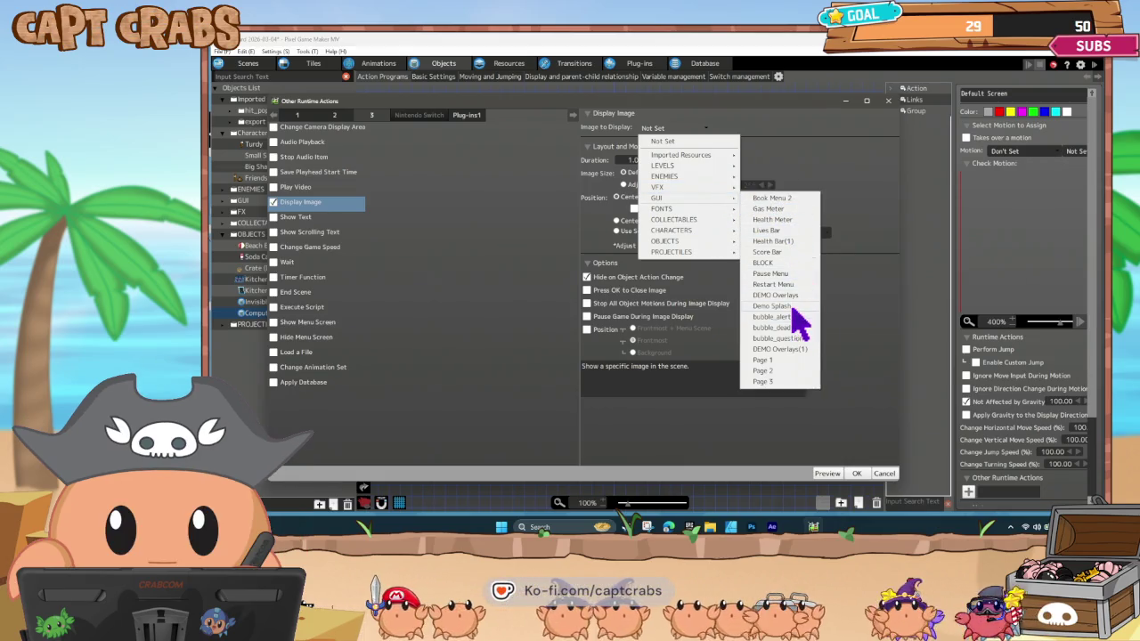
{"action": "left_click", "coordinate": [793, 306]}
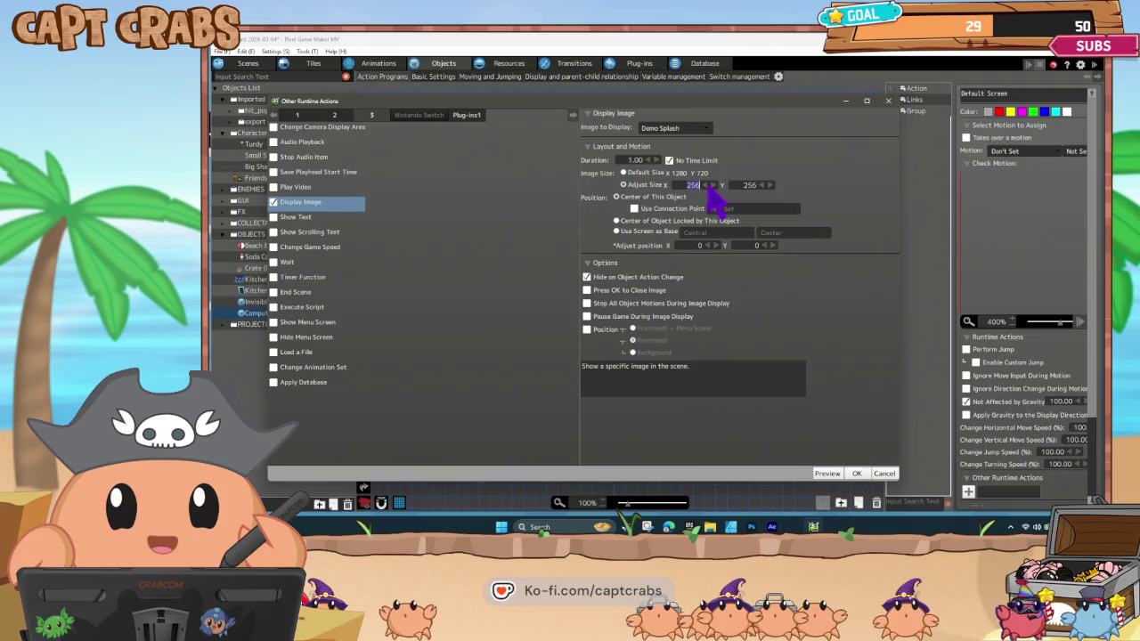
{"action": "type", "text": "480"}
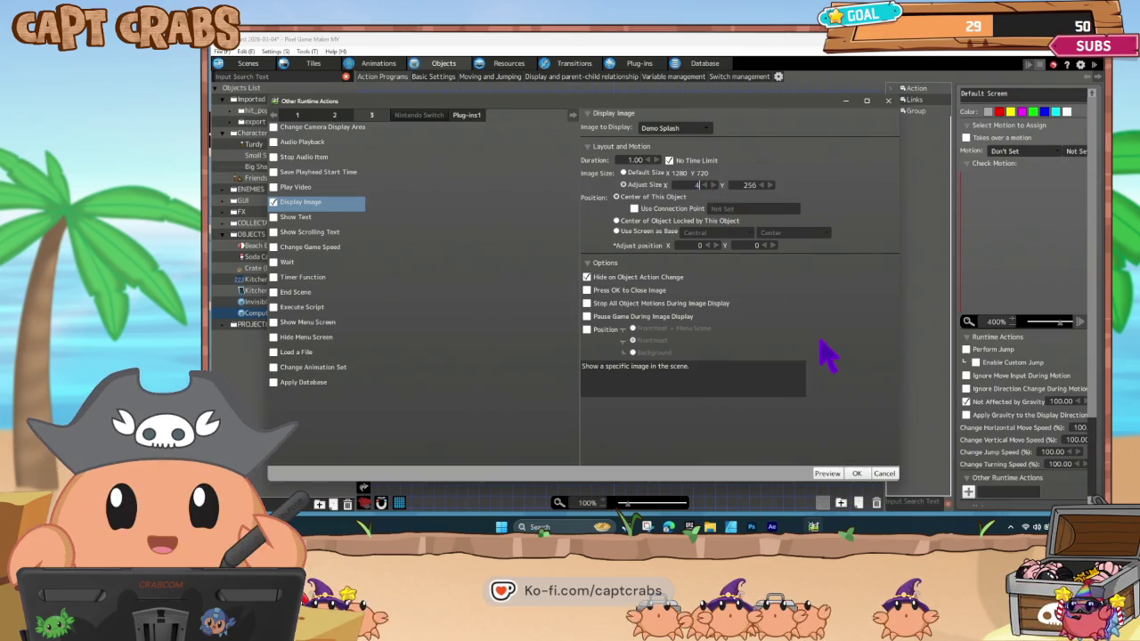
{"action": "key", "text": "Tab"}
{"action": "type", "text": "620"}
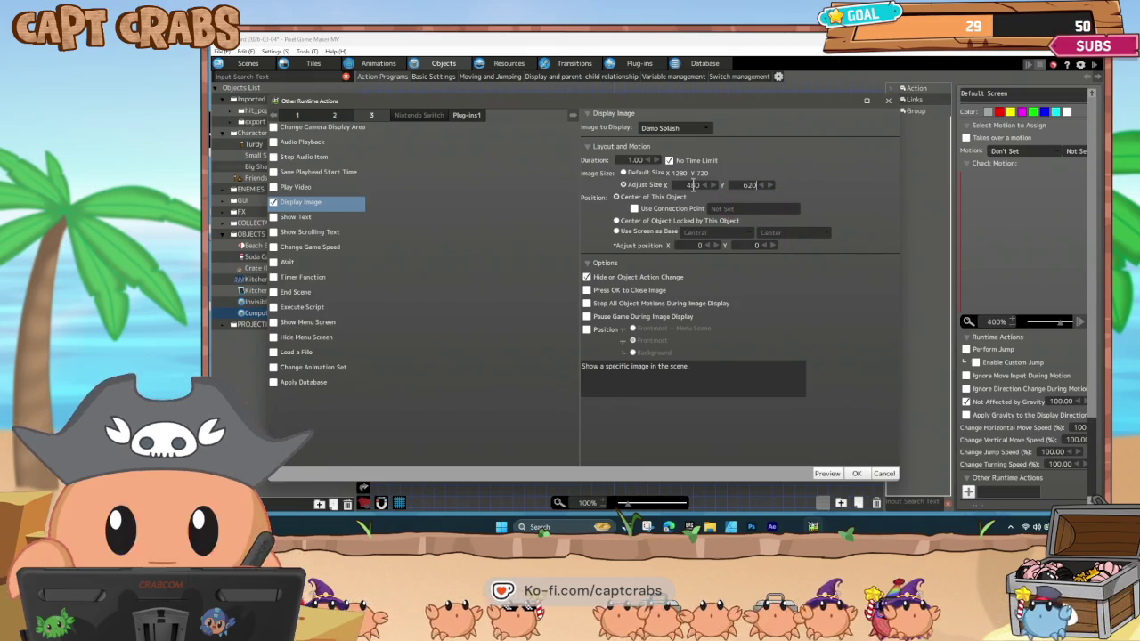
{"action": "double_click", "coordinate": [693, 185]}
{"action": "type", "text": "620"}
{"action": "key", "text": "Tab"}
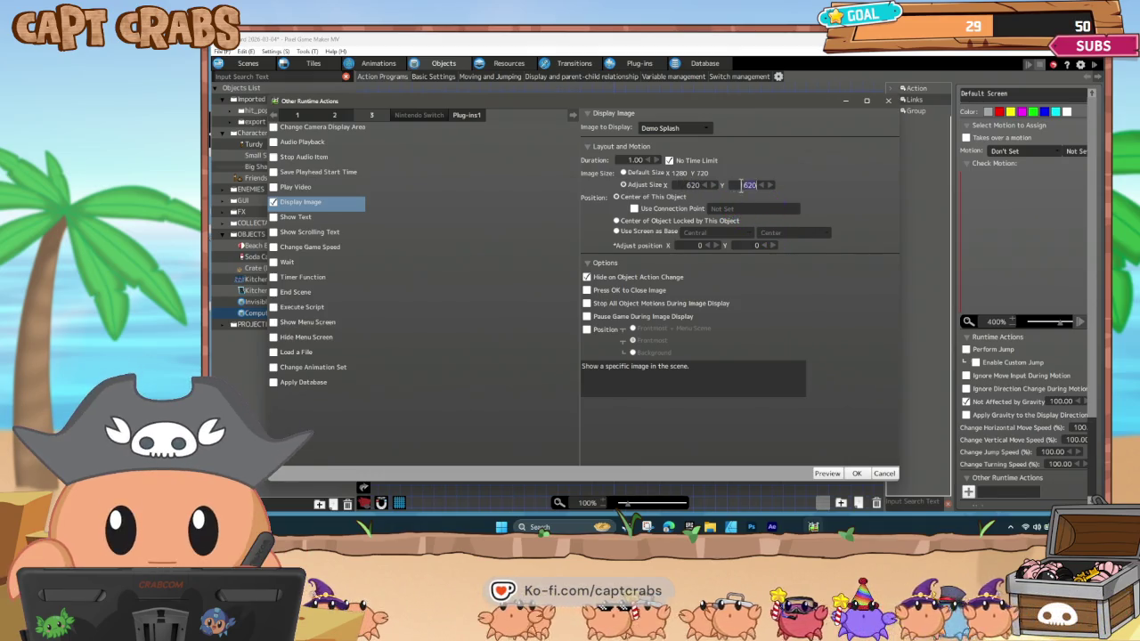
{"action": "type", "text": "480"}
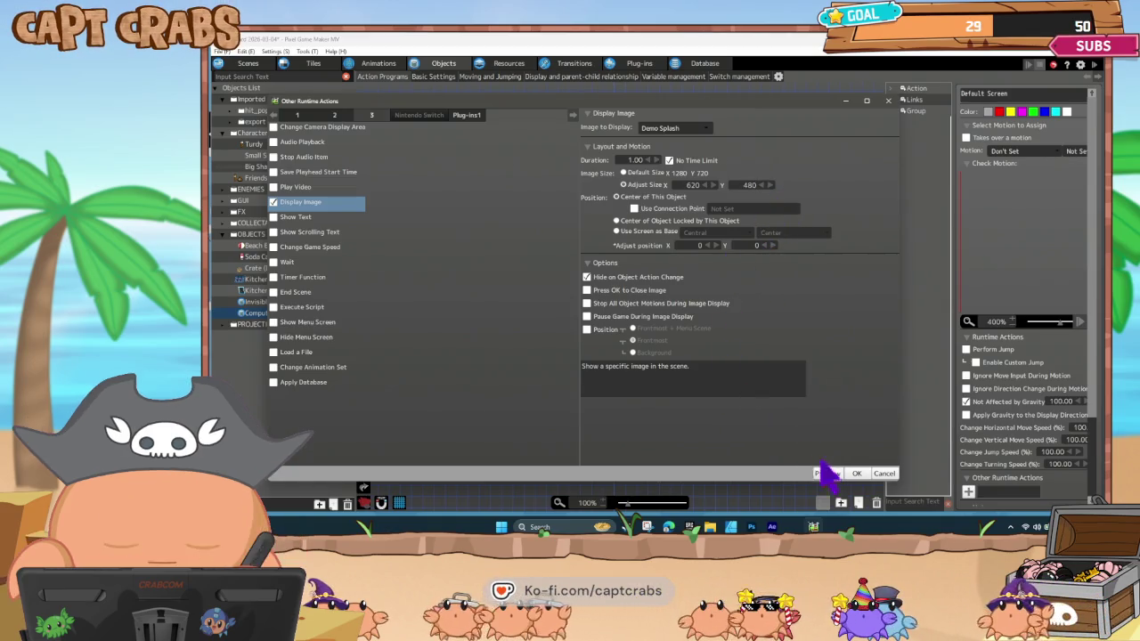
{"action": "left_click", "coordinate": [855, 473]}
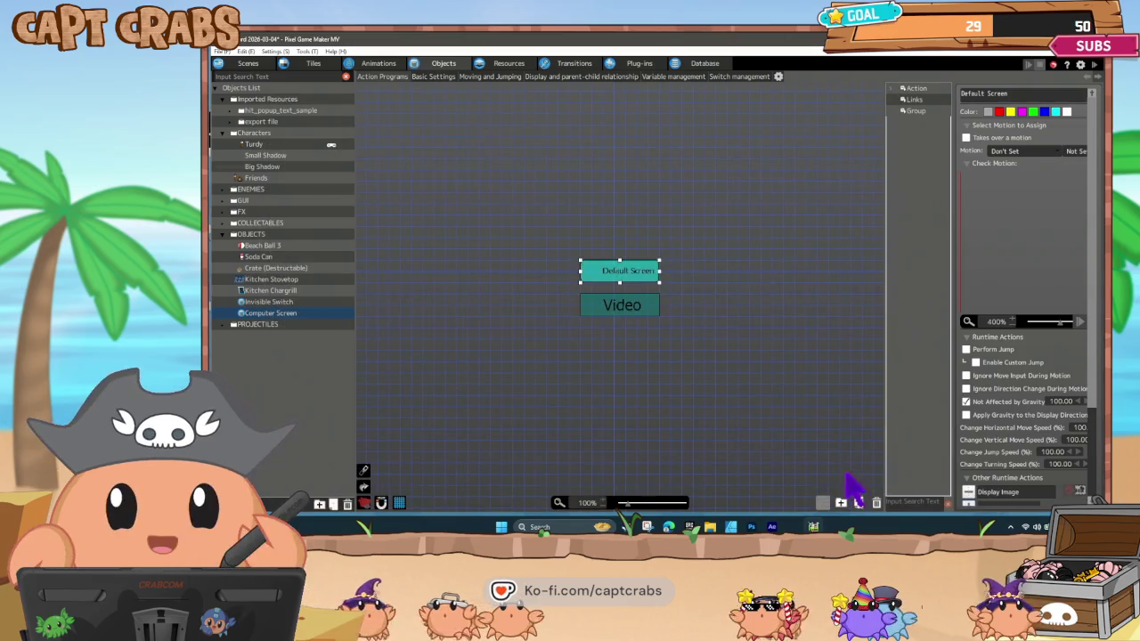
Give the Video action a Play Video of Crabs Cove Logo, looping at volume 0.
{"action": "left_click", "coordinate": [640, 312]}
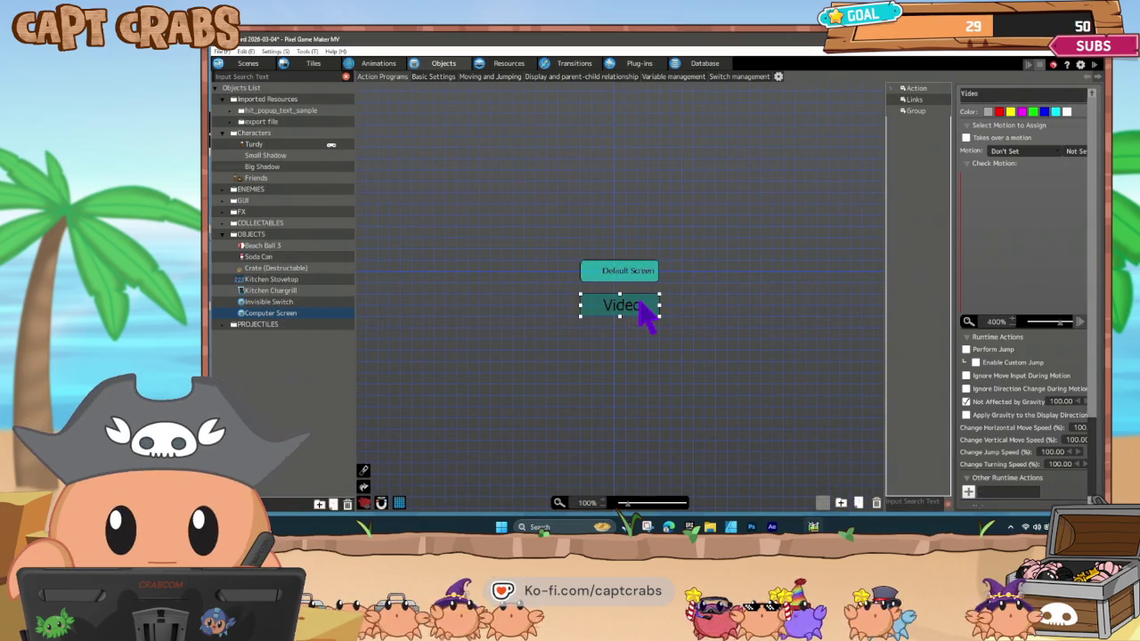
{"action": "left_click", "coordinate": [968, 492]}
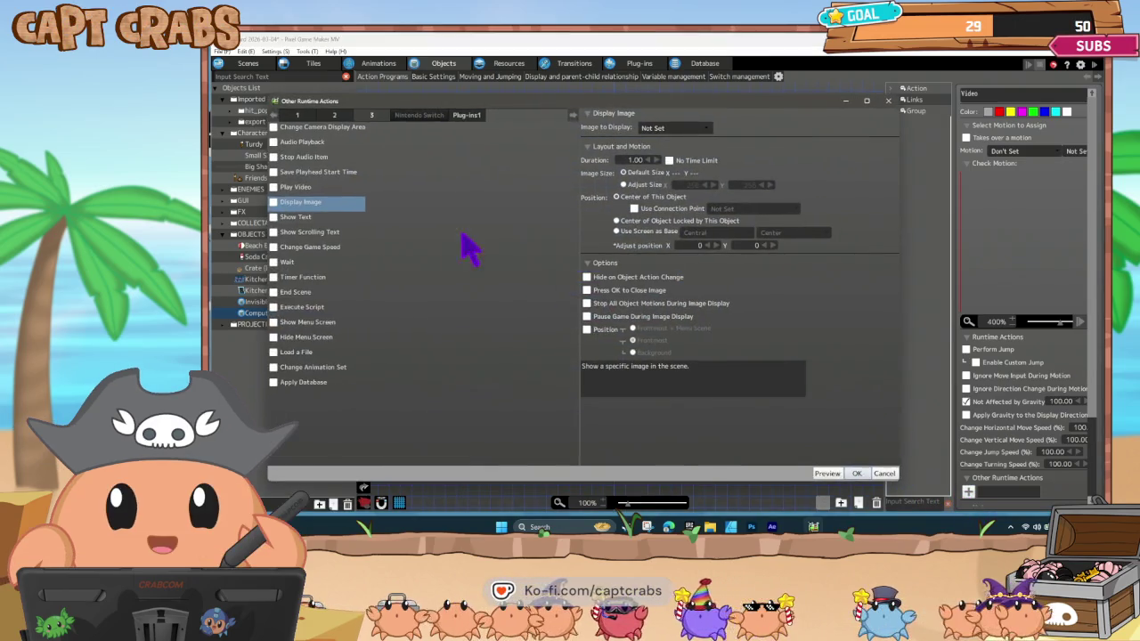
{"action": "left_click", "coordinate": [275, 188]}
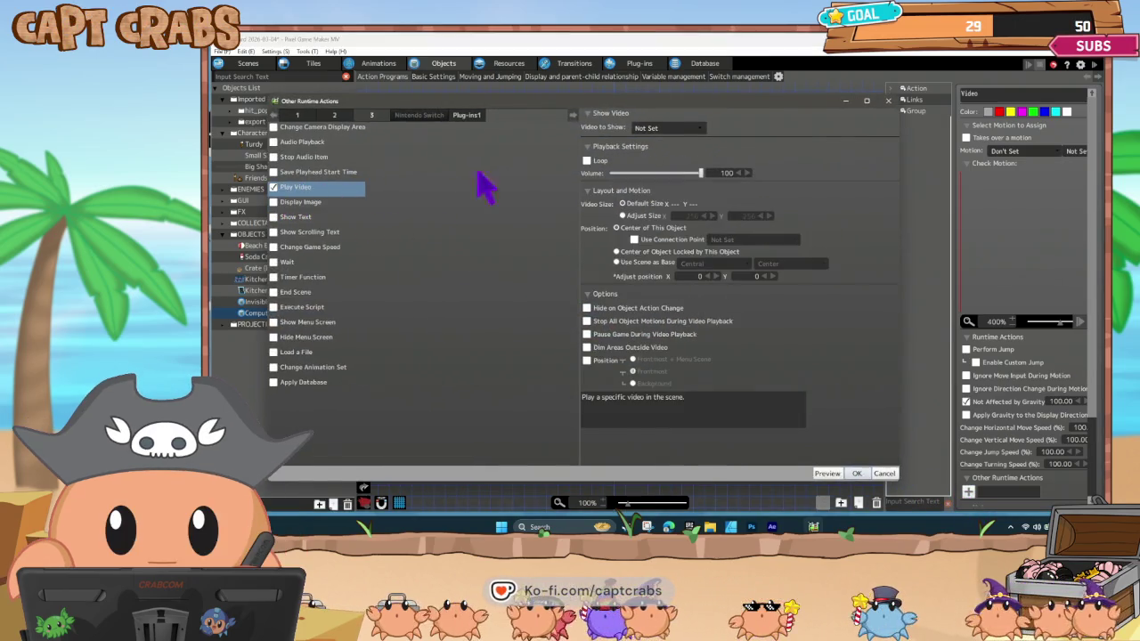
{"action": "left_click", "coordinate": [659, 128]}
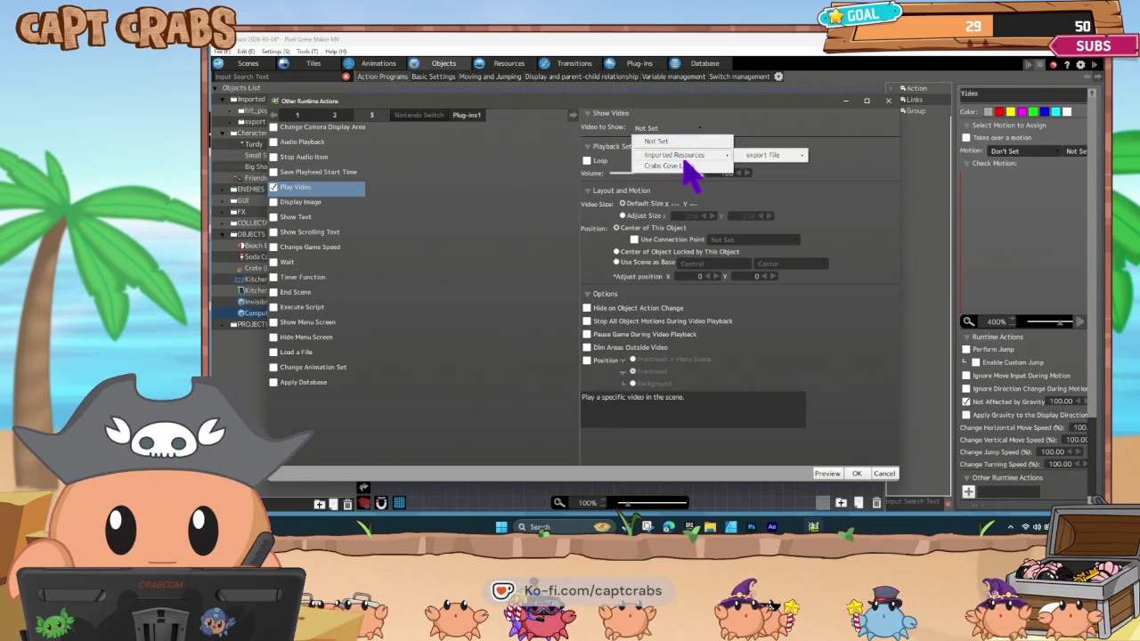
{"action": "left_click", "coordinate": [686, 166]}
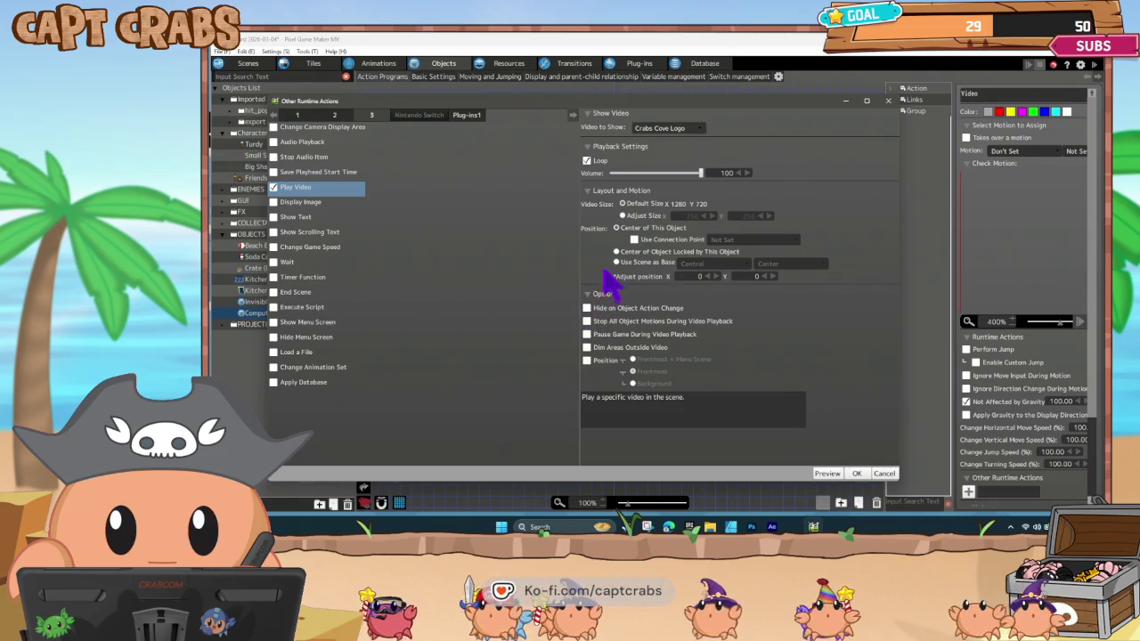
{"action": "left_click_drag", "start_coordinate": [702, 172], "coordinate": [579, 183]}
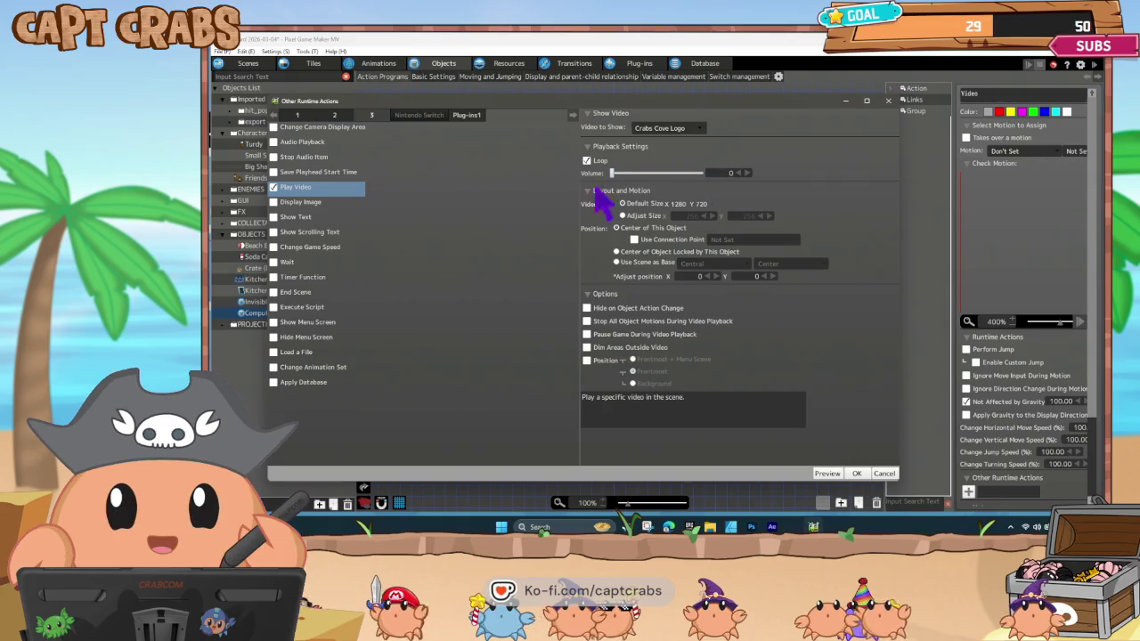
{"action": "left_click", "coordinate": [855, 473]}
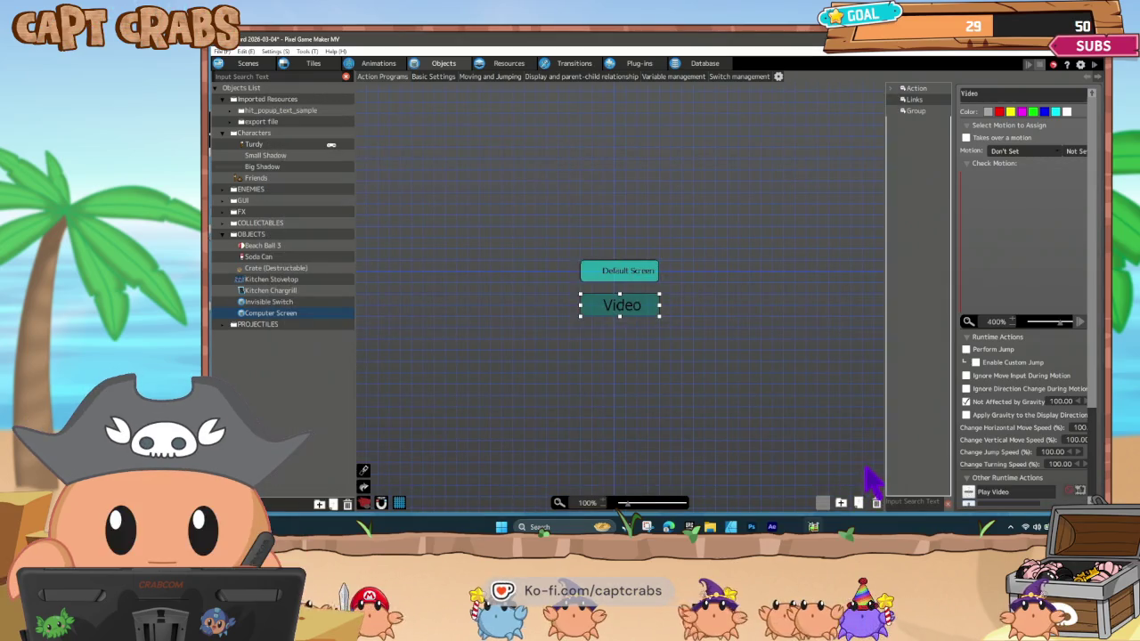
{"action": "left_click", "coordinate": [577, 283]}
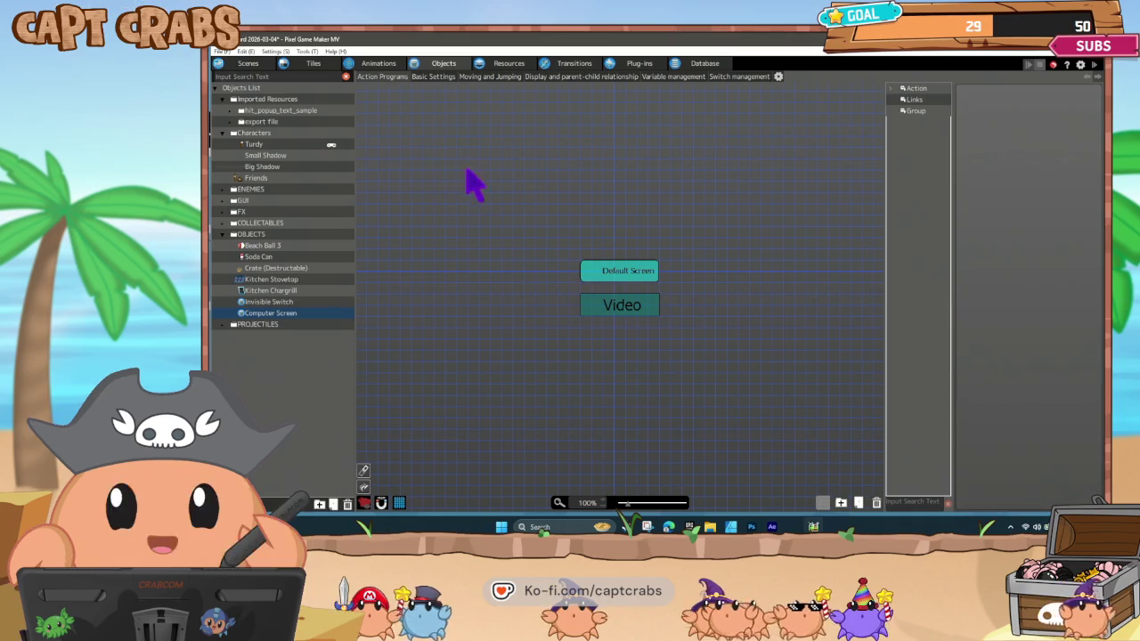
{"action": "left_click", "coordinate": [627, 307]}
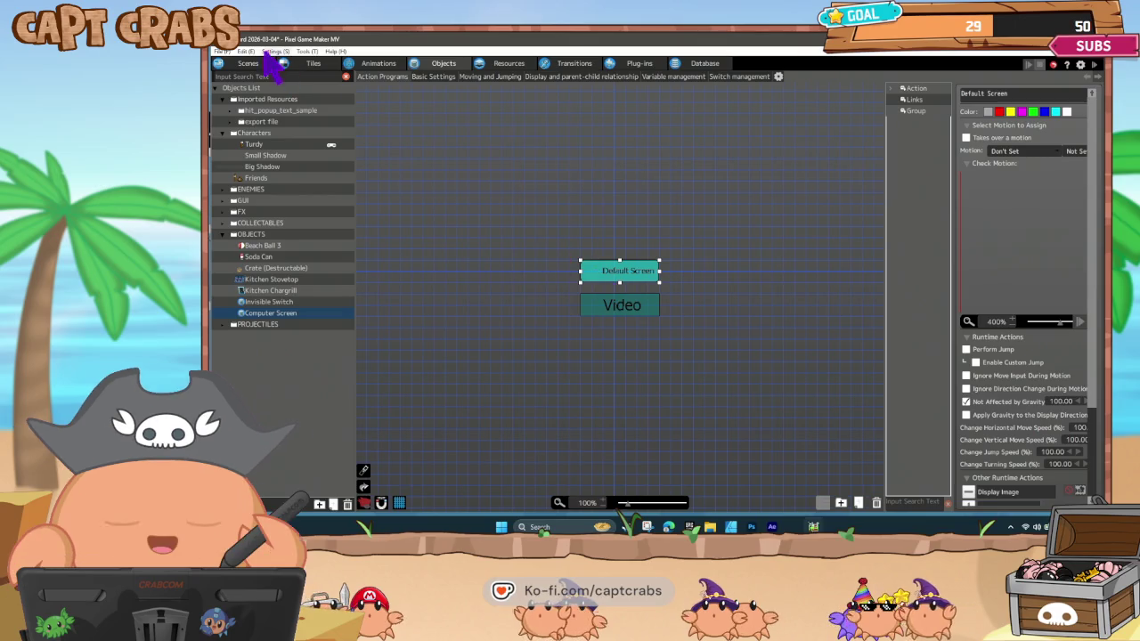
Delete the Kitchen Chargrill from the room scene.
{"action": "left_click", "coordinate": [247, 63]}
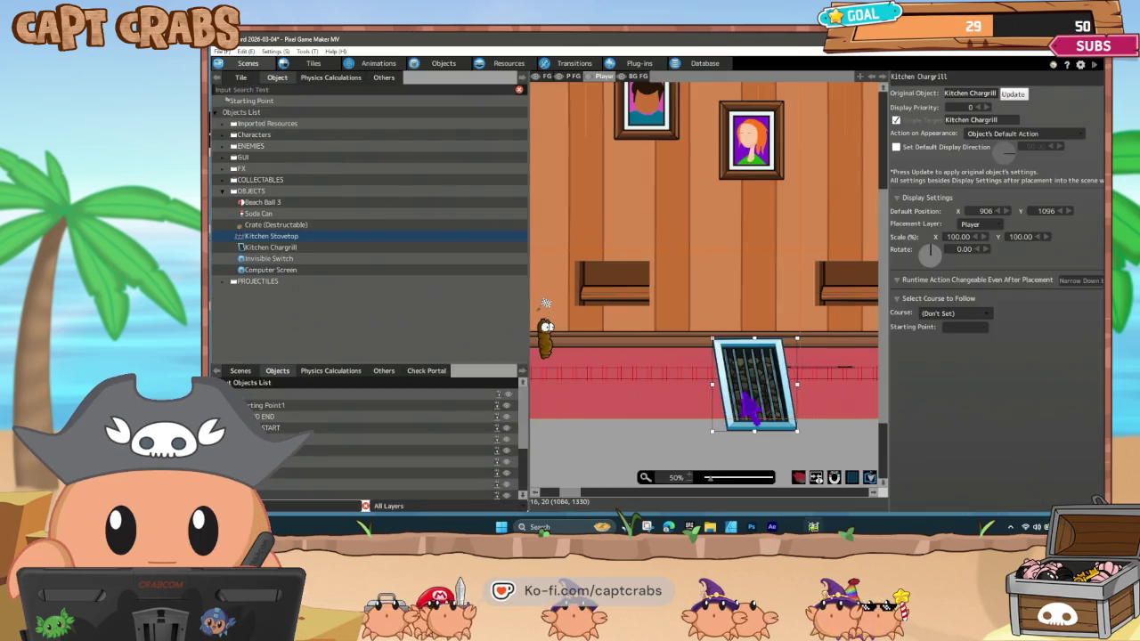
{"action": "key", "text": "Delete"}
{"action": "scroll", "coordinate": [748, 392], "scroll_direction": "right", "scroll_amount": 3}
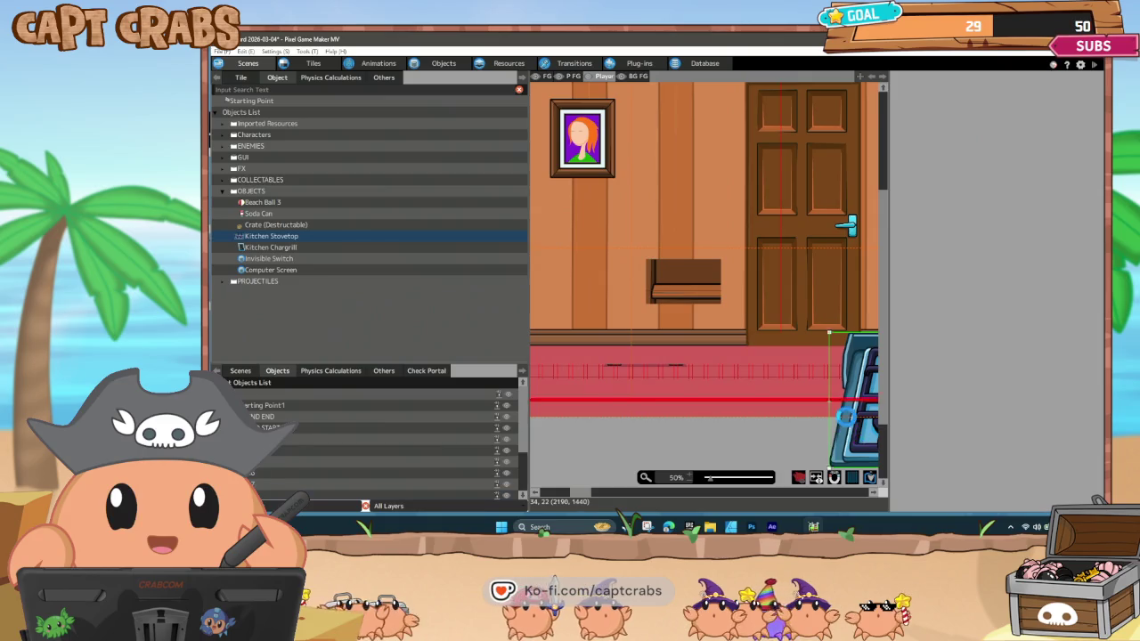
{"action": "scroll", "coordinate": [700, 412], "scroll_direction": "left", "scroll_amount": 3}
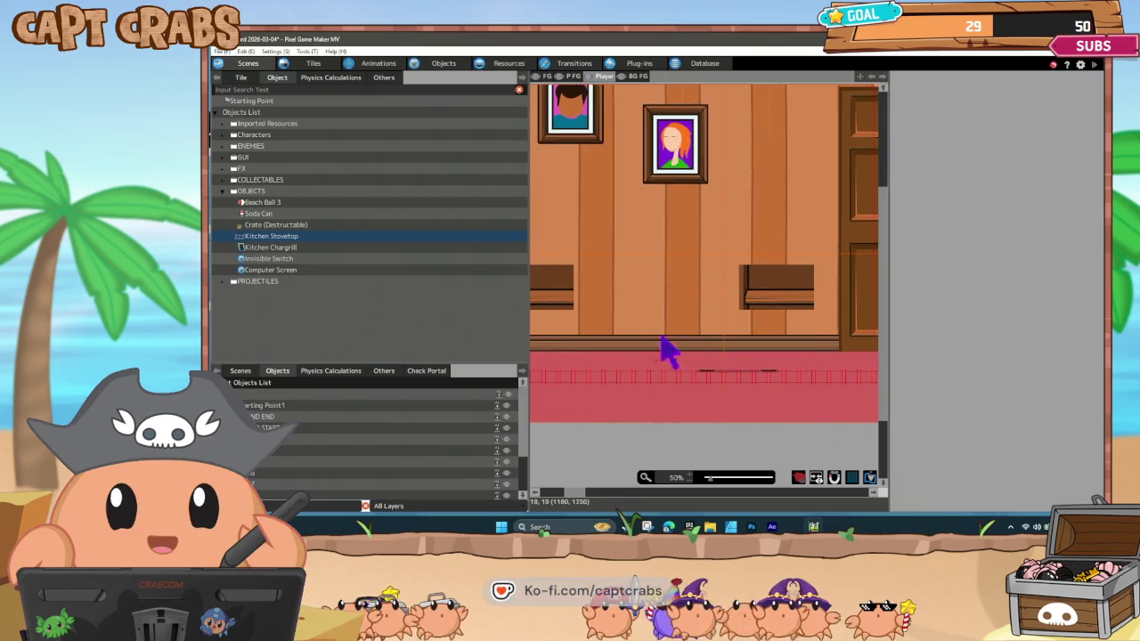
Place a Computer Screen on the wall beside the portrait and an Invisible Switch on the red floor.
{"action": "left_click", "coordinate": [285, 270]}
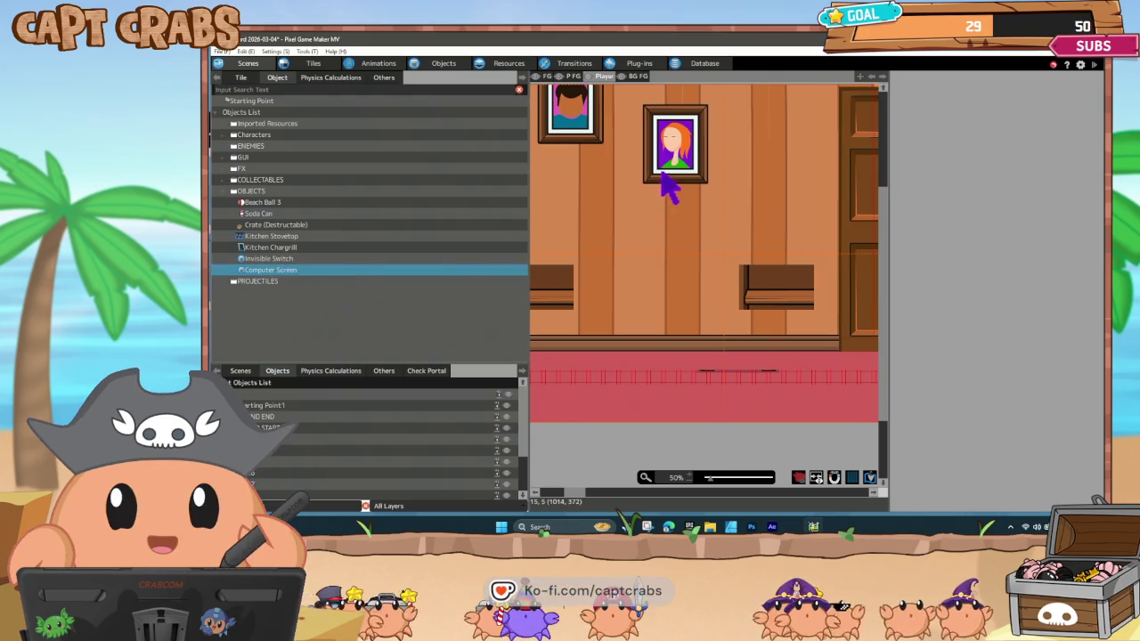
{"action": "left_click", "coordinate": [743, 171]}
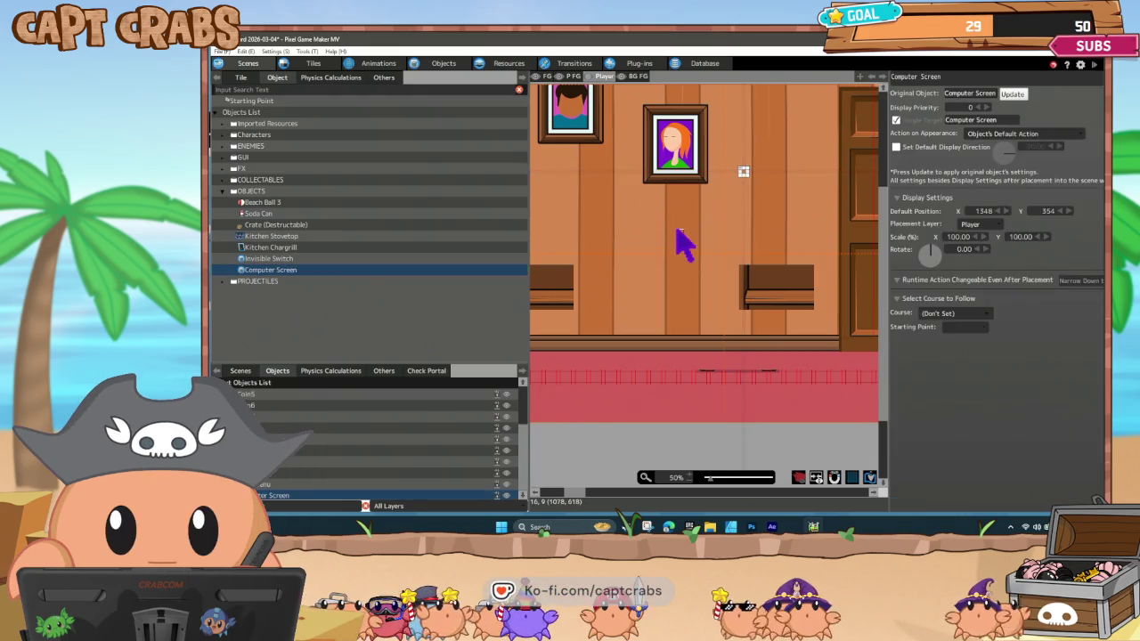
{"action": "left_click", "coordinate": [272, 258]}
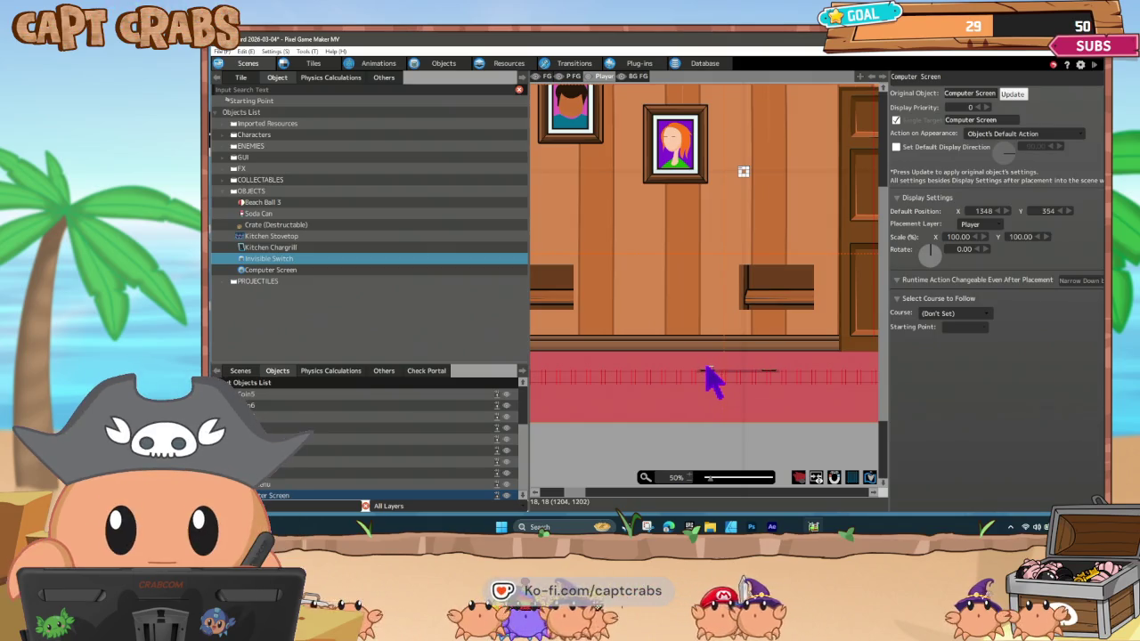
{"action": "left_click", "coordinate": [708, 369]}
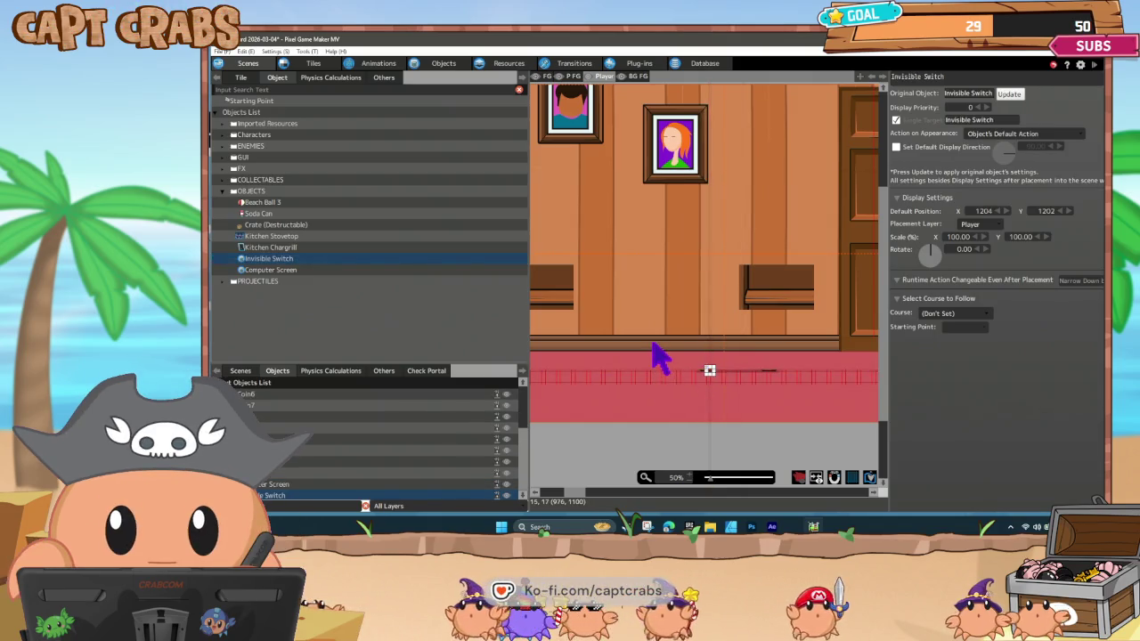
Save and test-play, walking the poop character right, then exit through the pause menu.
{"action": "key", "text": "ctrl+s"}
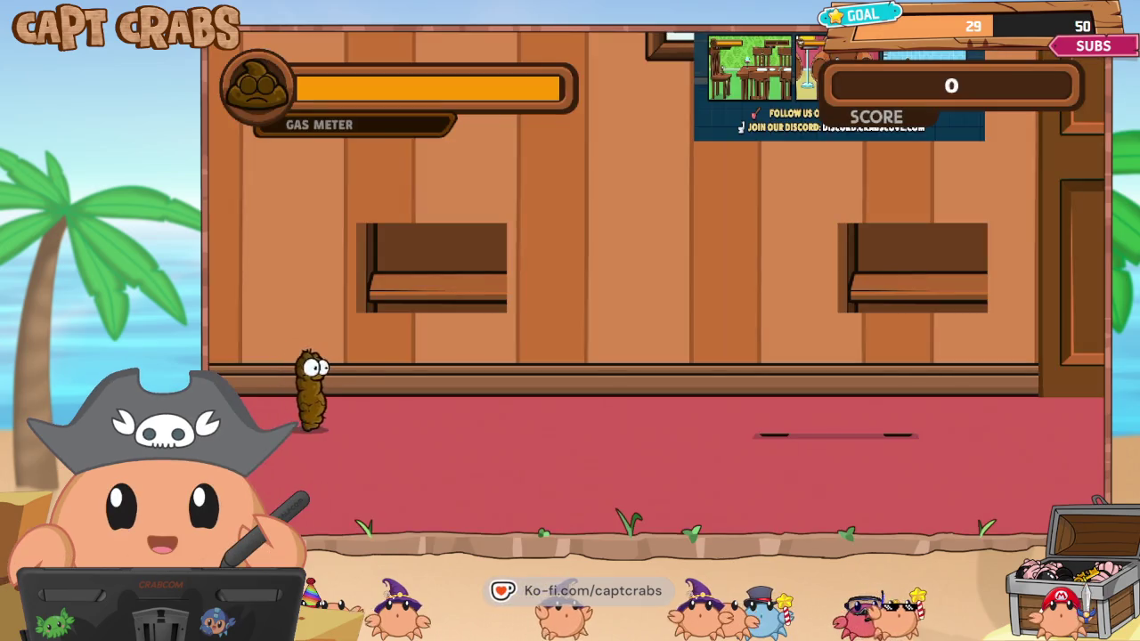
{"action": "key", "text": "Right"}
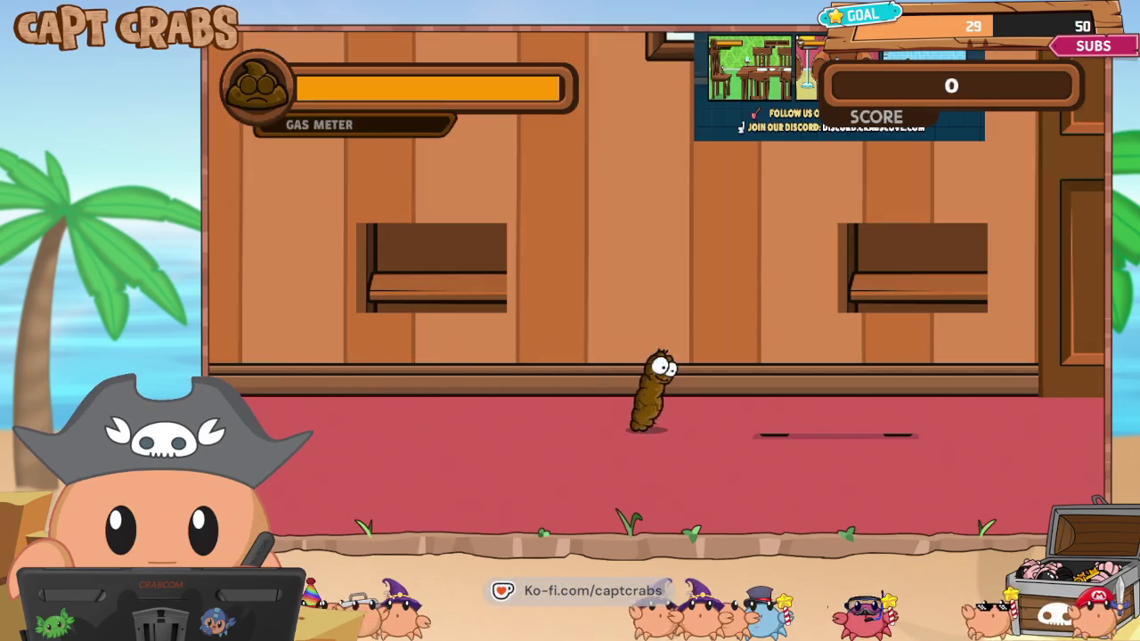
{"action": "key", "text": "Escape"}
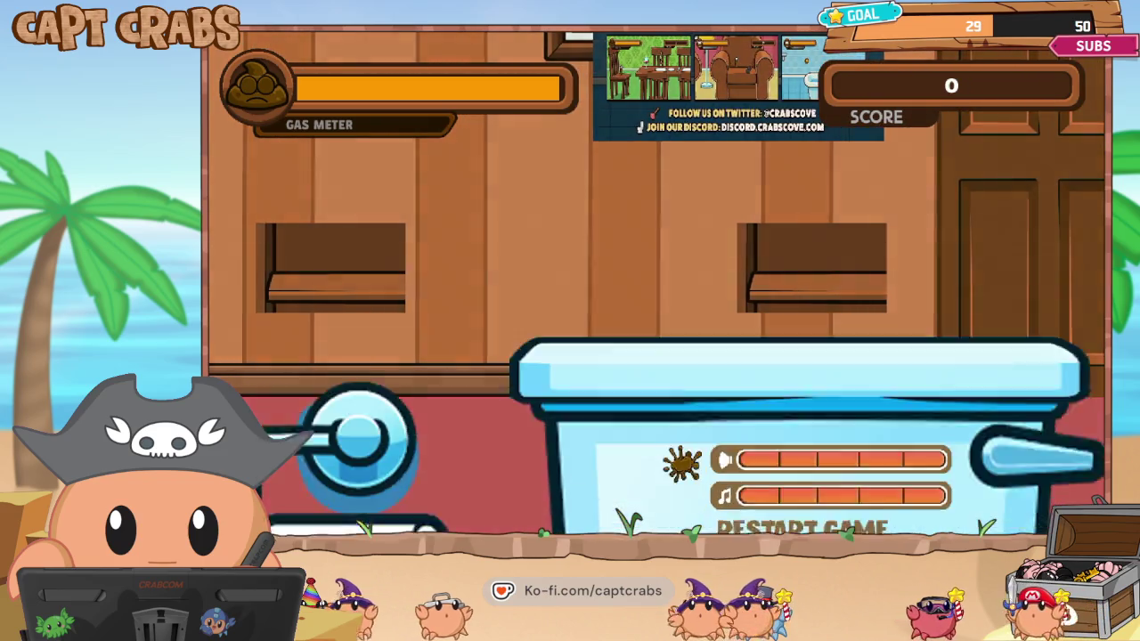
{"action": "key", "text": "Down"}
{"action": "key", "text": "Down"}
{"action": "key", "text": "Return"}
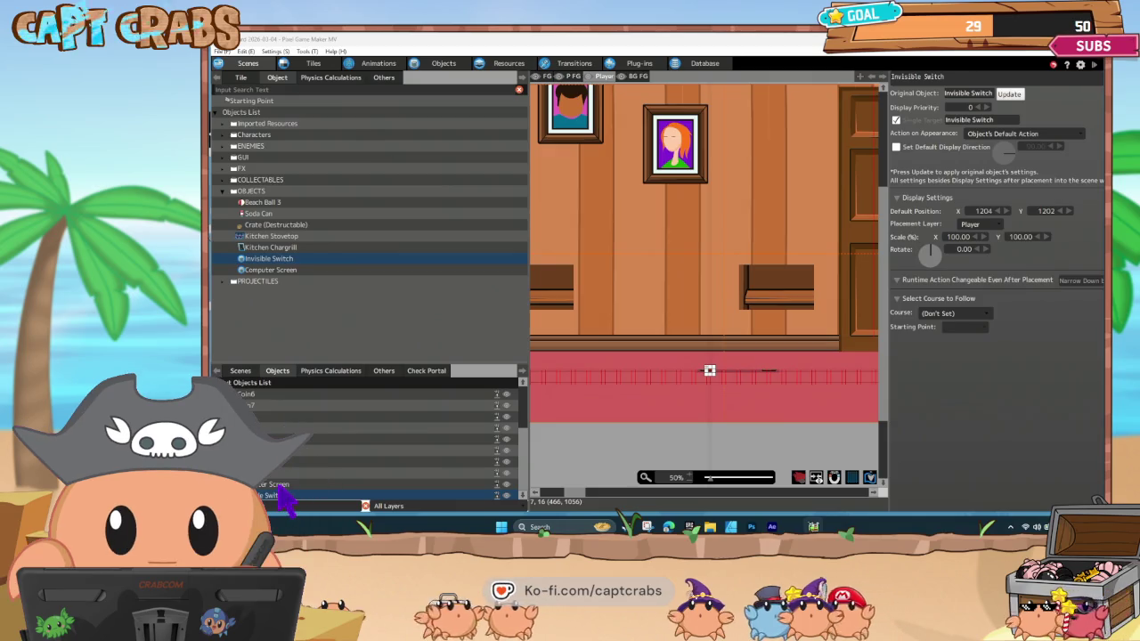
Select the Computer Screen, move it to 1398, 448, and bring up the object action-program editor.
{"action": "left_click", "coordinate": [277, 484]}
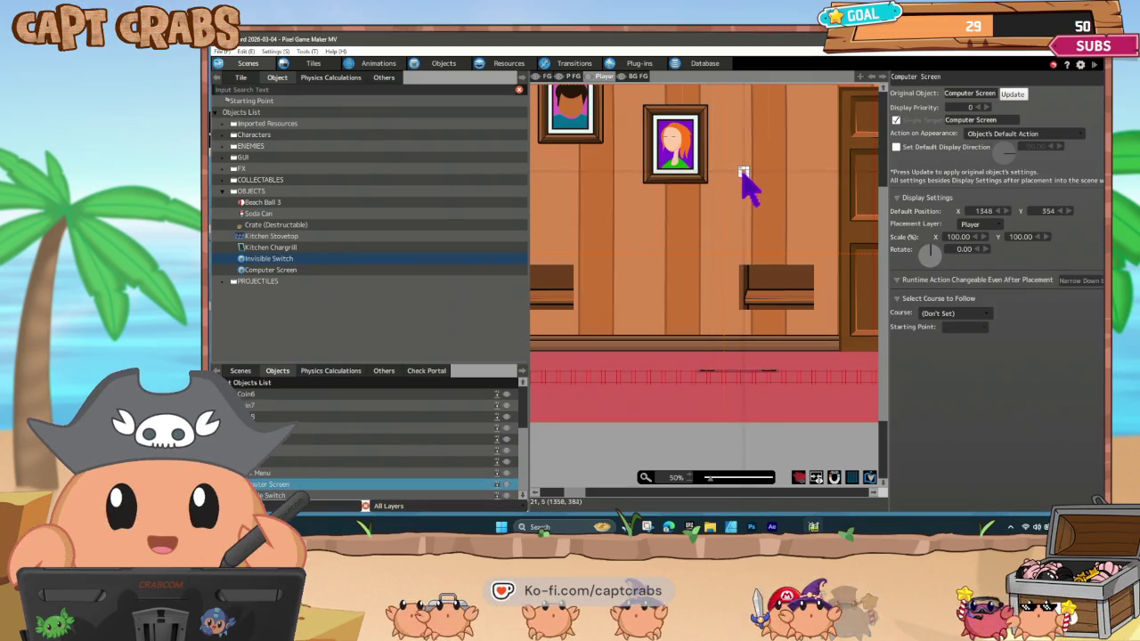
{"action": "left_click", "coordinate": [743, 170]}
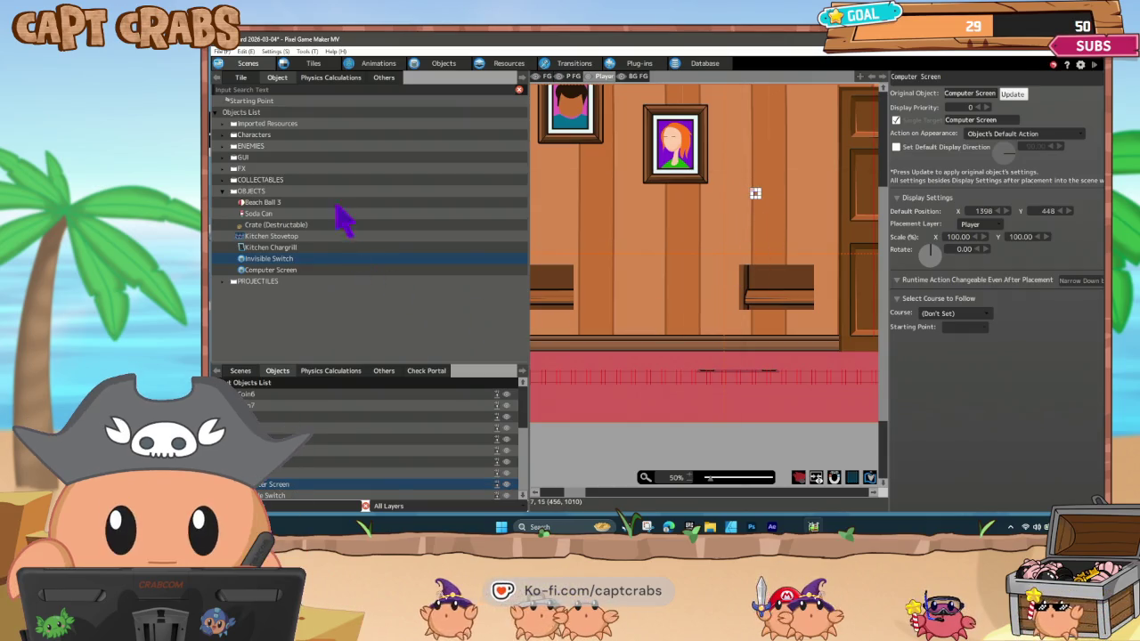
{"action": "left_click", "coordinate": [437, 68]}
Add an Execute Object Action to Change Channel that runs the Computer Screen's Video action.
{"action": "left_click", "coordinate": [272, 303]}
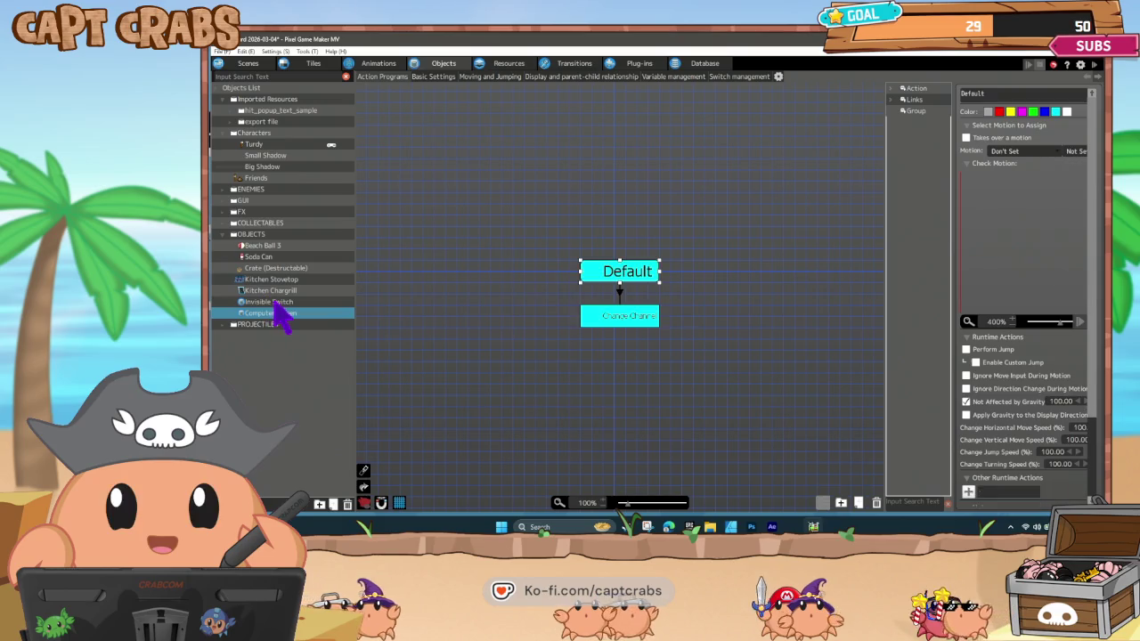
{"action": "left_click", "coordinate": [968, 493]}
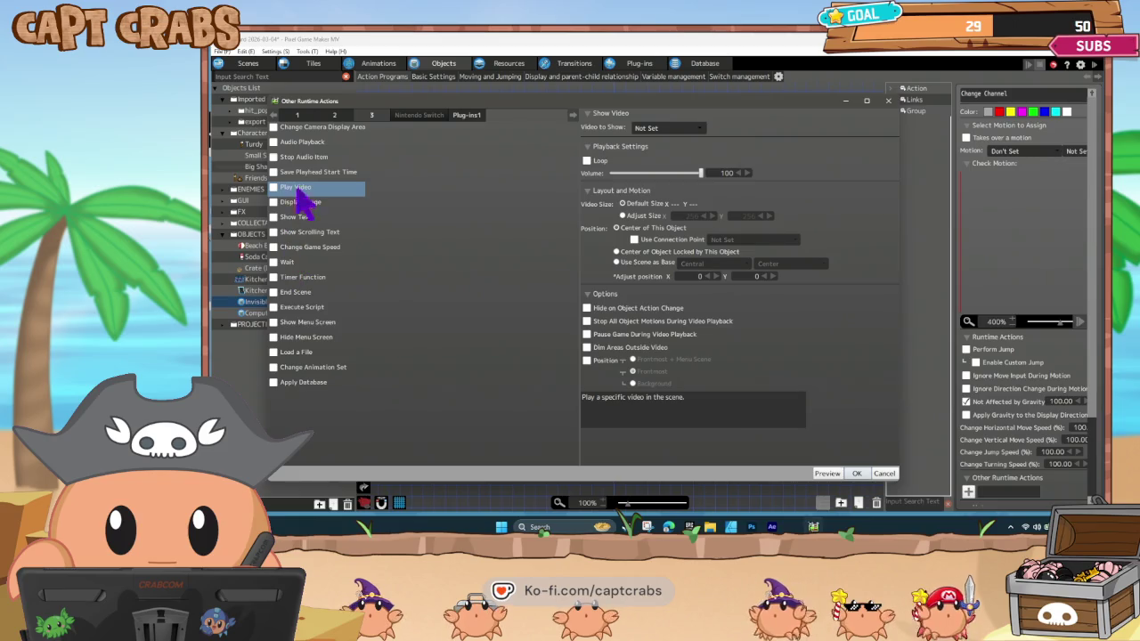
{"action": "left_click", "coordinate": [332, 118]}
{"action": "left_click", "coordinate": [301, 172]}
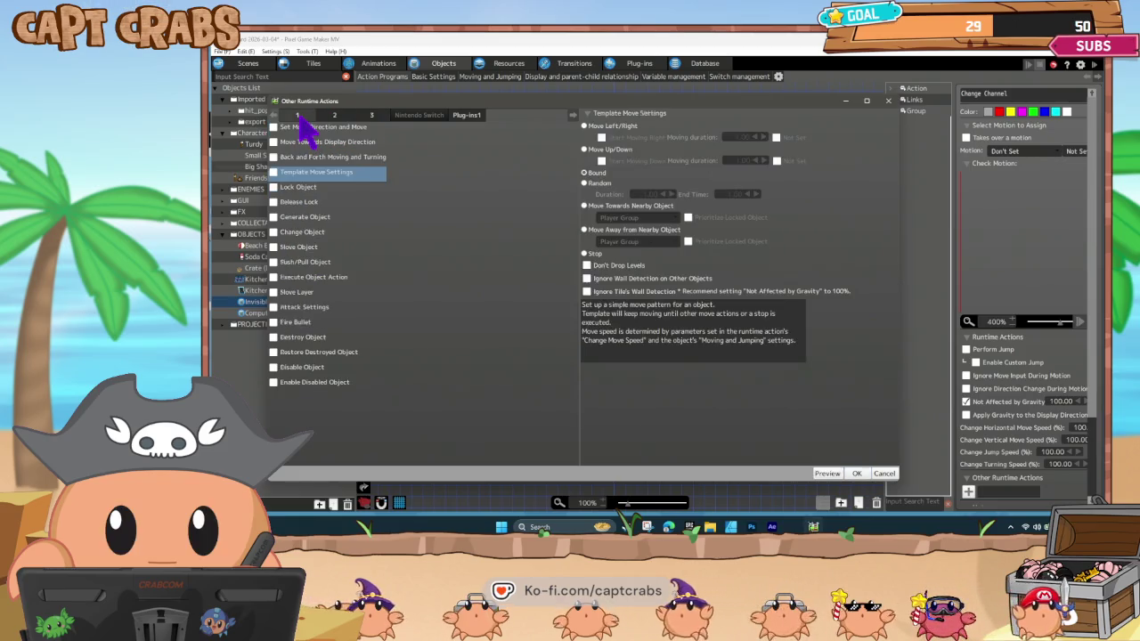
{"action": "left_click", "coordinate": [293, 277]}
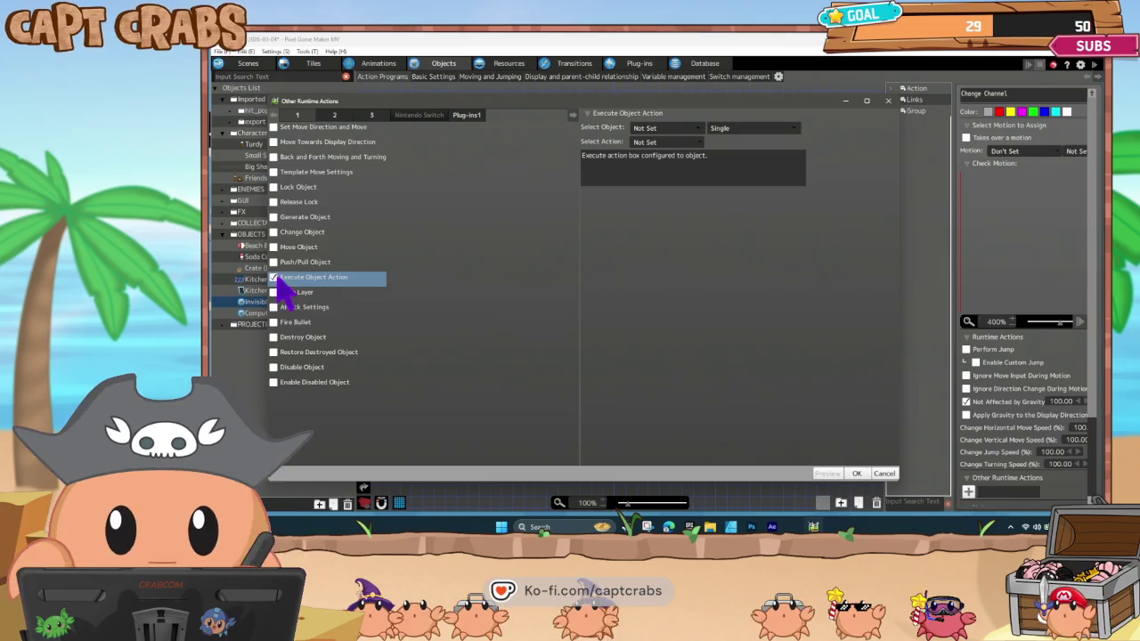
{"action": "left_click", "coordinate": [659, 129]}
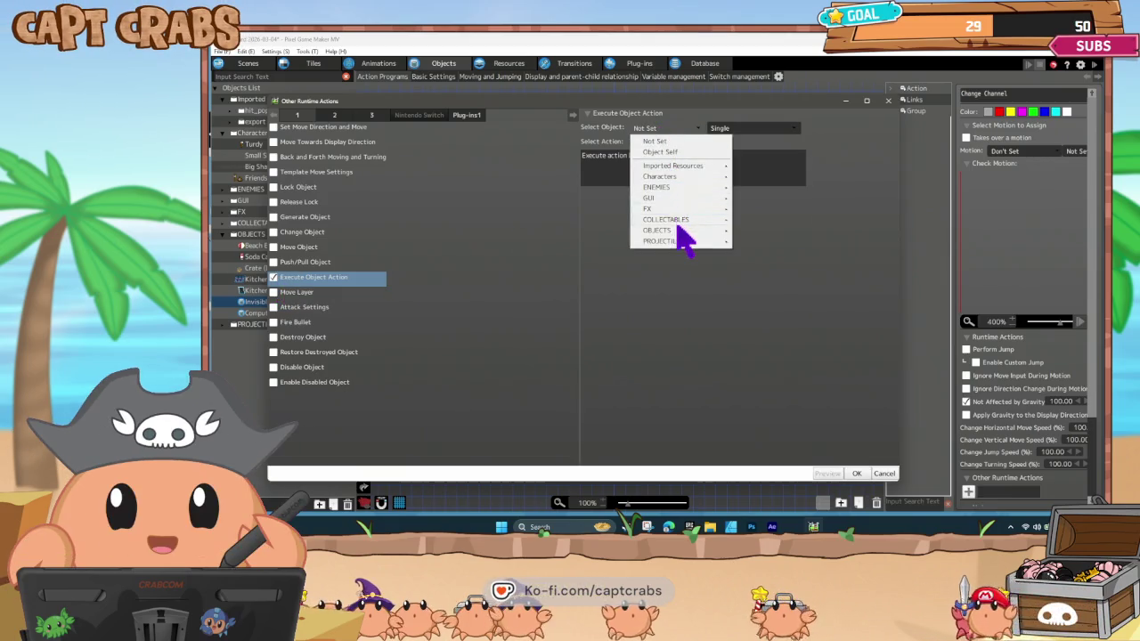
{"action": "mouse_move", "coordinate": [682, 233]}
{"action": "left_click", "coordinate": [781, 294]}
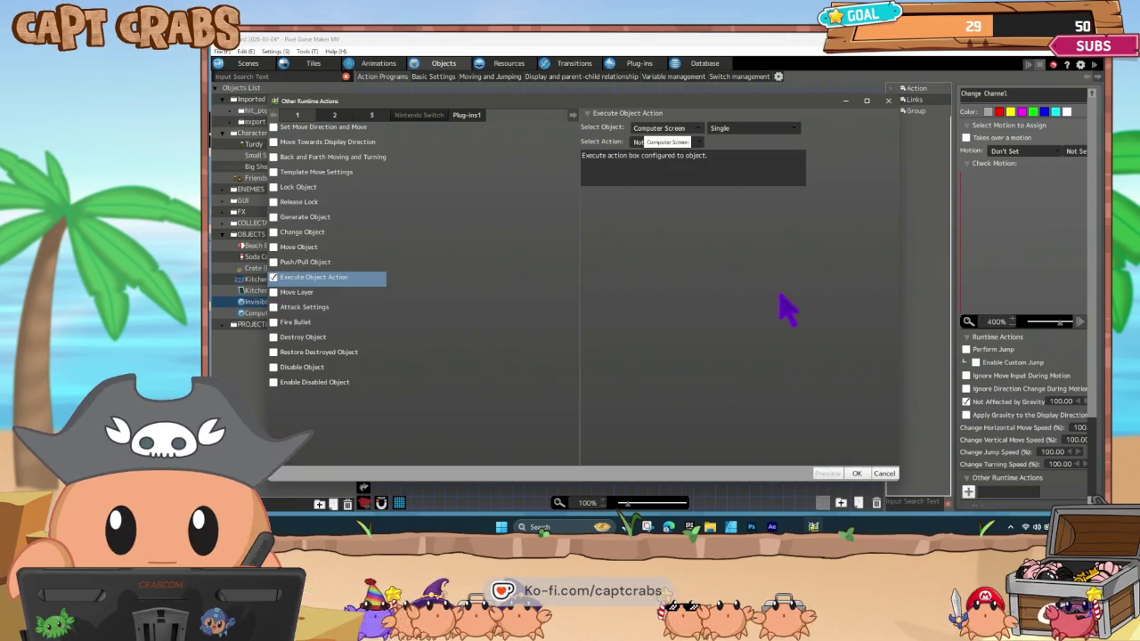
{"action": "left_click", "coordinate": [666, 142]}
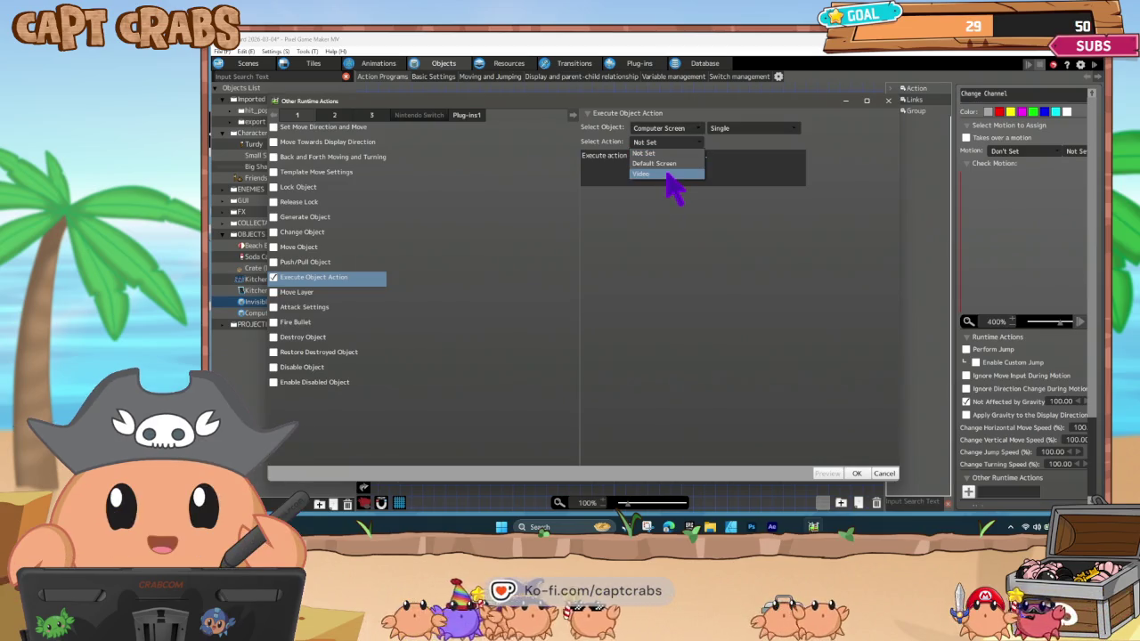
{"action": "left_click", "coordinate": [666, 175]}
{"action": "left_click", "coordinate": [856, 473]}
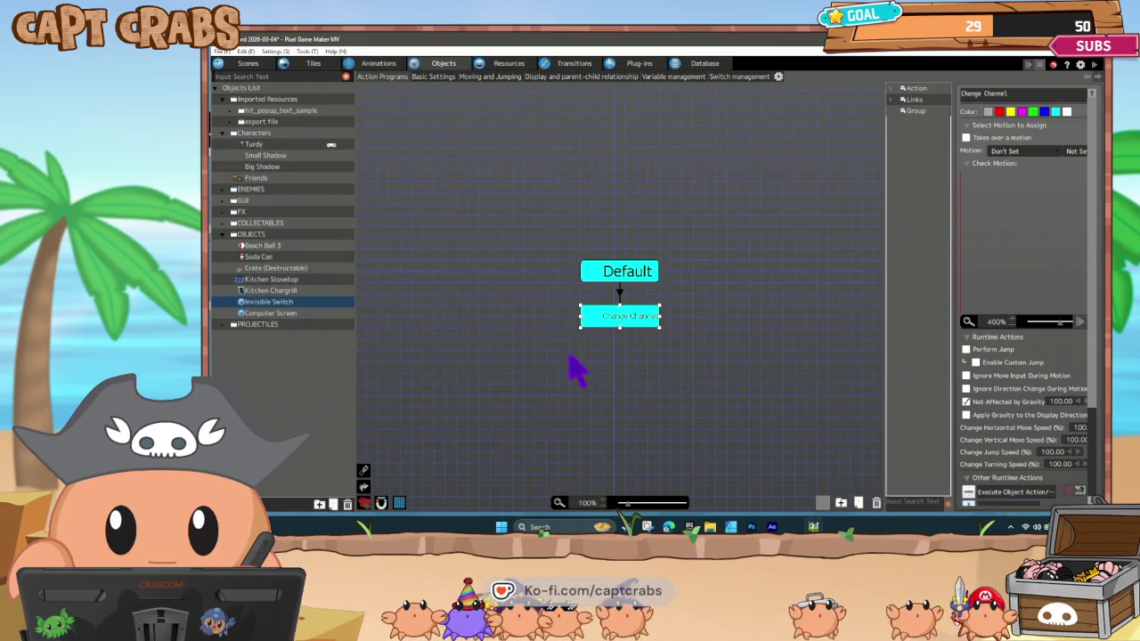
Review the Default-to-Change-Channel link's wall-contact condition and keep it as is.
{"action": "left_click", "coordinate": [624, 358]}
{"action": "left_click", "coordinate": [623, 296]}
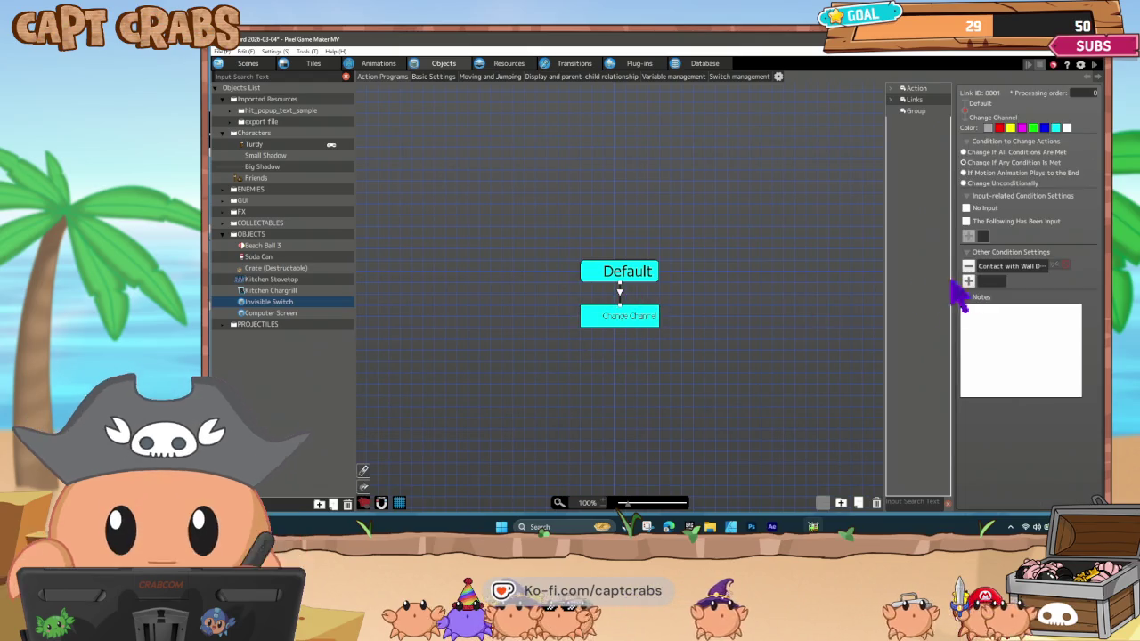
{"action": "double_click", "coordinate": [989, 268]}
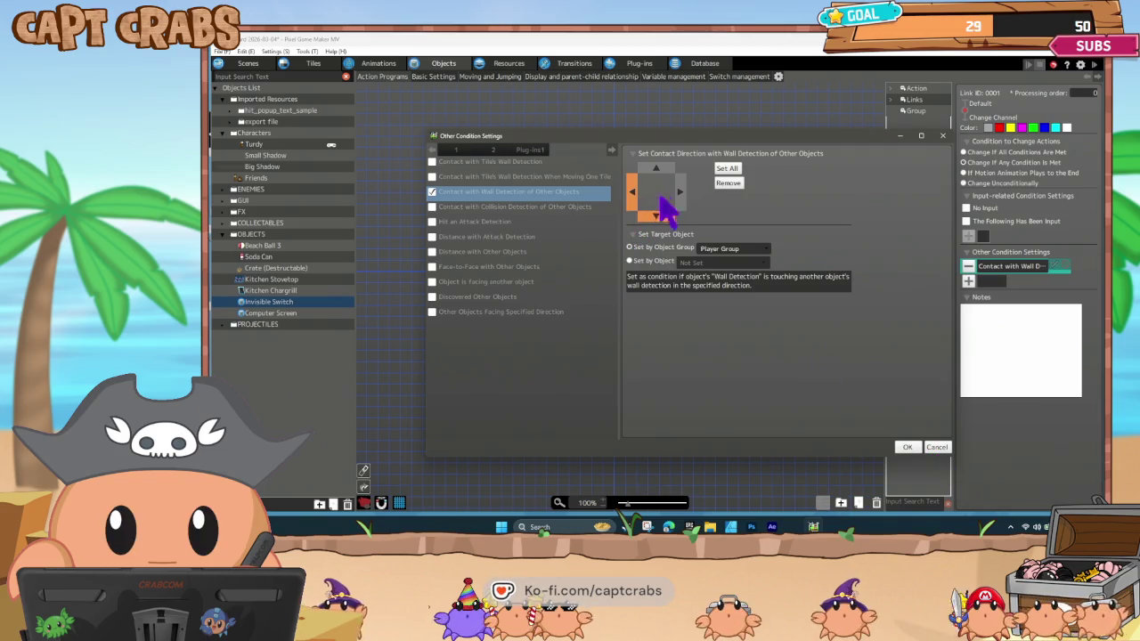
{"action": "left_click", "coordinate": [901, 448]}
{"action": "left_click", "coordinate": [602, 331]}
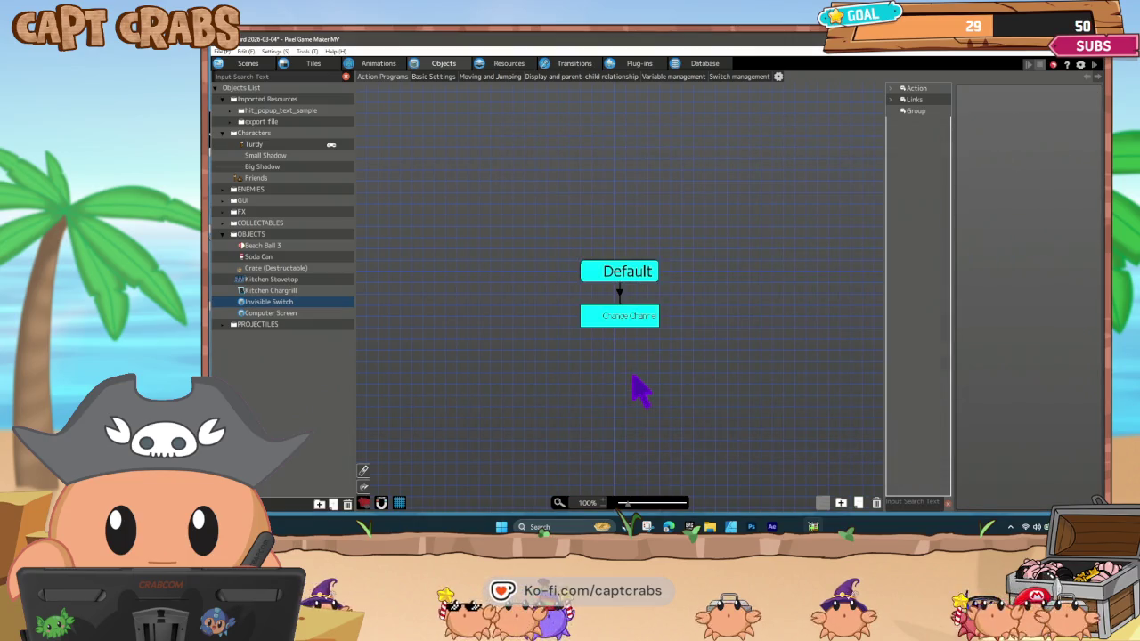
{"action": "key", "text": "F5"}
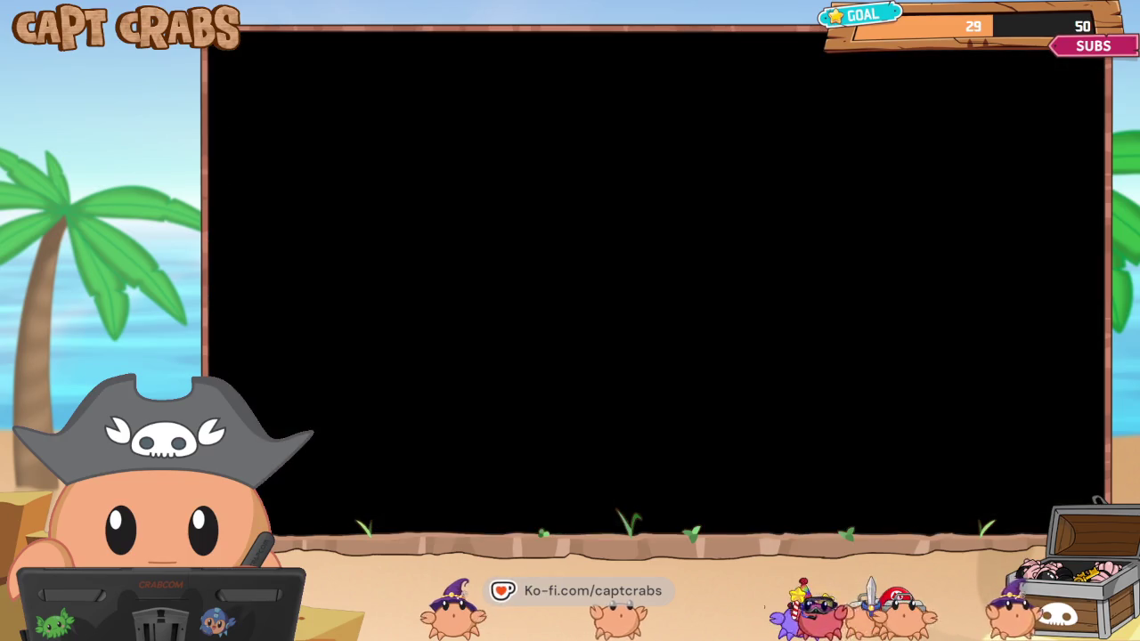
{"action": "key", "text": "Right"}
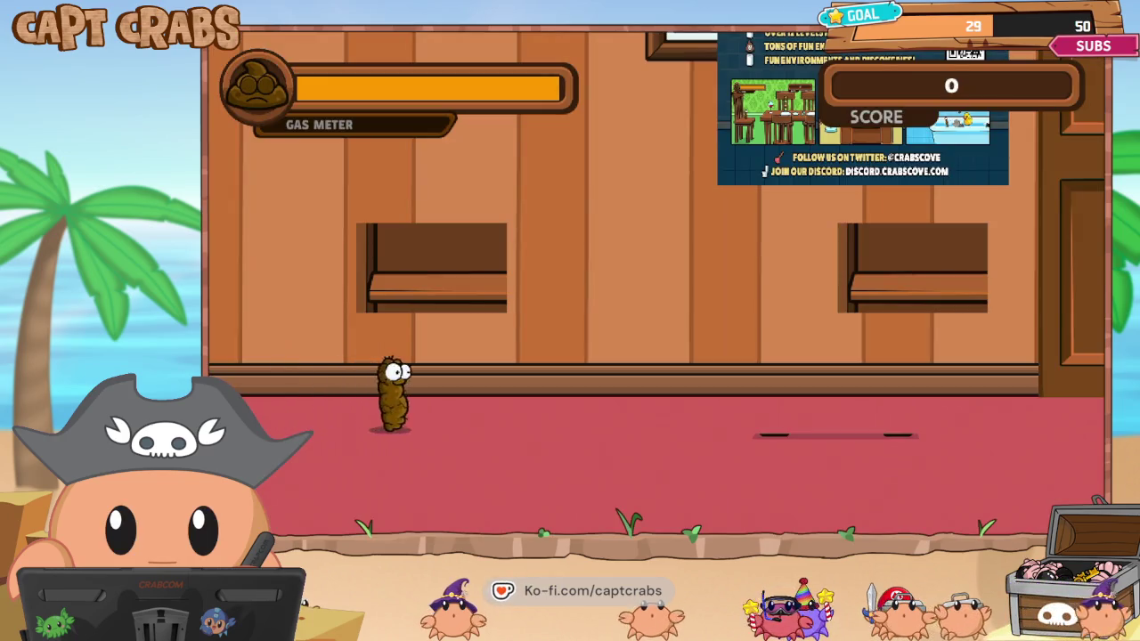
{"action": "key", "text": "Right"}
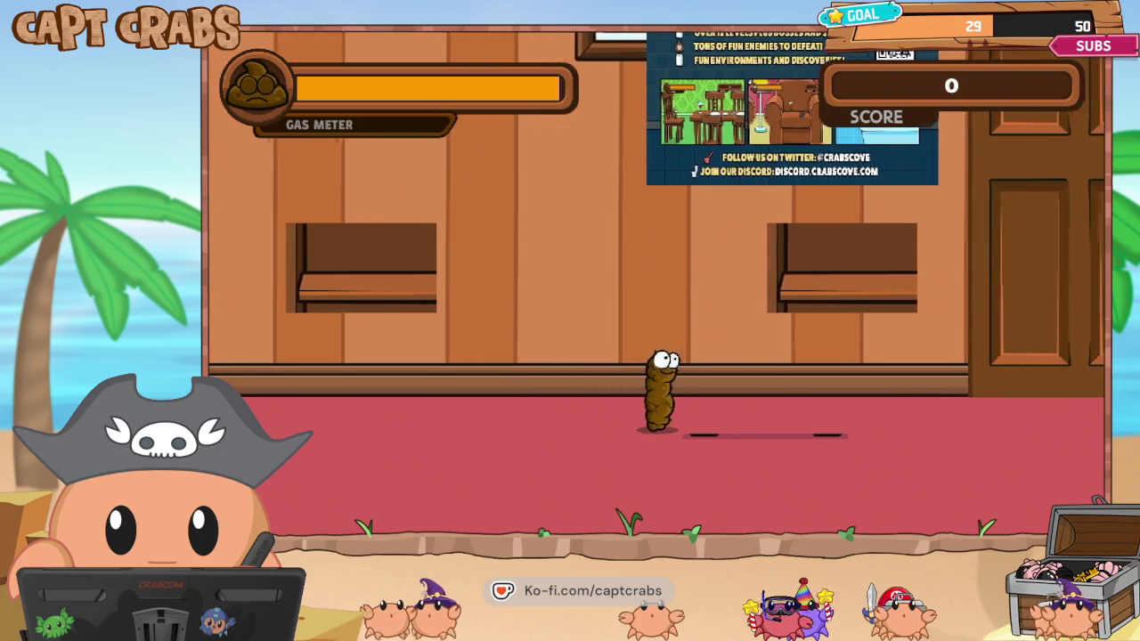
{"action": "key", "text": "Left"}
{"action": "key", "text": "Right"}
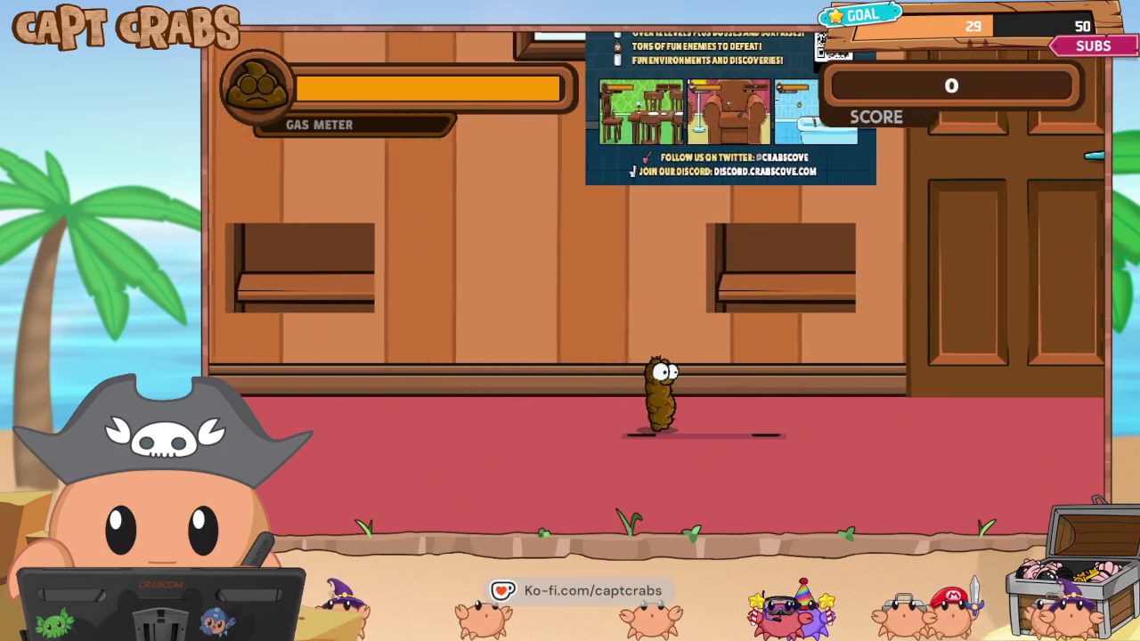
{"action": "key", "text": "Left"}
{"action": "key", "text": "Right"}
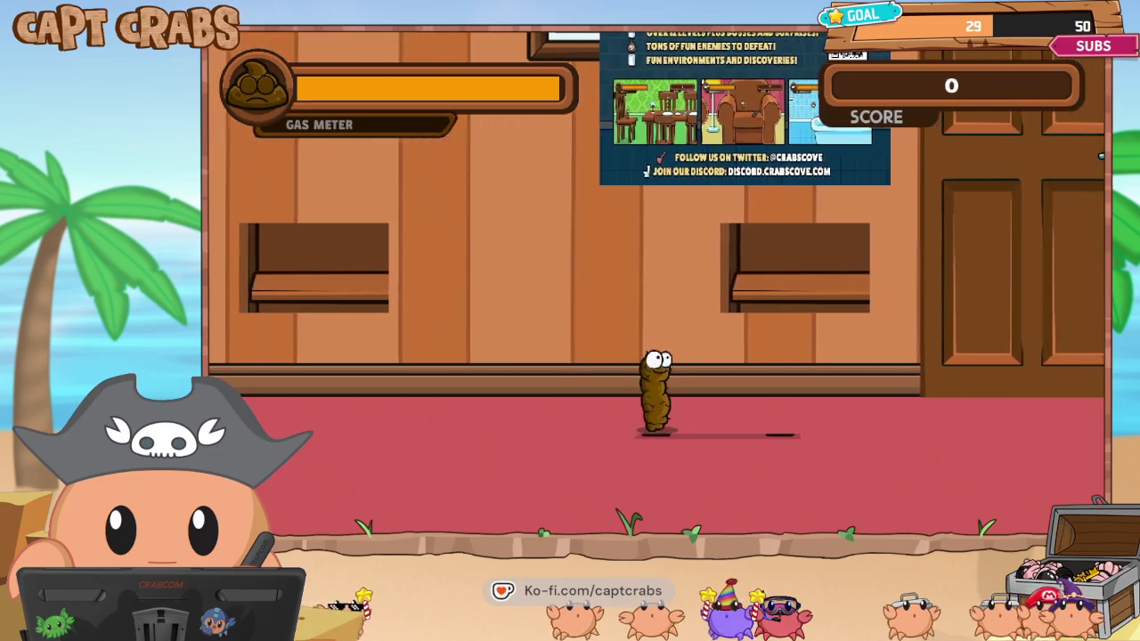
{"action": "key", "text": "Left"}
{"action": "key", "text": "Right"}
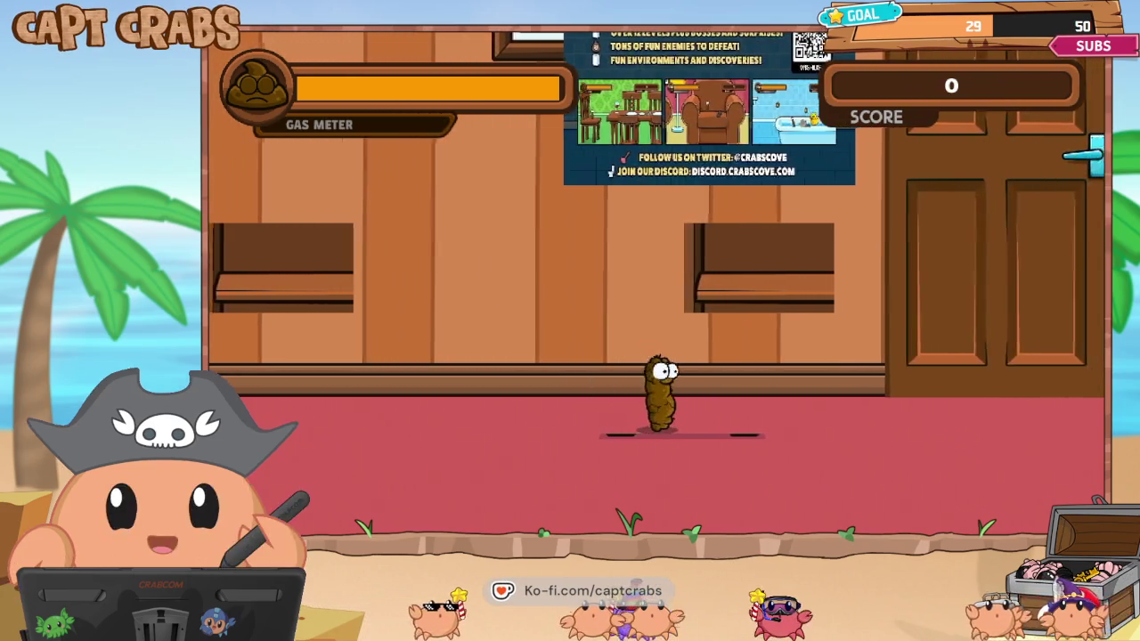
{"action": "key", "text": "Left"}
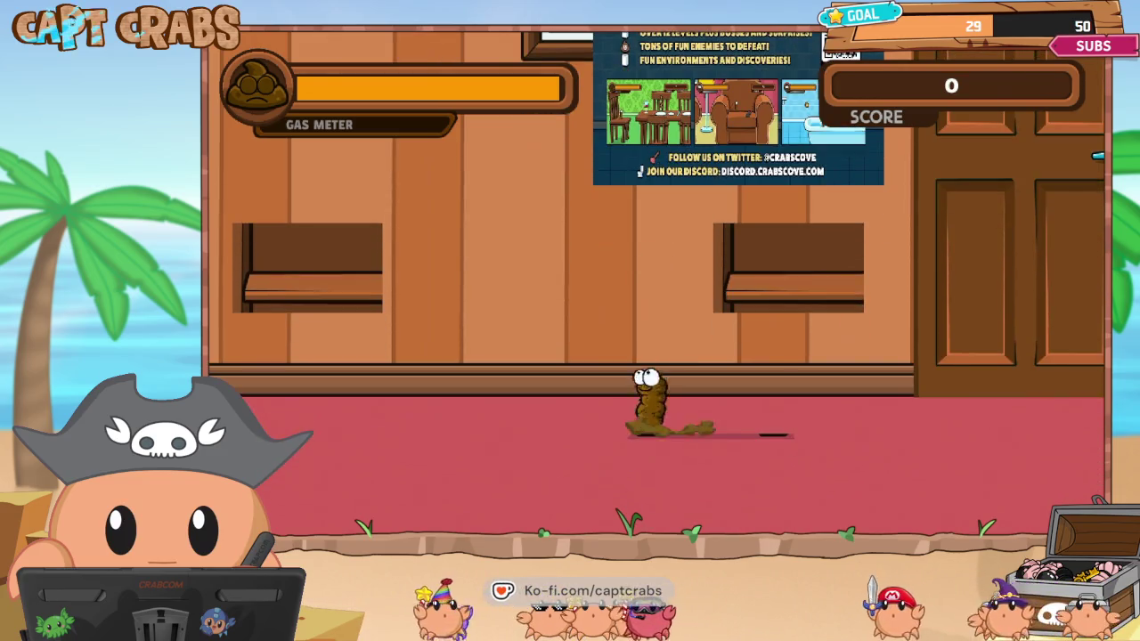
{"action": "key", "text": "Right"}
{"action": "key", "text": "Left"}
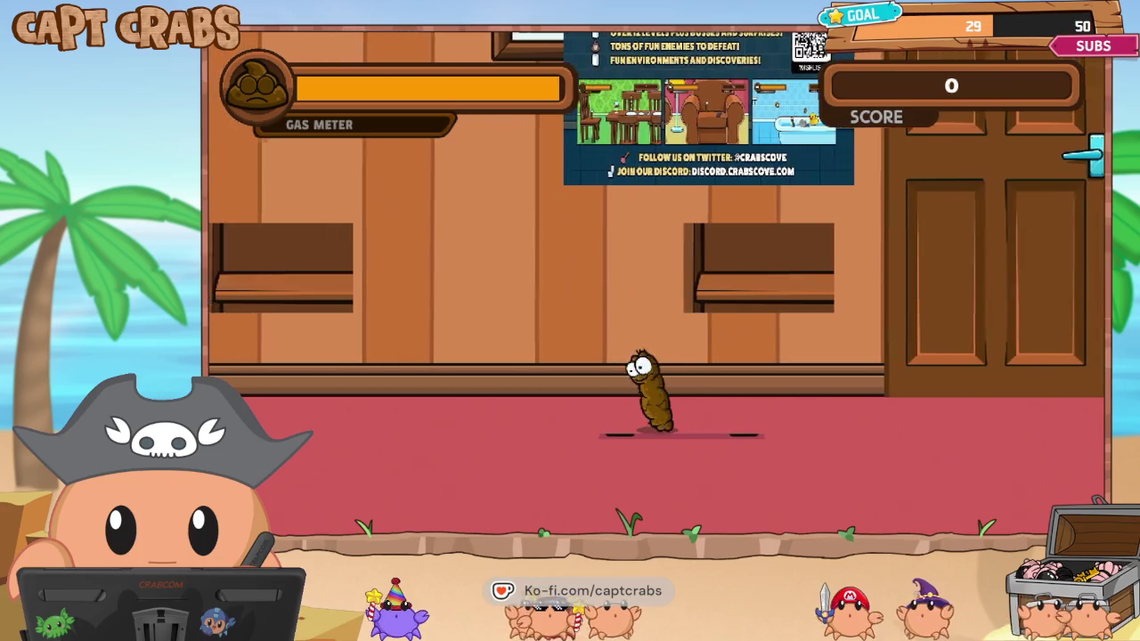
{"action": "key", "text": "space"}
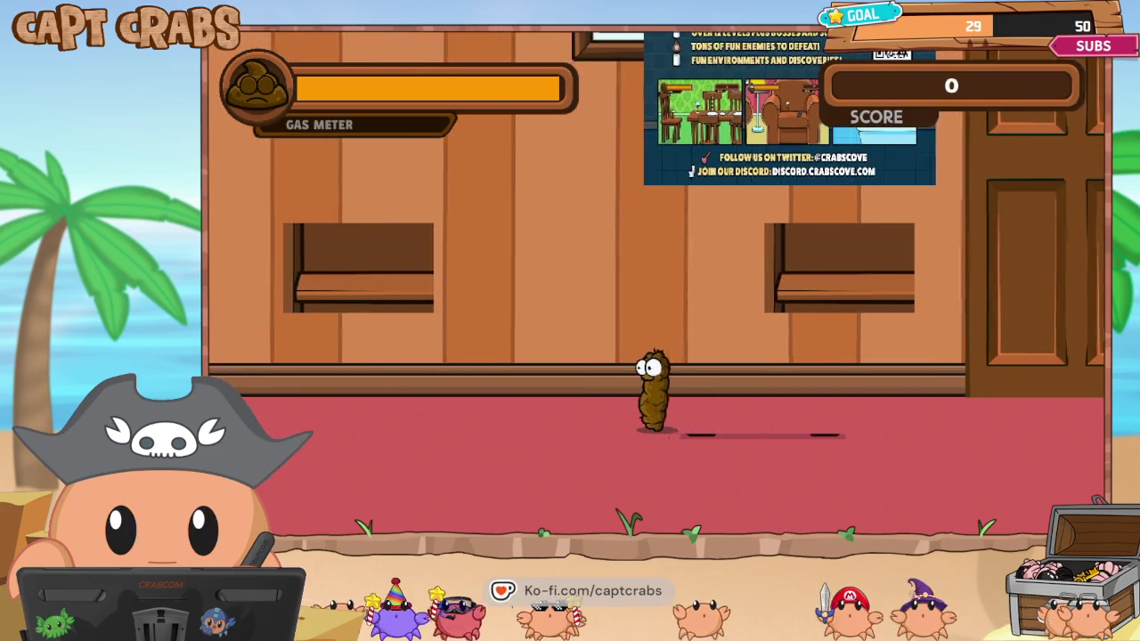
{"action": "key", "text": "Right"}
{"action": "key", "text": "Right"}
{"action": "key", "text": "Left"}
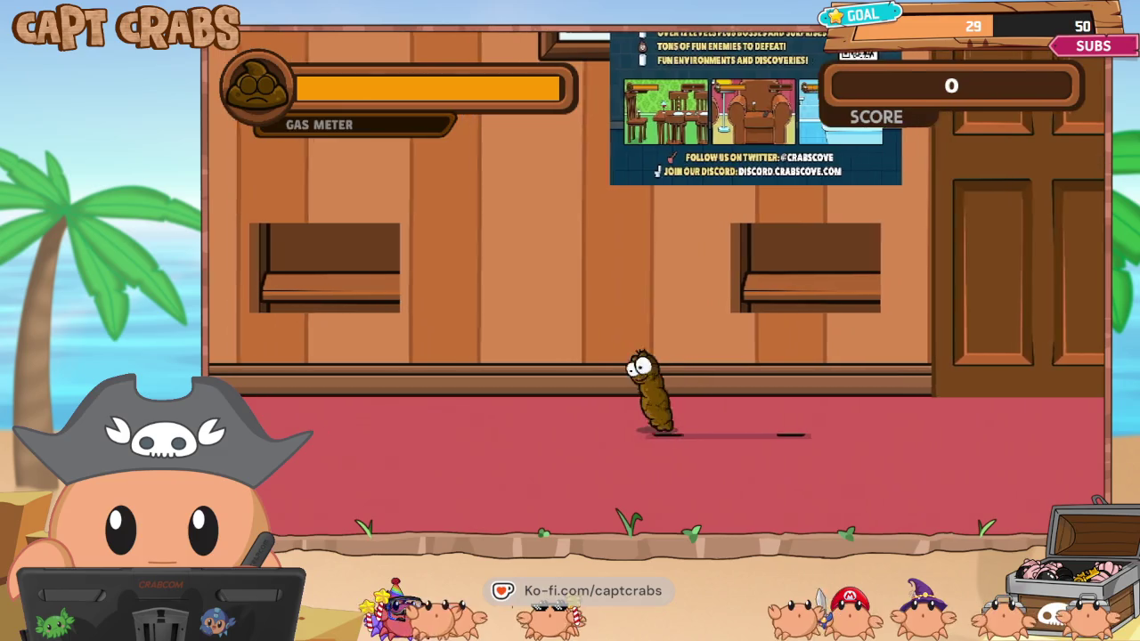
{"action": "key", "text": "Escape"}
{"action": "key", "text": "Down"}
{"action": "key", "text": "Down"}
{"action": "key", "text": "Down"}
{"action": "key", "text": "Return"}
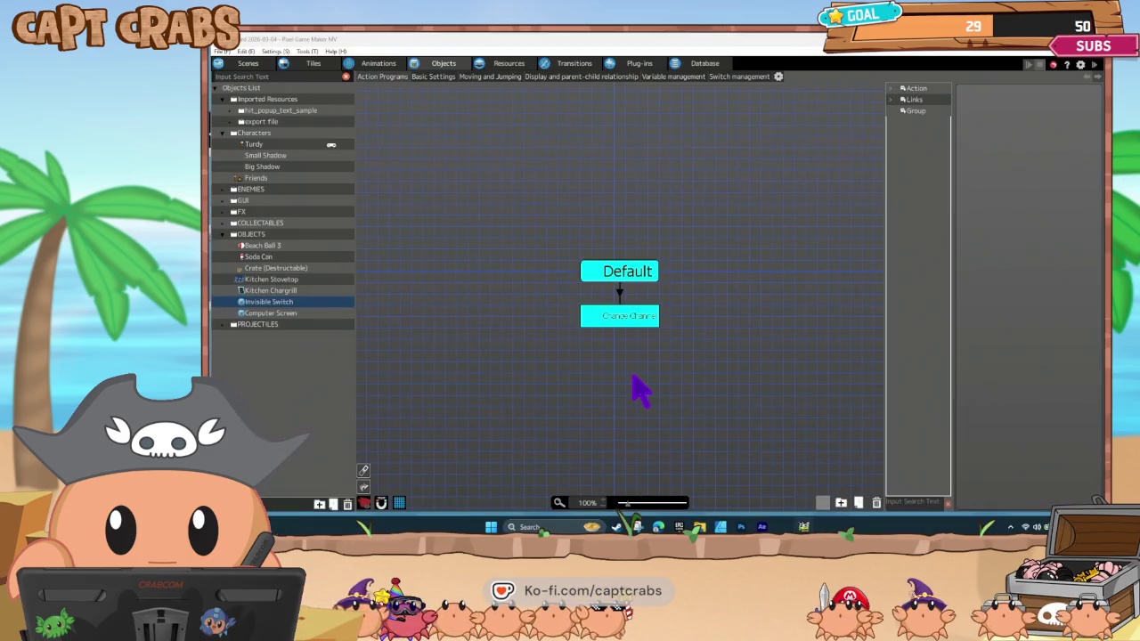
Check the Invisible Switch's object settings and its Default state's Motion list, then go to Animations.
{"action": "right_click", "coordinate": [278, 303]}
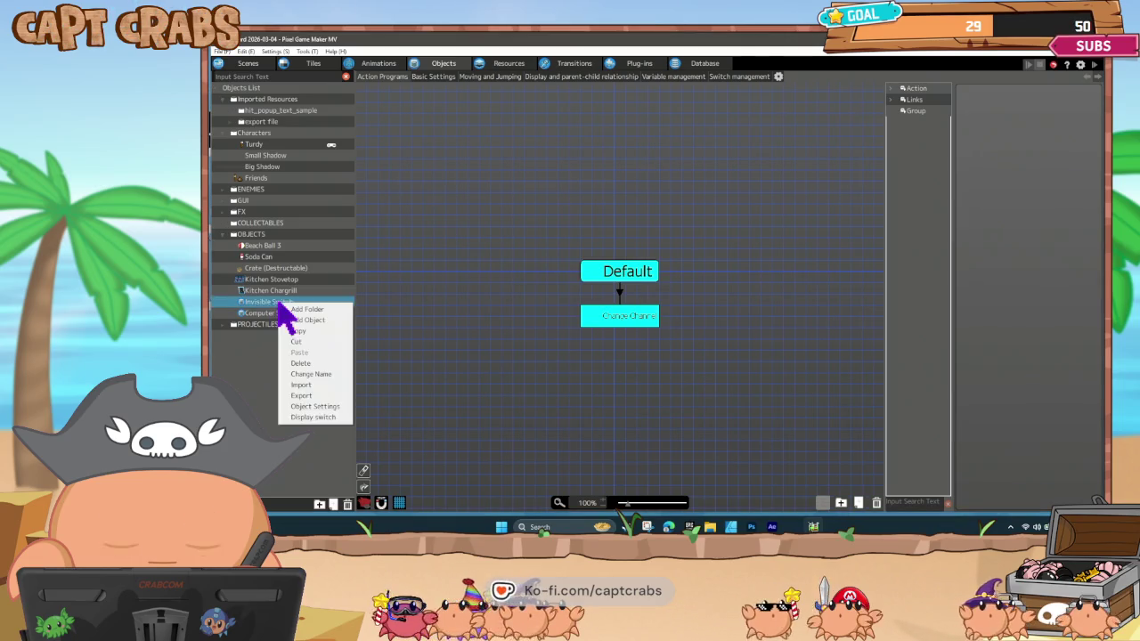
{"action": "left_click", "coordinate": [314, 408]}
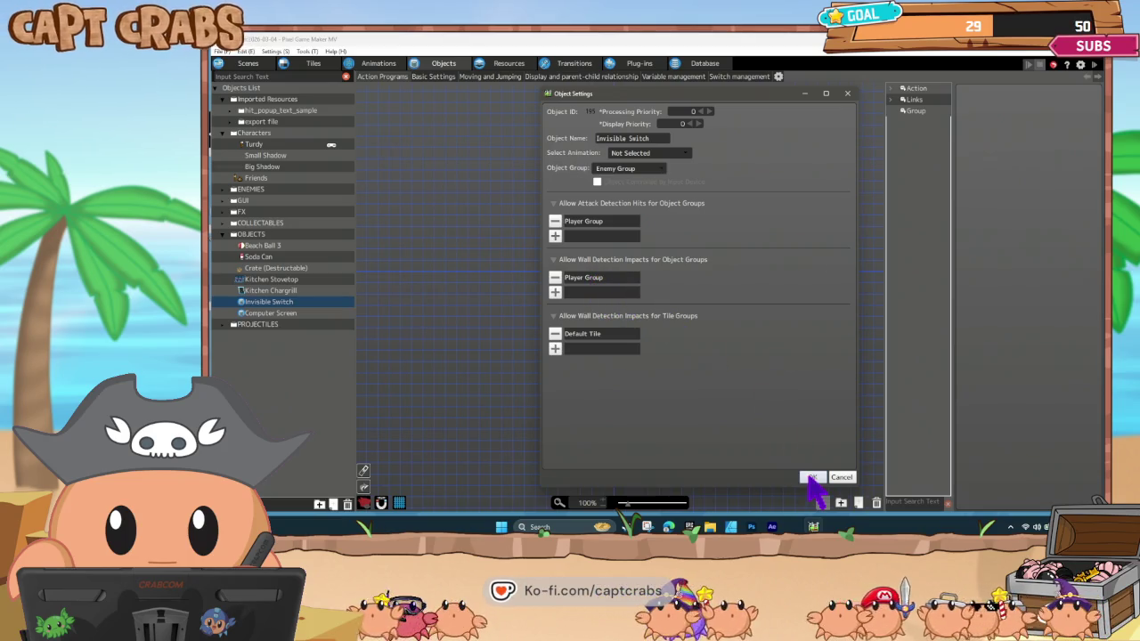
{"action": "left_click", "coordinate": [810, 476]}
{"action": "left_click", "coordinate": [611, 273]}
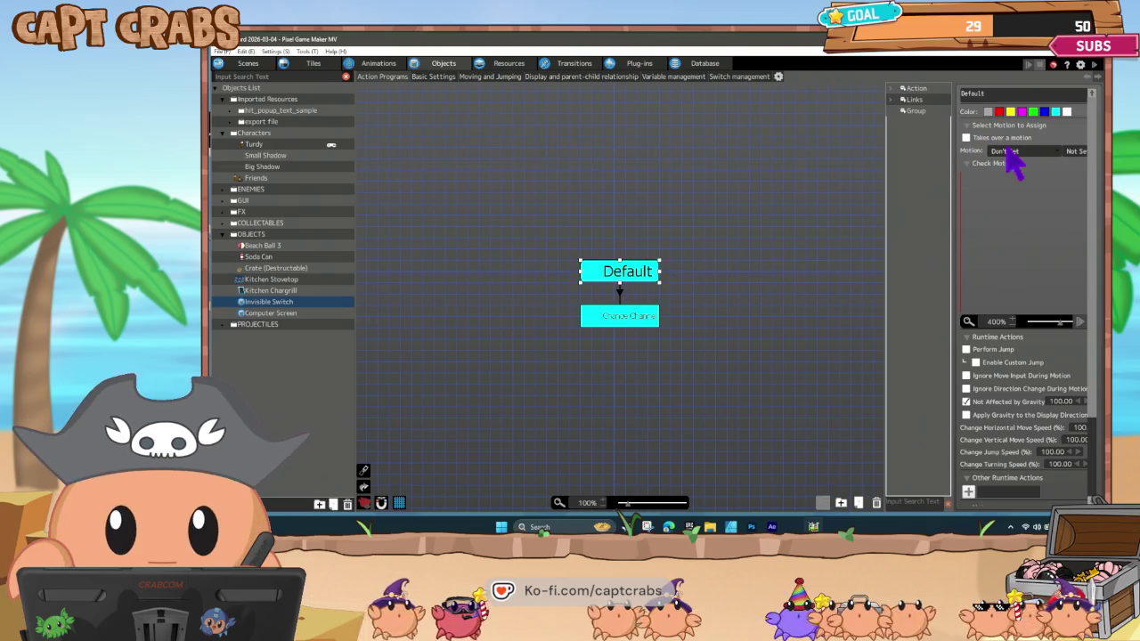
{"action": "left_click", "coordinate": [1011, 152]}
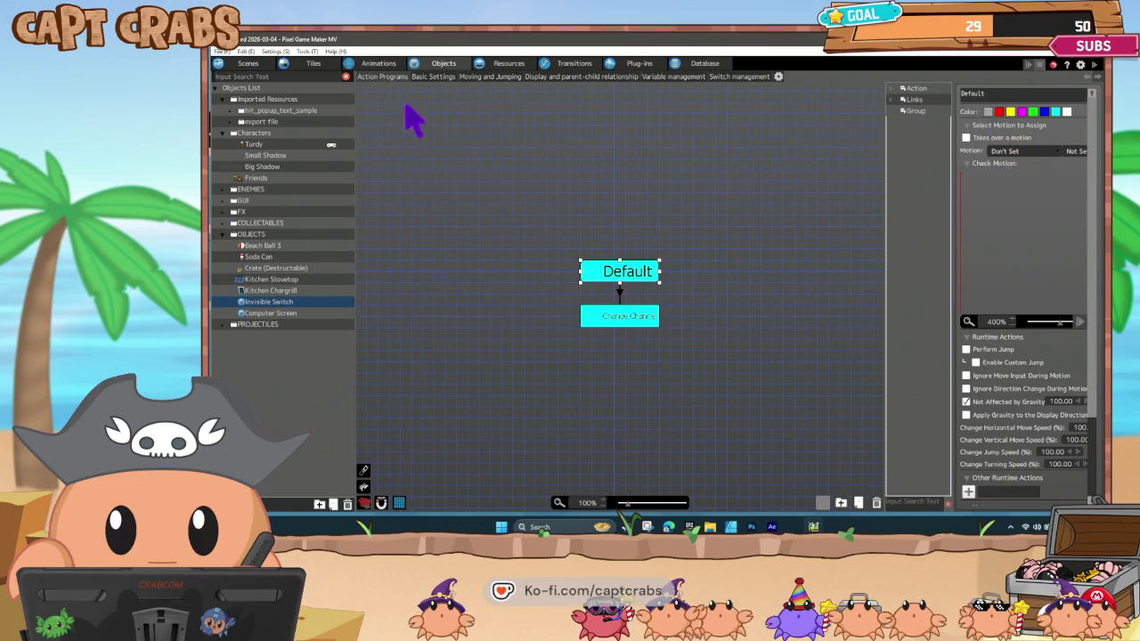
{"action": "left_click", "coordinate": [379, 64]}
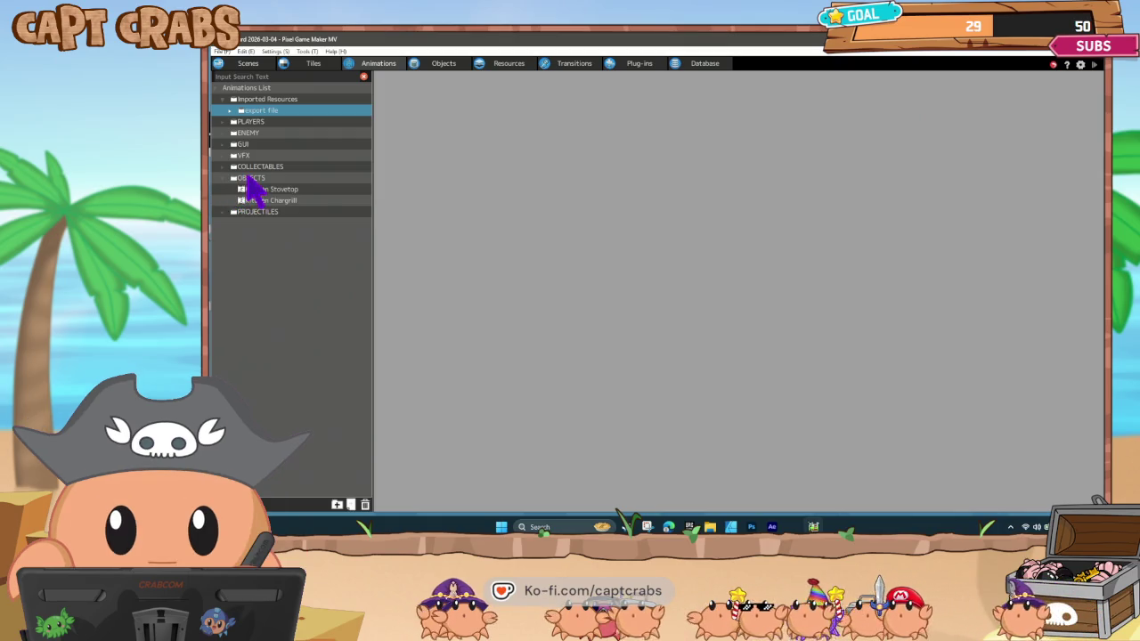
Add a new animation named 'Invisible Block' to the OBJECTS animation folder.
{"action": "right_click", "coordinate": [251, 178]}
{"action": "left_click", "coordinate": [277, 193]}
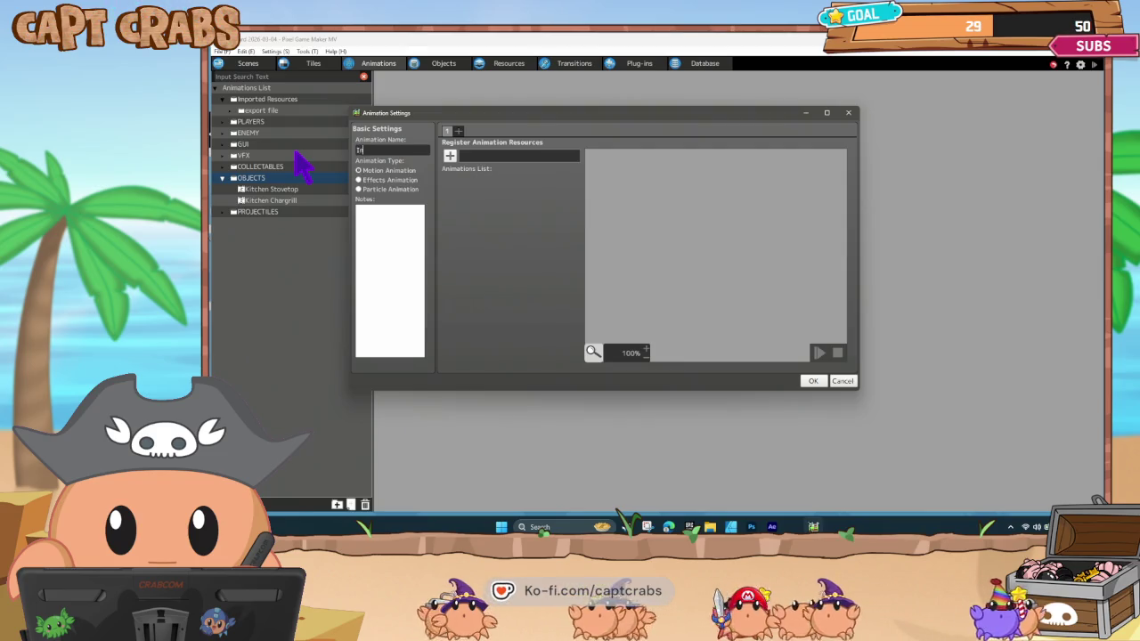
{"action": "type", "text": "visible Bl"}
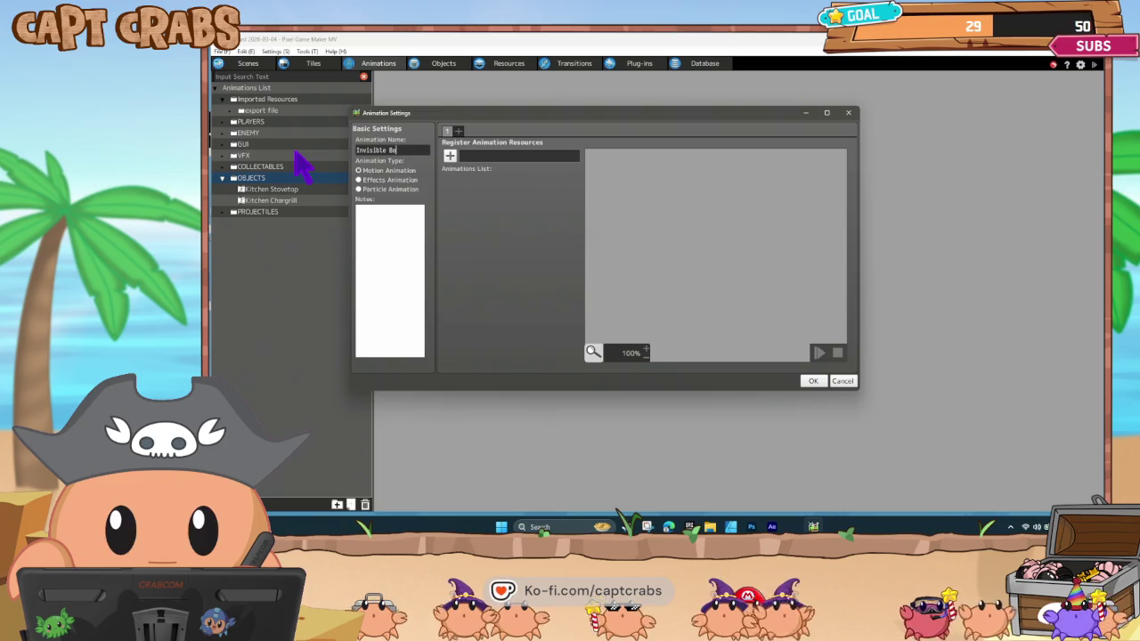
{"action": "type", "text": "oc"}
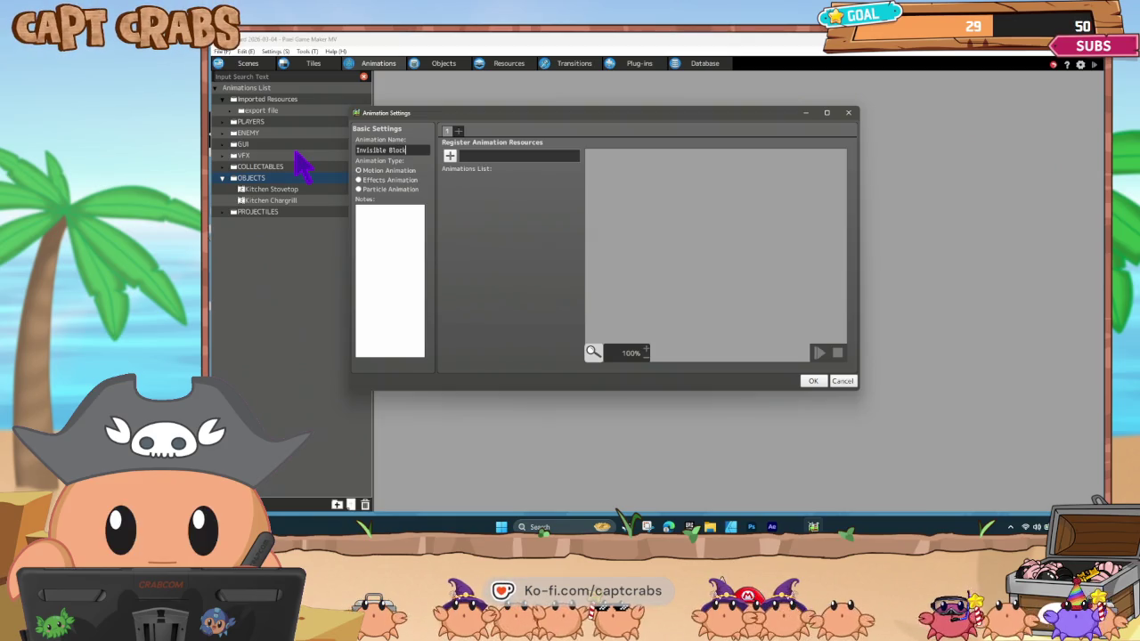
{"action": "type", "text": "k"}
{"action": "left_click", "coordinate": [813, 381]}
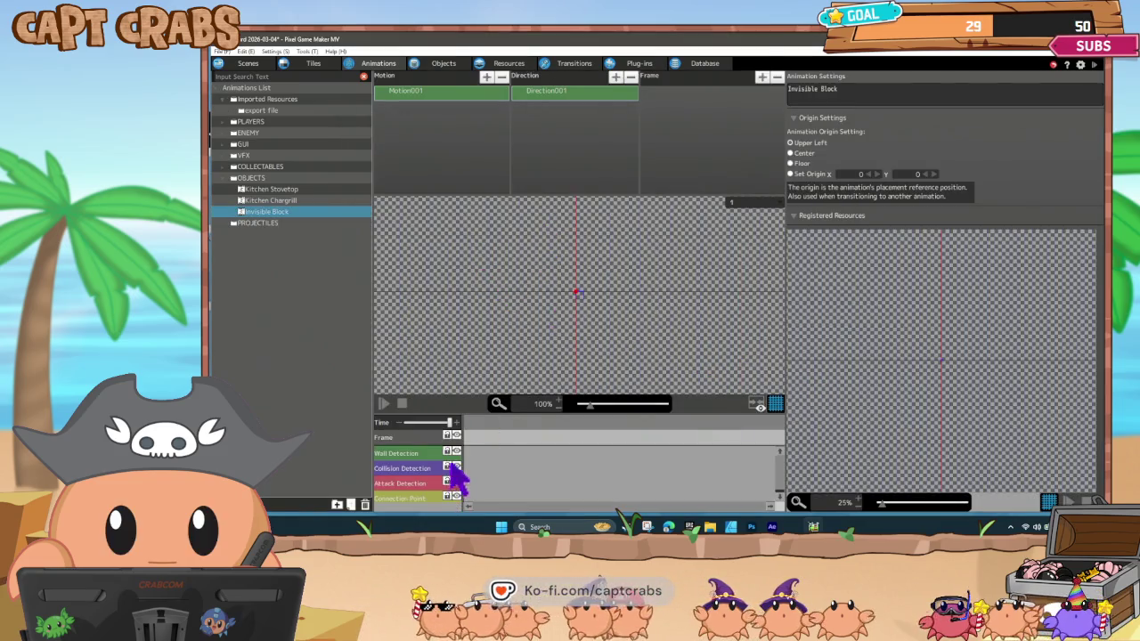
Add the first frame (0s 1f) to Invisible Block's Motion001, removing an extra wall layer.
{"action": "right_click", "coordinate": [425, 459]}
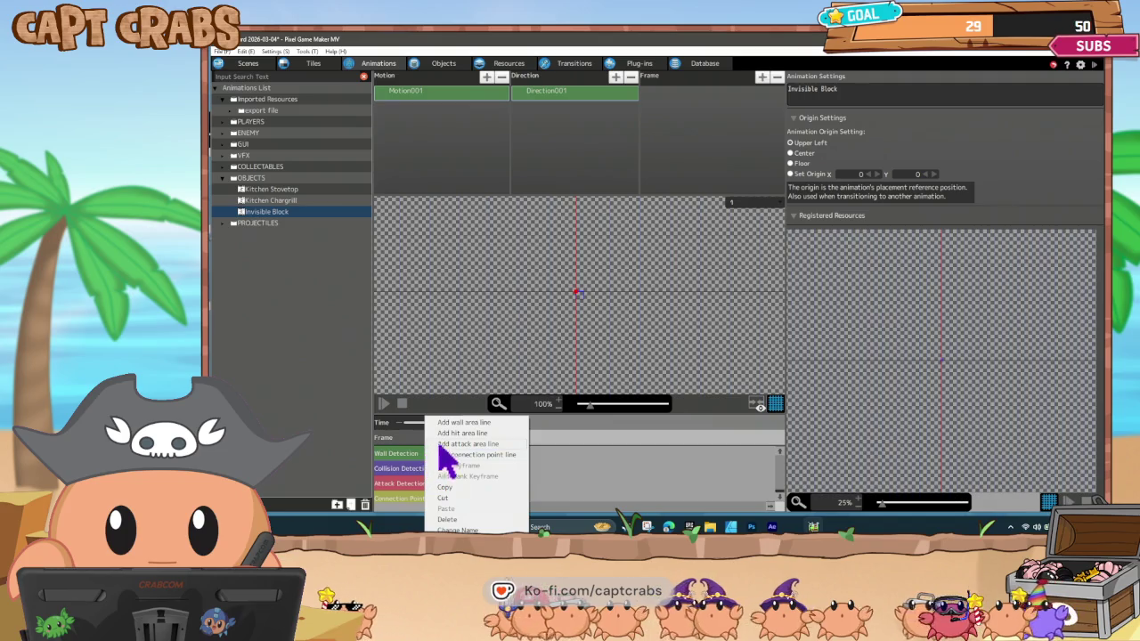
{"action": "left_click", "coordinate": [454, 424]}
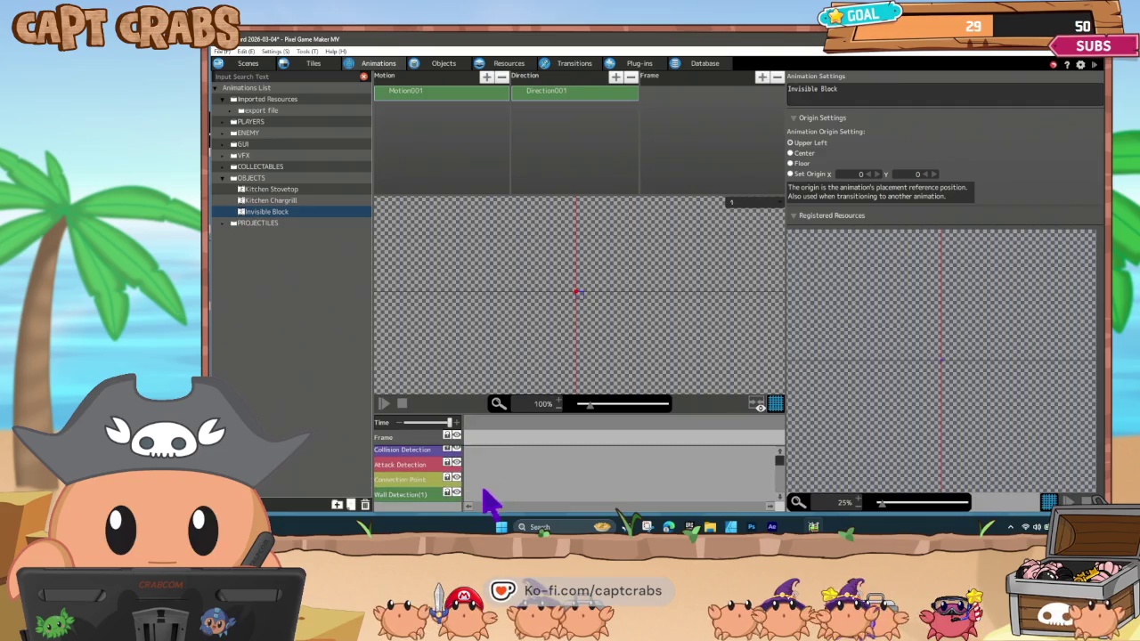
{"action": "right_click", "coordinate": [426, 509]}
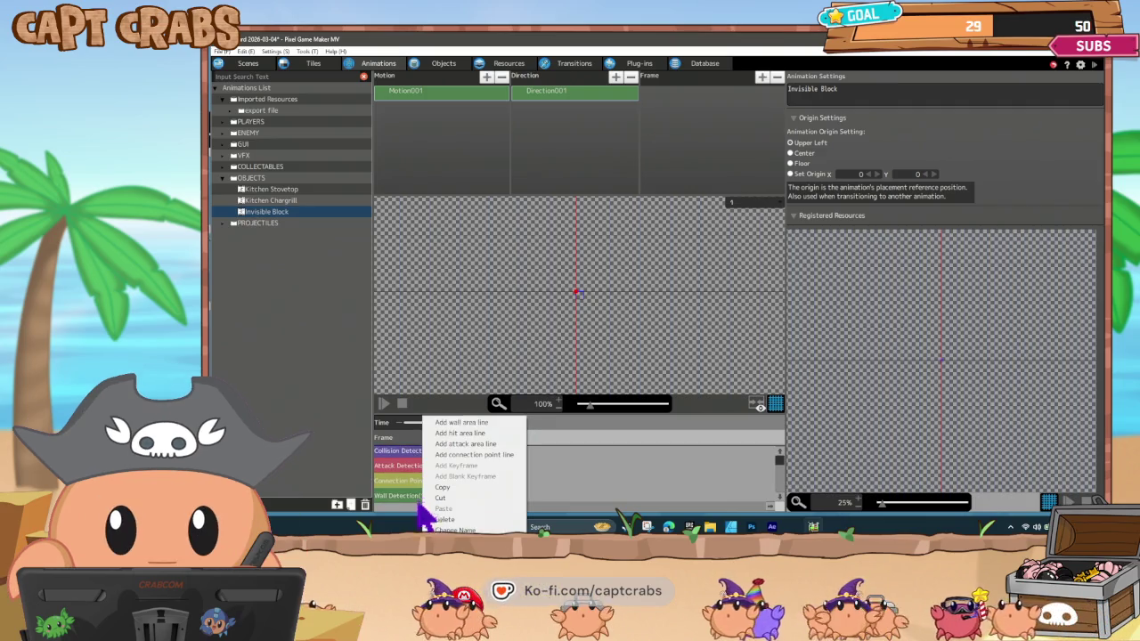
{"action": "left_click", "coordinate": [452, 528]}
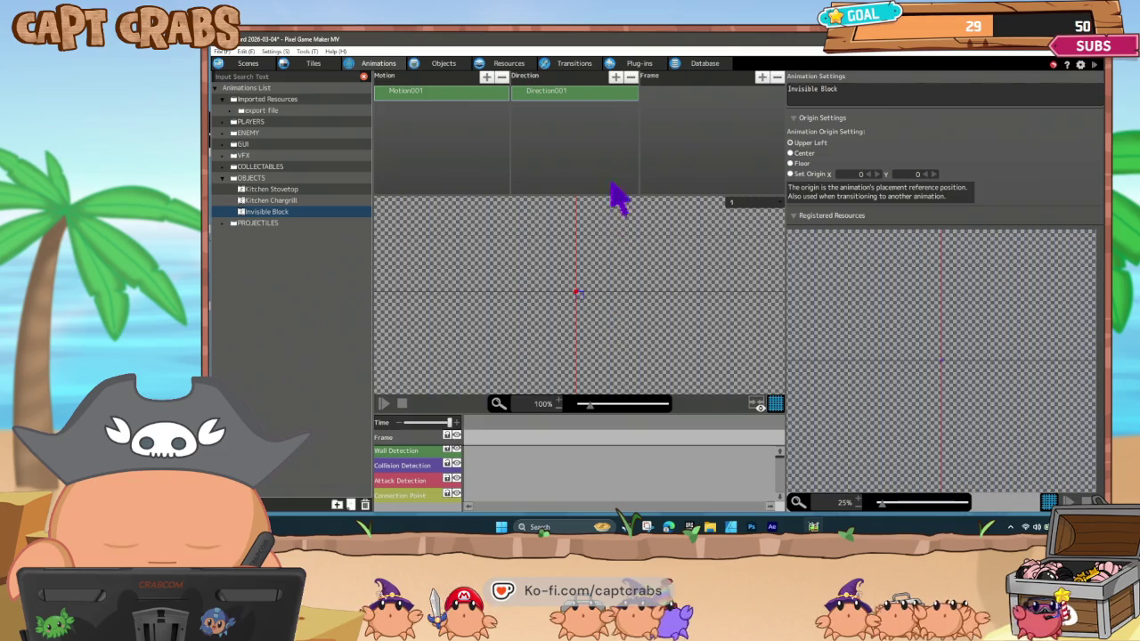
{"action": "left_click", "coordinate": [761, 79]}
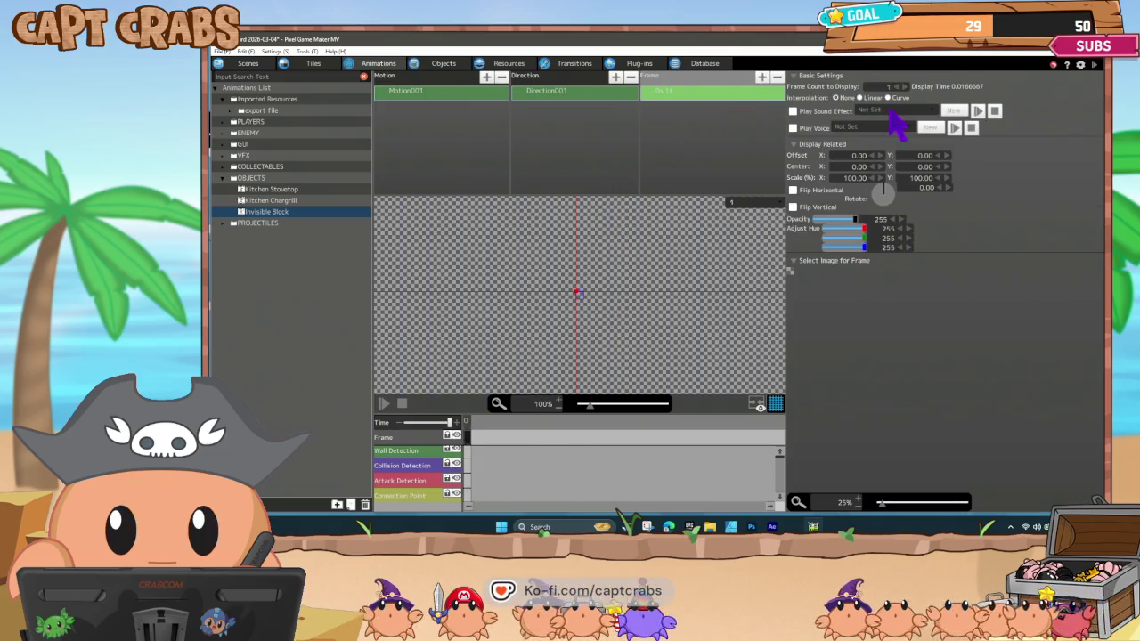
{"action": "left_click", "coordinate": [490, 105]}
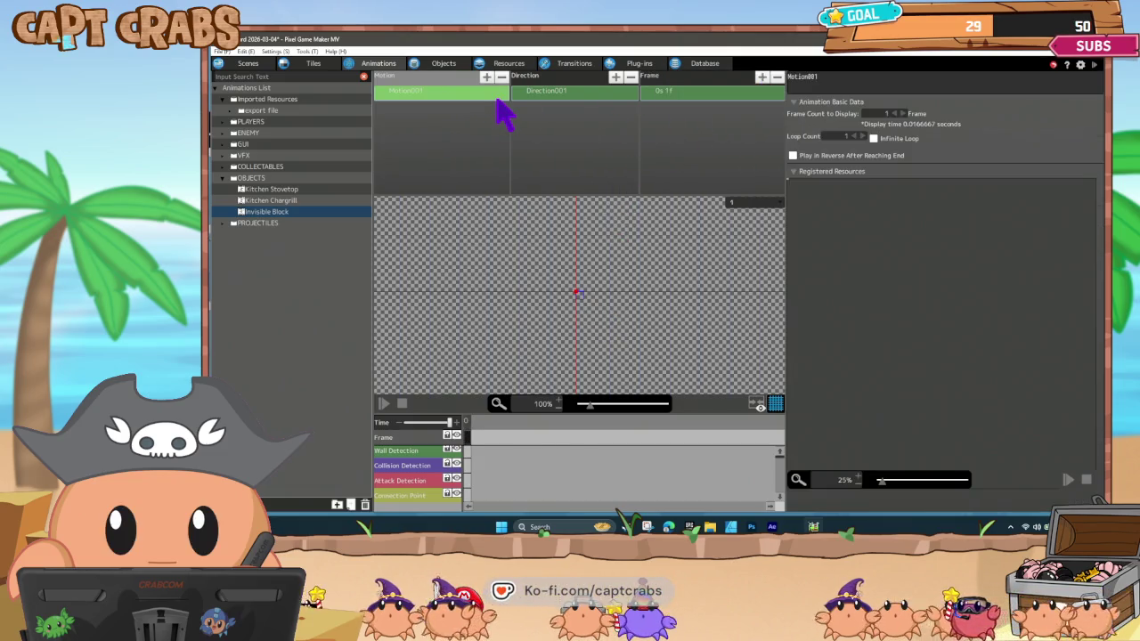
{"action": "left_click", "coordinate": [720, 98]}
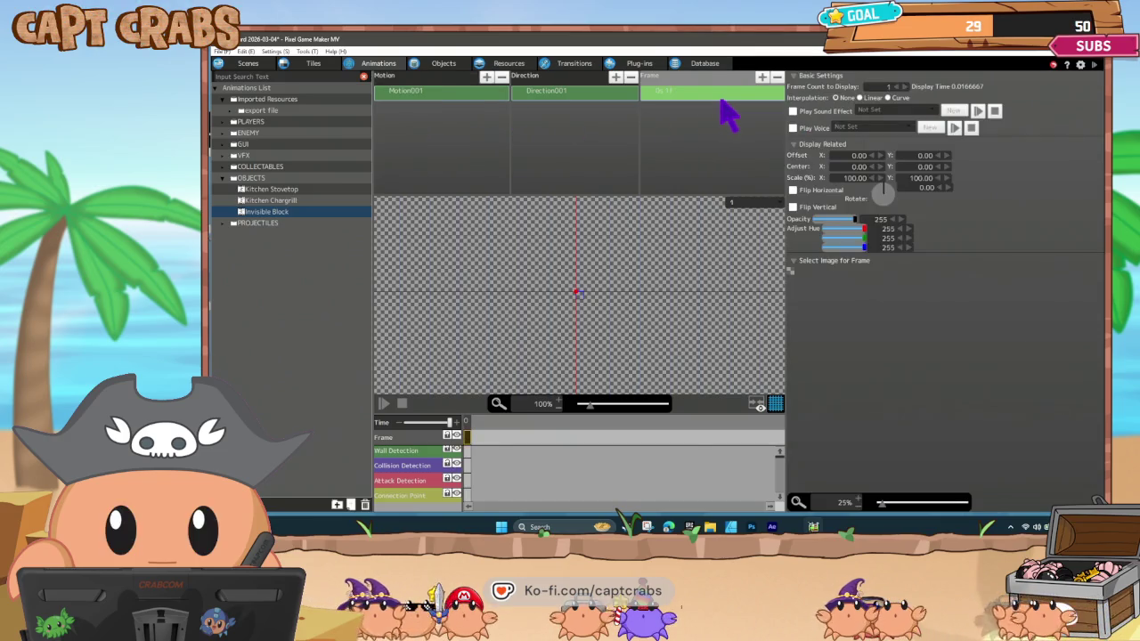
Keyframe the wall detection on that frame, size its box 200×200, and centre it on the origin.
{"action": "left_click", "coordinate": [467, 452]}
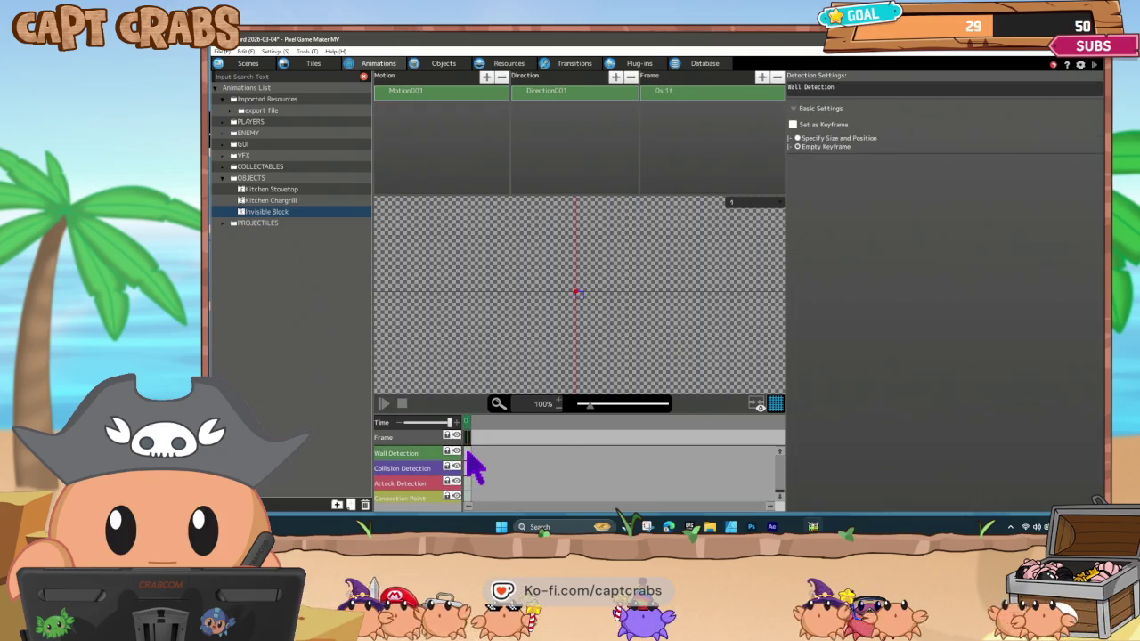
{"action": "right_click", "coordinate": [470, 454]}
{"action": "left_click", "coordinate": [489, 465]}
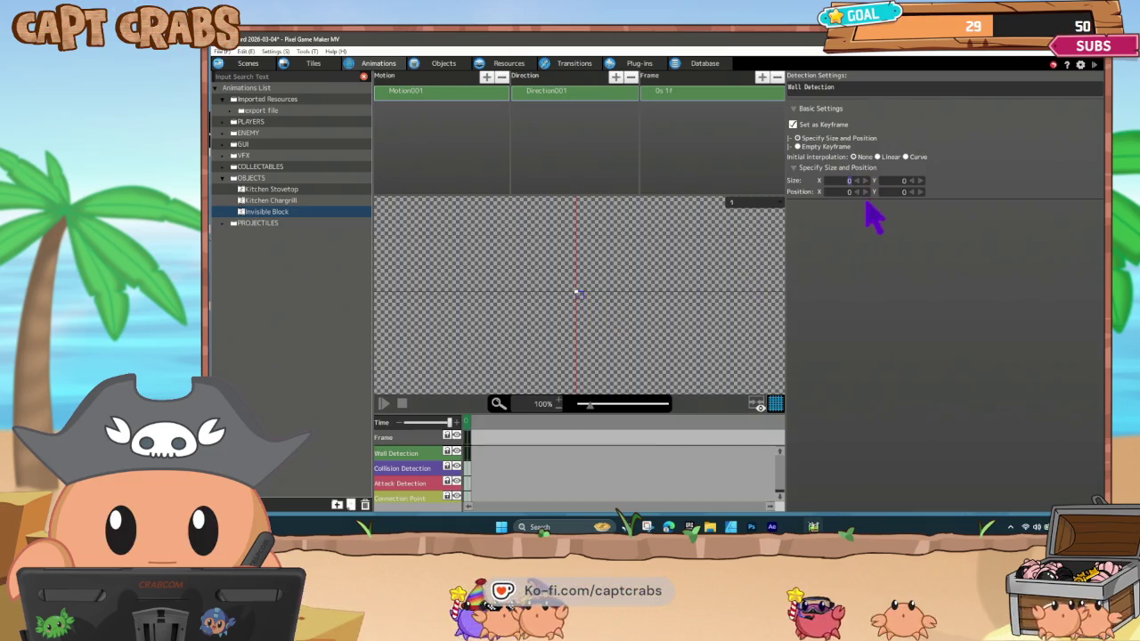
{"action": "type", "text": "200"}
{"action": "left_click", "coordinate": [897, 181]}
{"action": "type", "text": "200"}
{"action": "key", "text": "Return"}
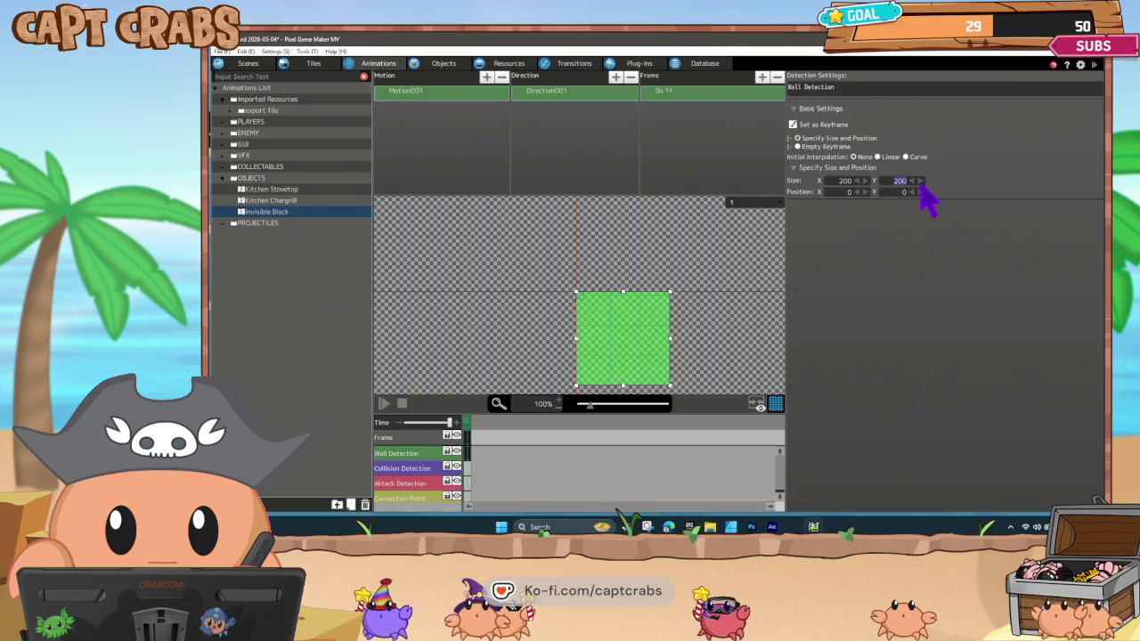
{"action": "left_click_drag", "start_coordinate": [643, 346], "coordinate": [596, 296]}
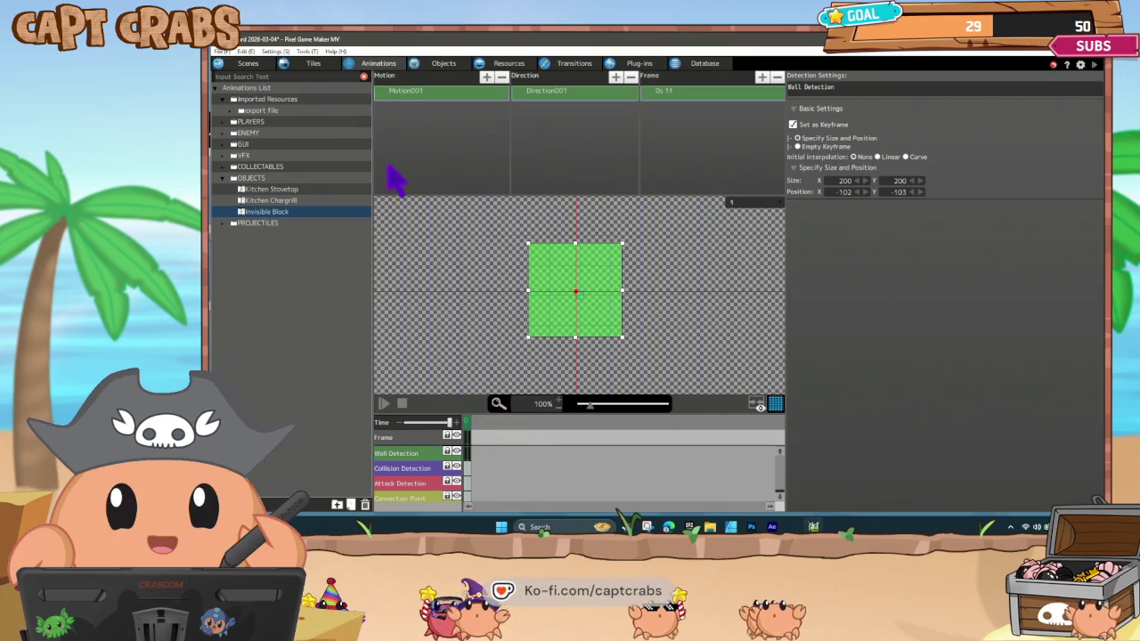
Set the Invisible Switch's animation to OBJECTS > Invisible Block in its object settings.
{"action": "left_click", "coordinate": [436, 64]}
{"action": "right_click", "coordinate": [299, 305]}
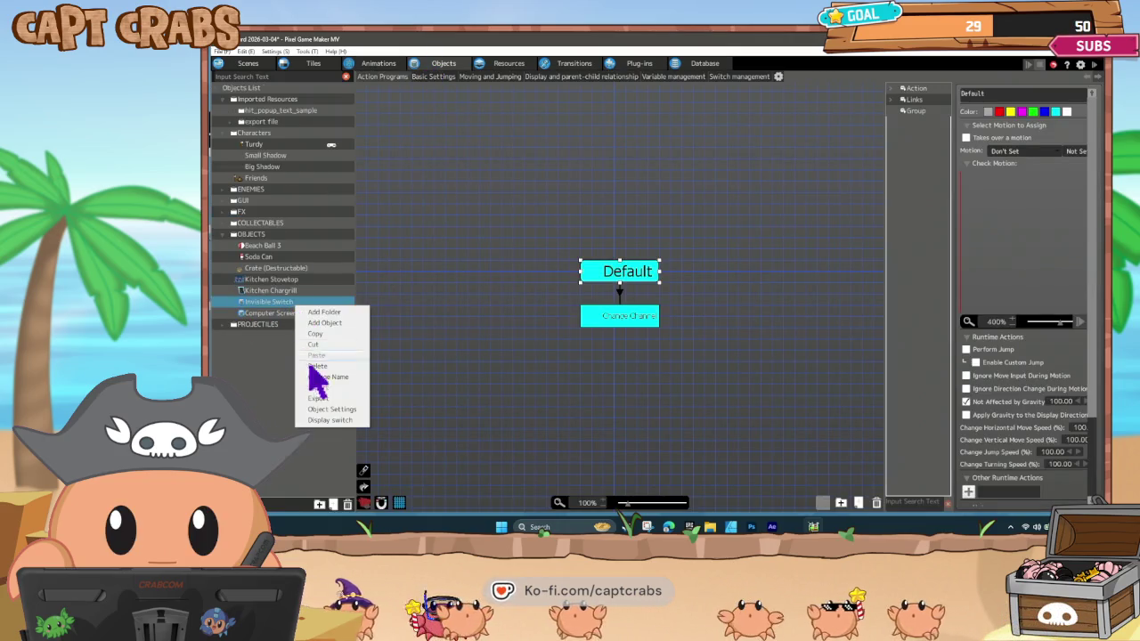
{"action": "left_click", "coordinate": [328, 419]}
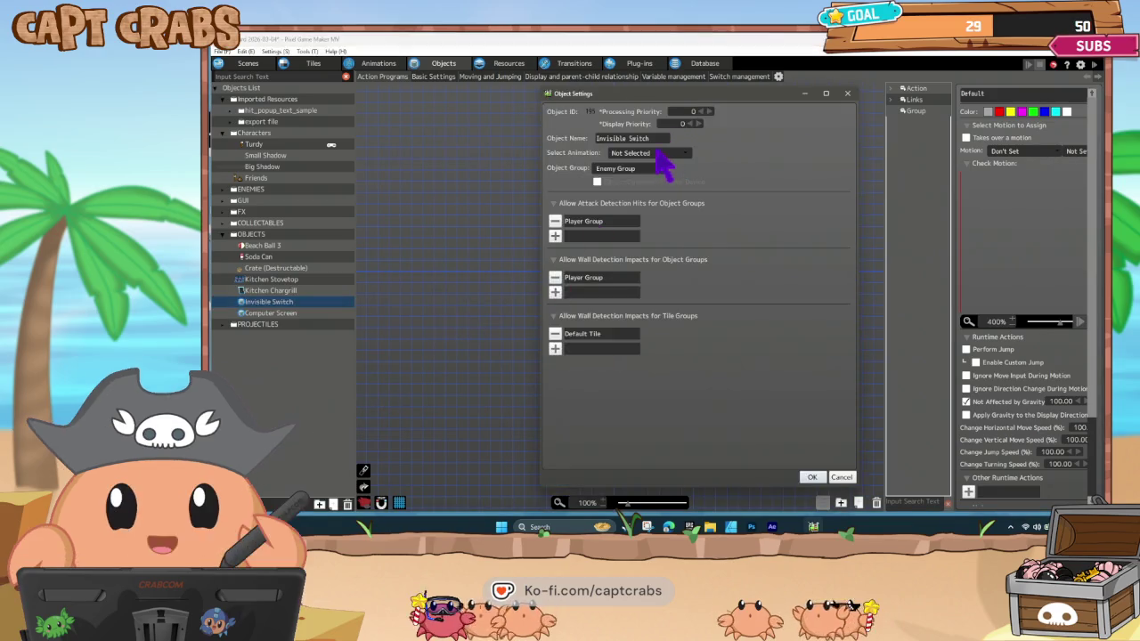
{"action": "left_click", "coordinate": [666, 153]}
{"action": "mouse_move", "coordinate": [683, 243]}
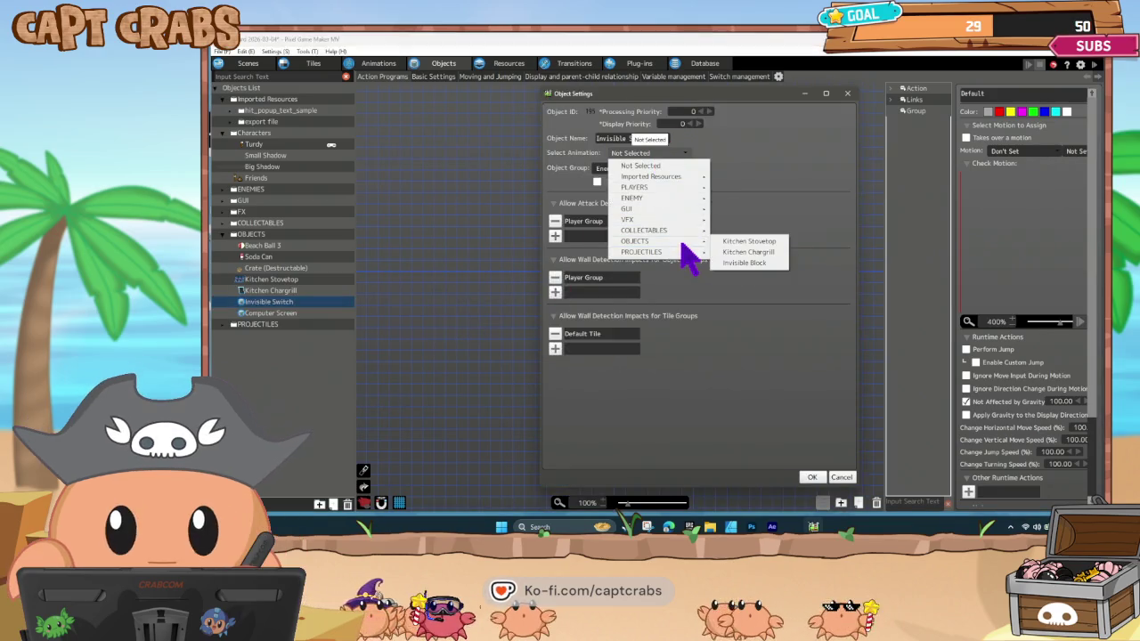
{"action": "left_click", "coordinate": [745, 263]}
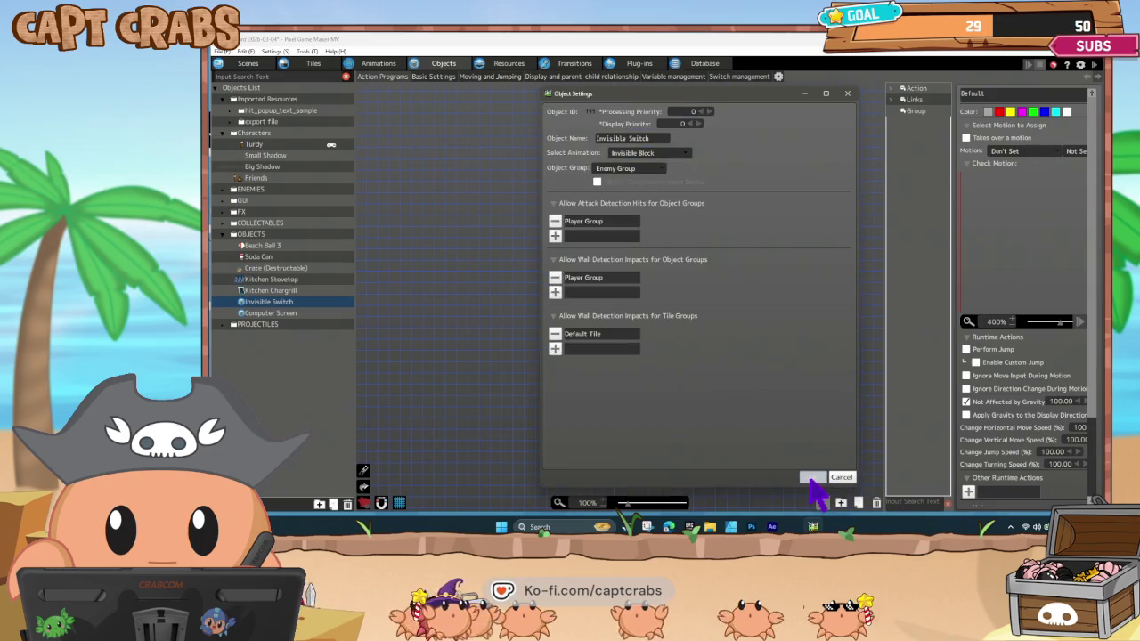
{"action": "left_click", "coordinate": [811, 480]}
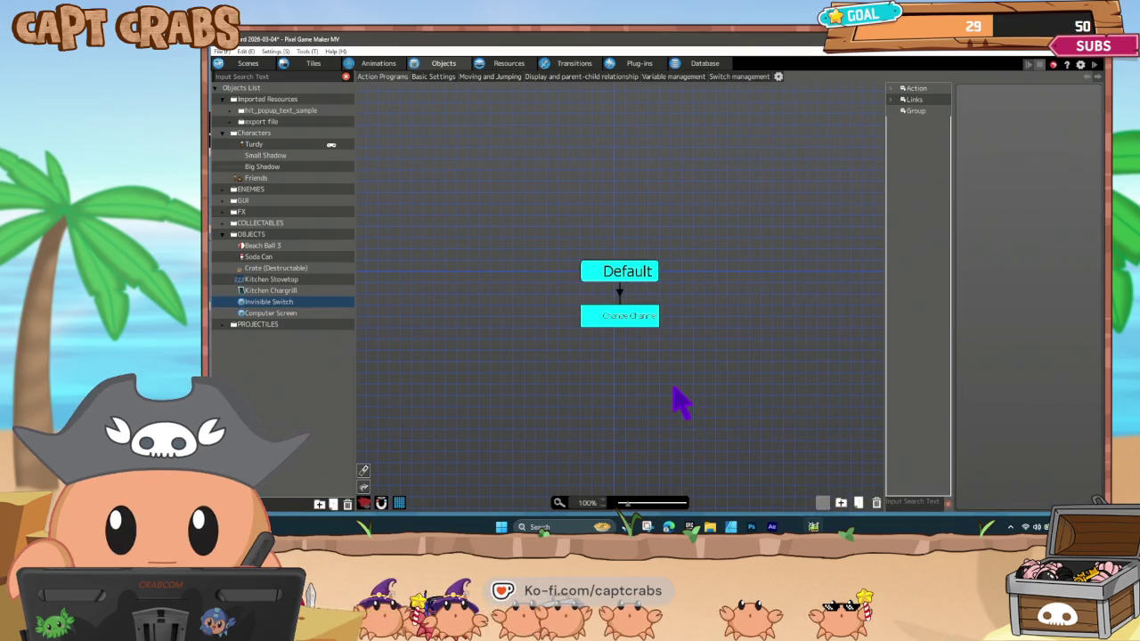
Save and test-play, walking and jumping the poop character around, then exit via the pause menu.
{"action": "key", "text": "ctrl+s"}
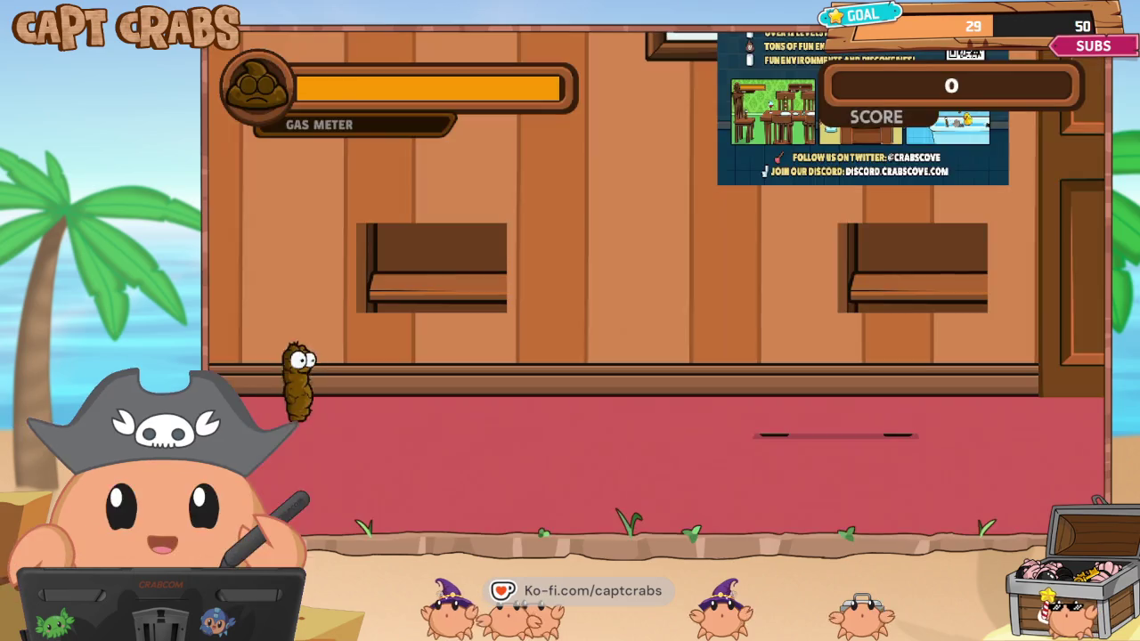
{"action": "key", "text": "Right"}
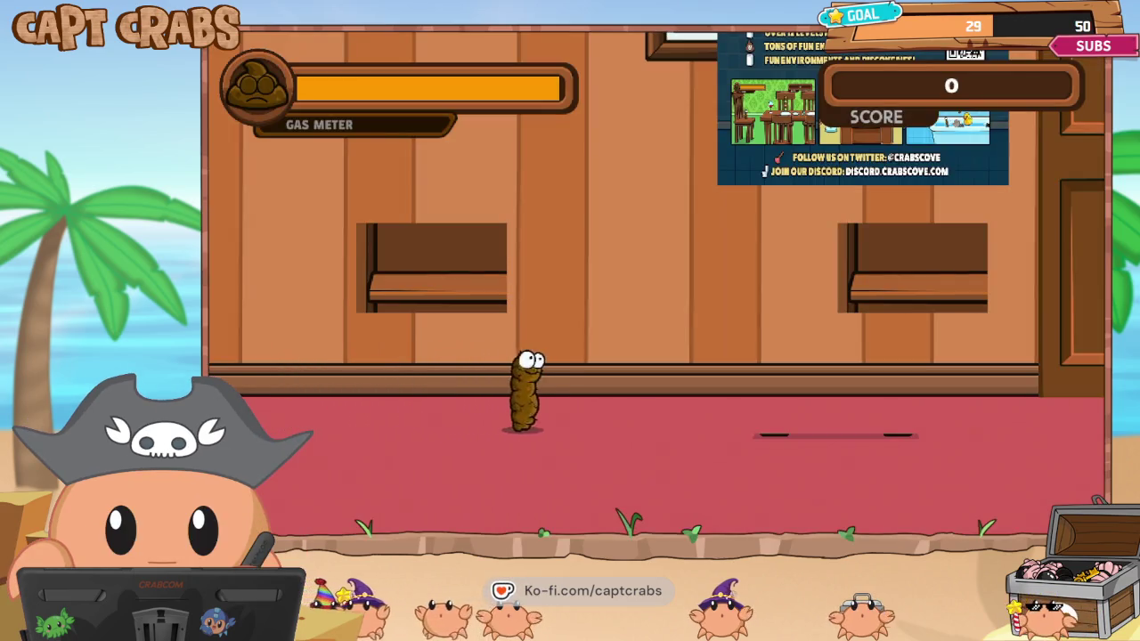
{"action": "key", "text": "Right"}
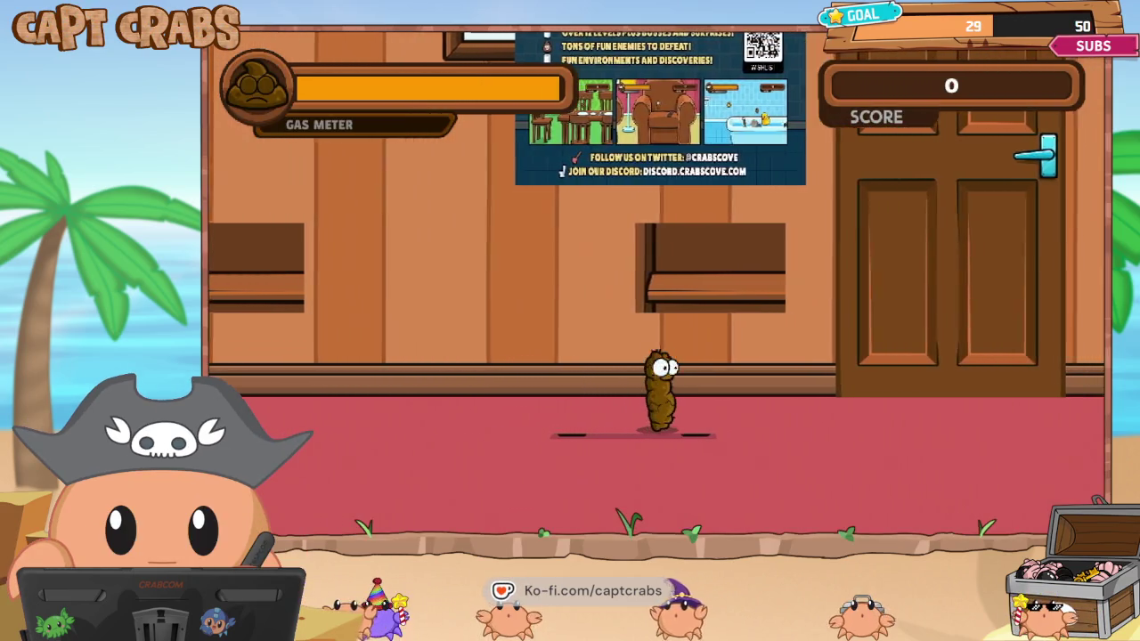
{"action": "key", "text": "Left"}
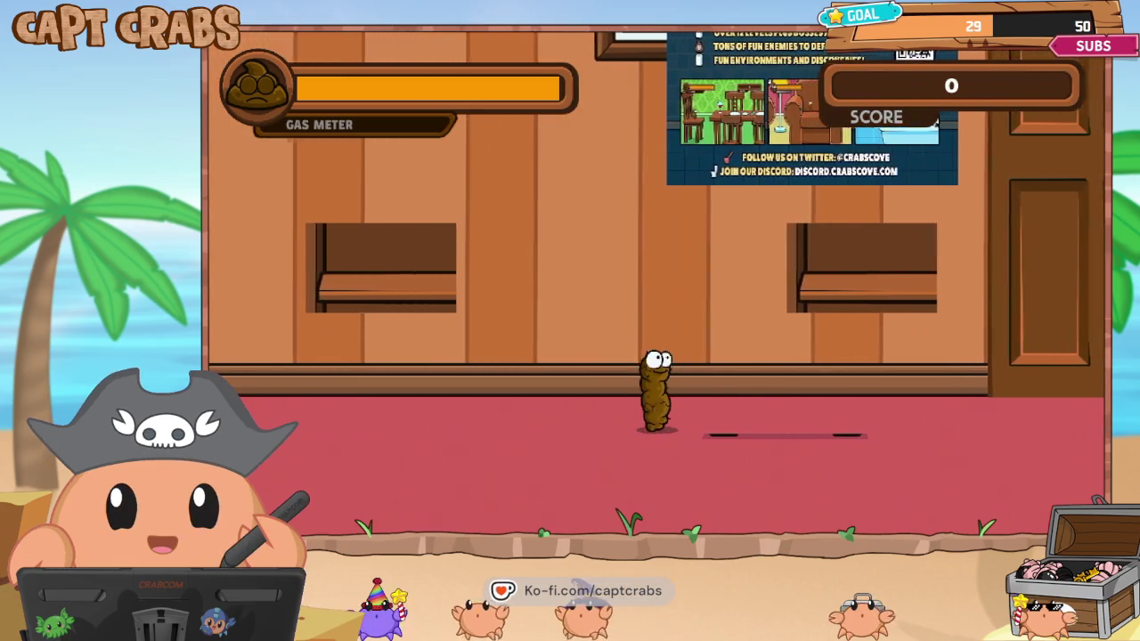
{"action": "key", "text": "space"}
{"action": "key", "text": "Right"}
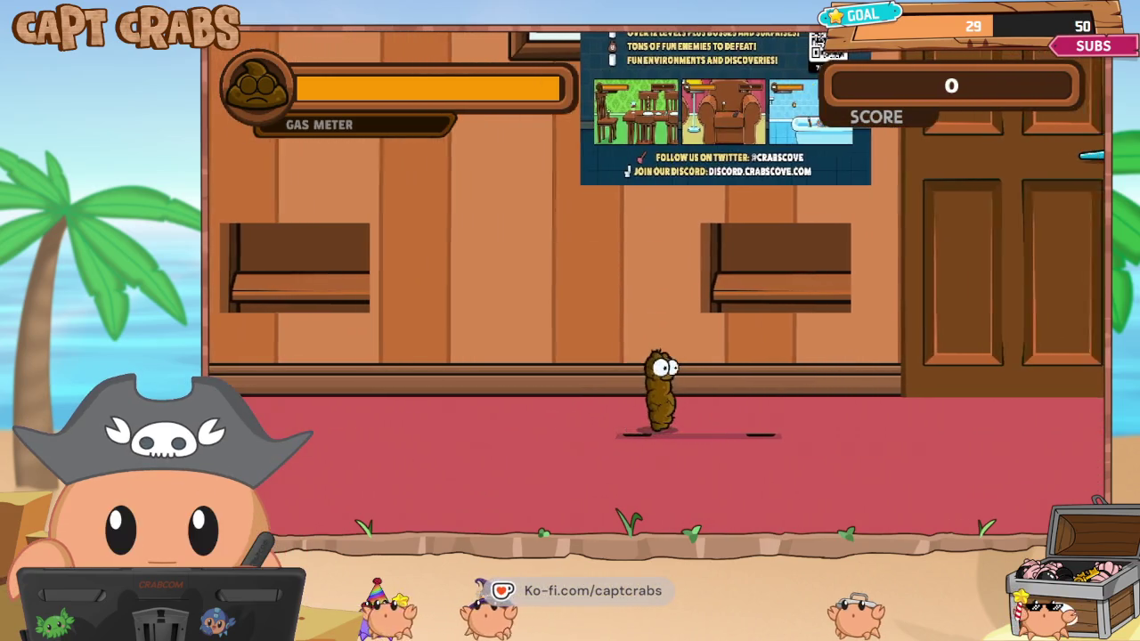
{"action": "key", "text": "Right"}
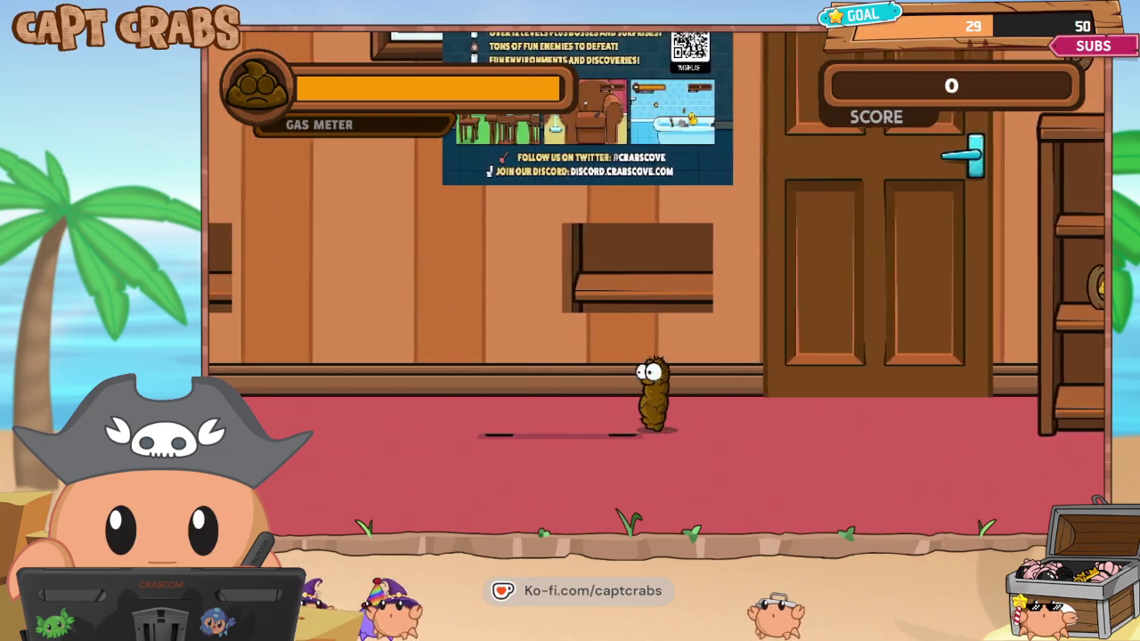
{"action": "key", "text": "Left"}
{"action": "key", "text": "Escape"}
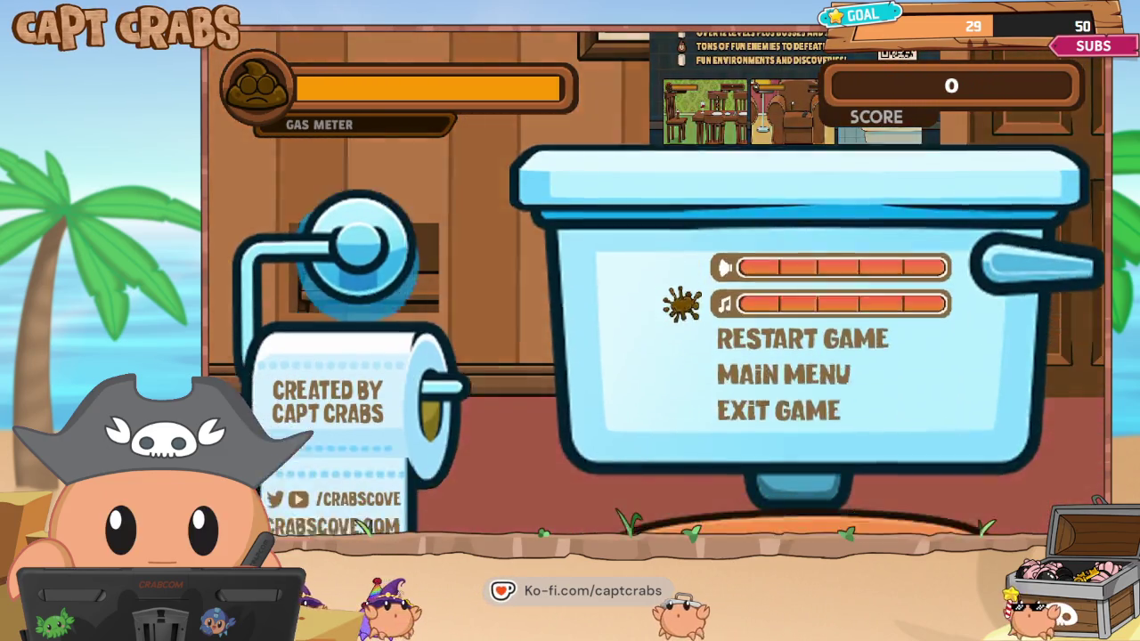
{"action": "key", "text": "Down"}
{"action": "key", "text": "Down"}
{"action": "key", "text": "Down"}
{"action": "key", "text": "Return"}
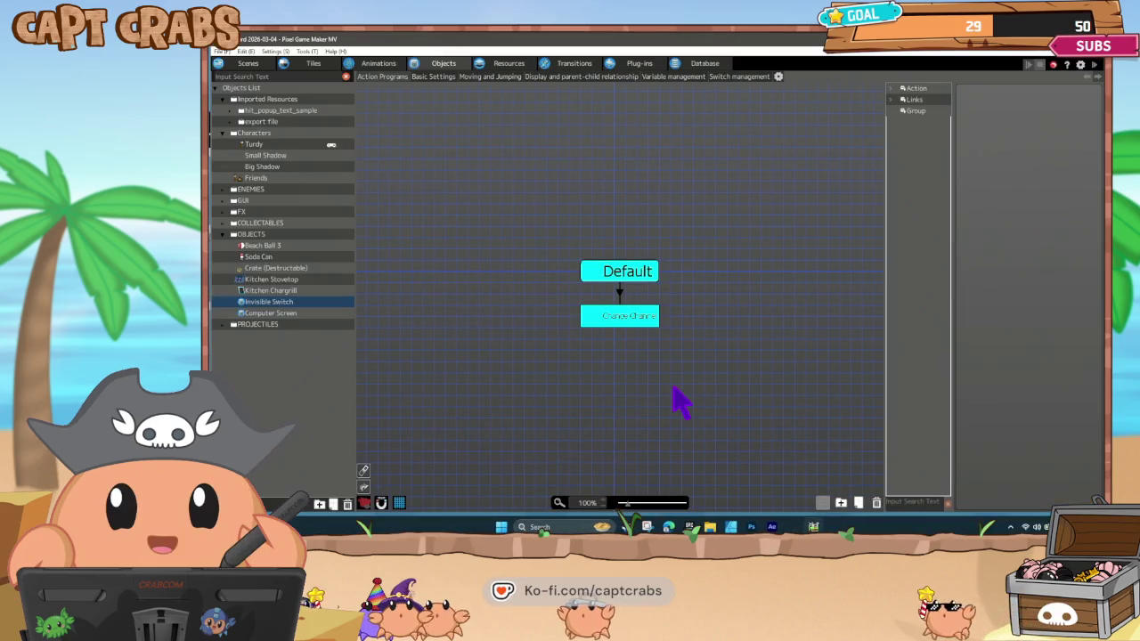
Assign Motion001 to both the Default and Change Channel states, then save and start a test play.
{"action": "left_click", "coordinate": [636, 273]}
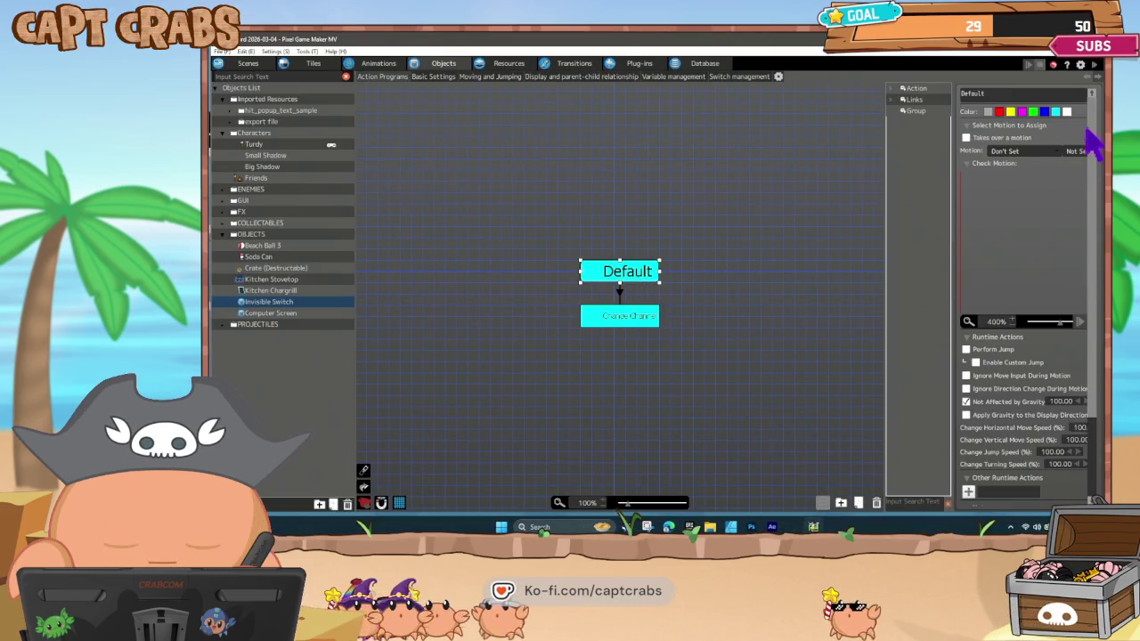
{"action": "left_click", "coordinate": [1033, 151]}
{"action": "left_click", "coordinate": [1033, 172]}
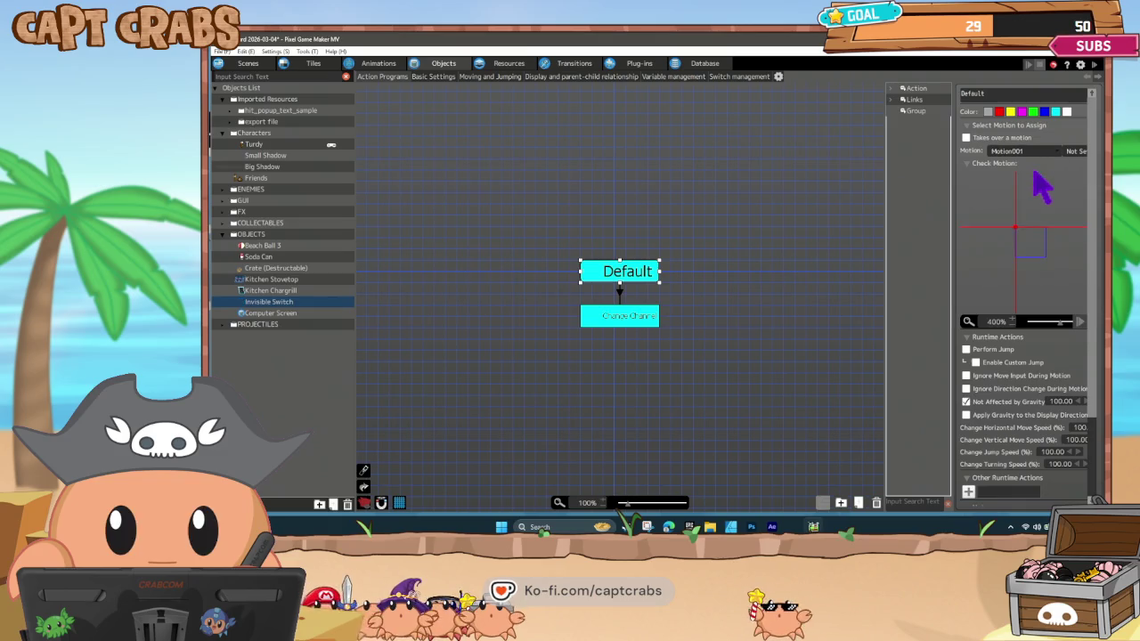
{"action": "left_click", "coordinate": [646, 319]}
{"action": "left_click", "coordinate": [1024, 151]}
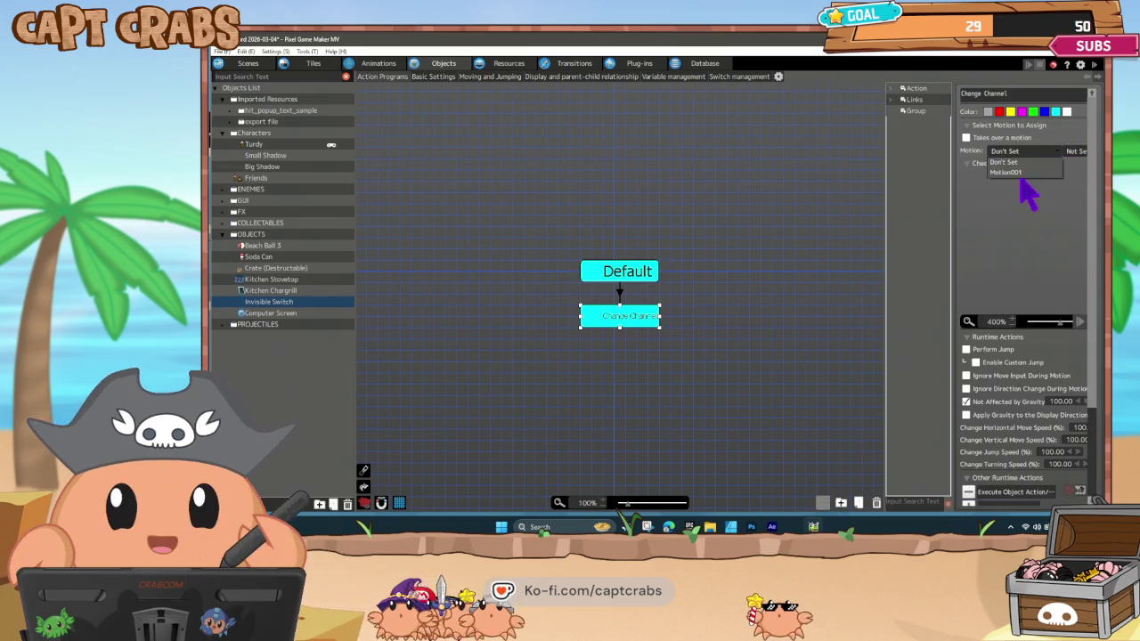
{"action": "left_click", "coordinate": [1020, 172]}
{"action": "left_click", "coordinate": [723, 292]}
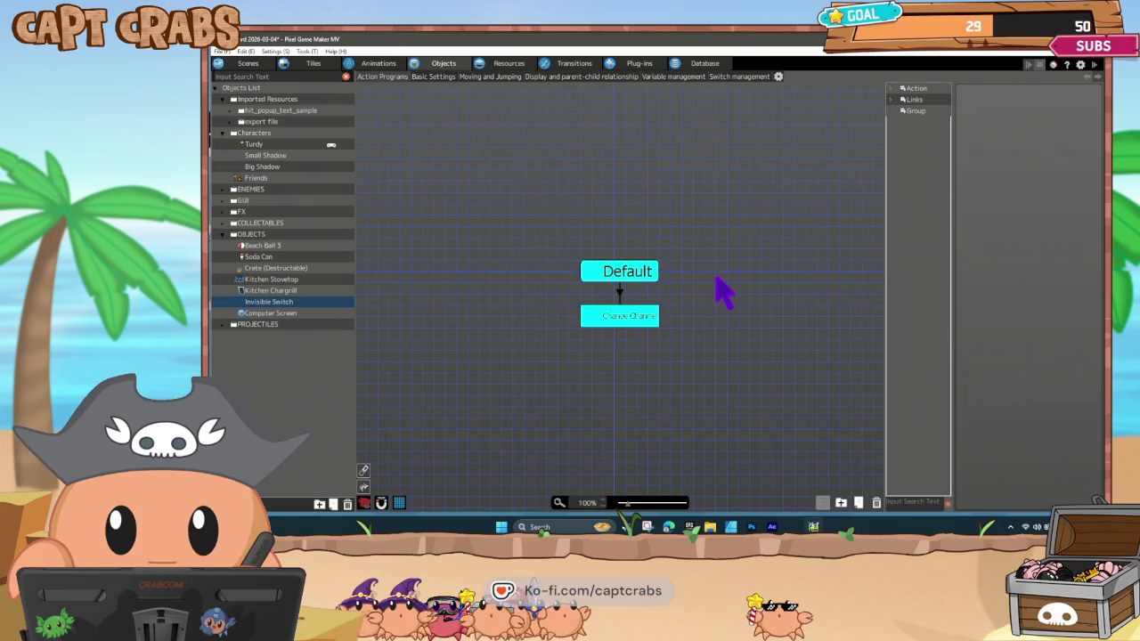
{"action": "key", "text": "ctrl+s"}
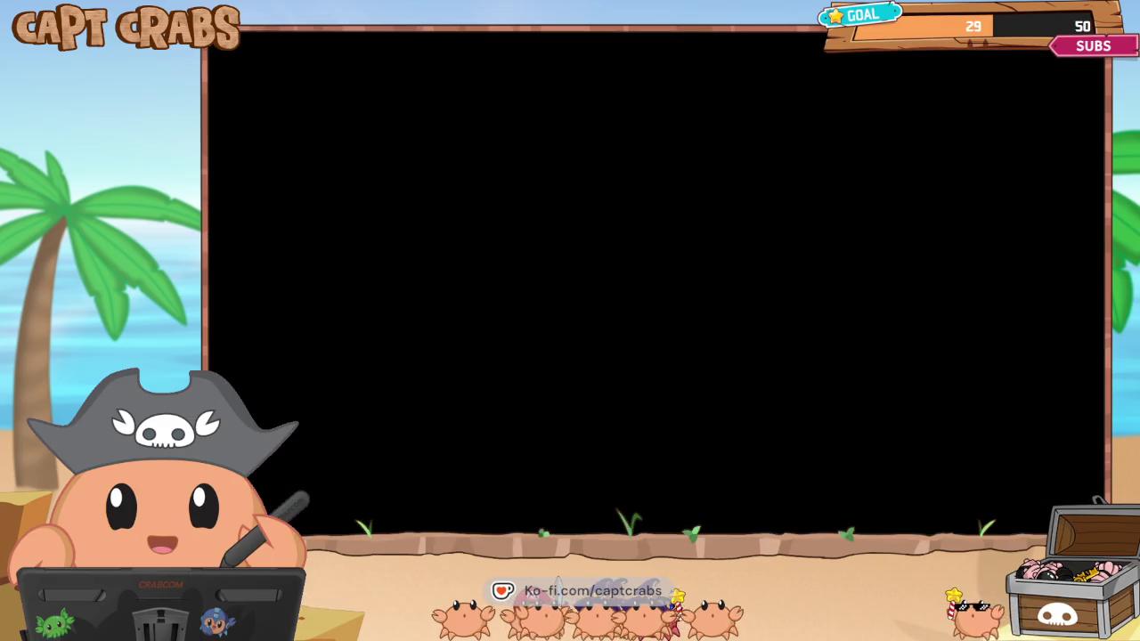
{"action": "key", "text": "Right"}
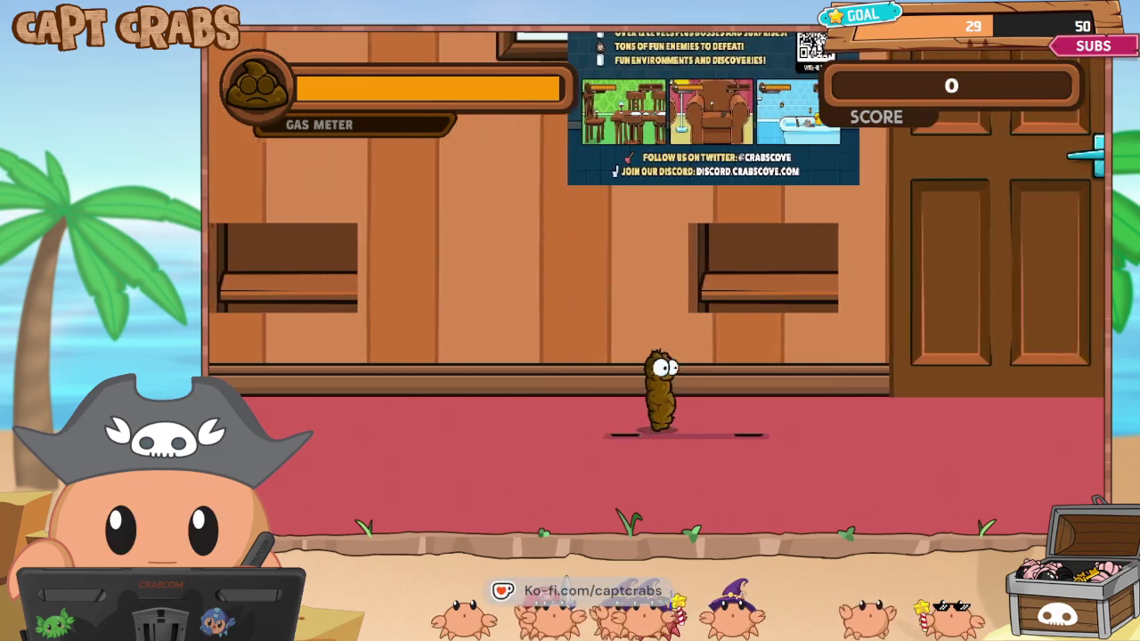
{"action": "key", "text": "Left"}
{"action": "key", "text": "space"}
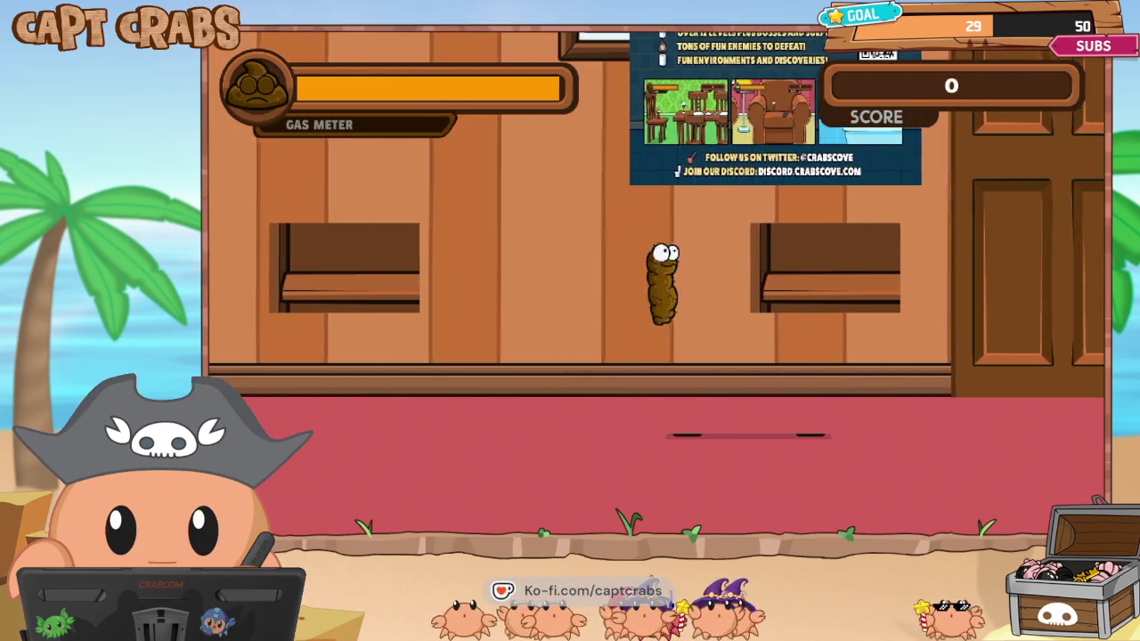
{"action": "key", "text": "space"}
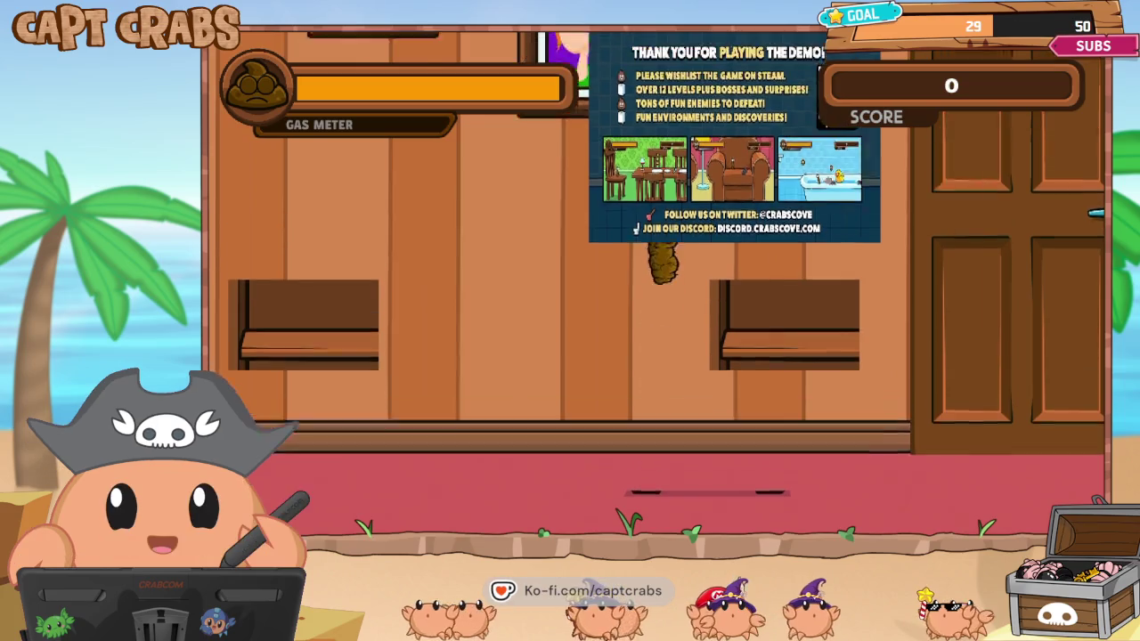
{"action": "key", "text": "space"}
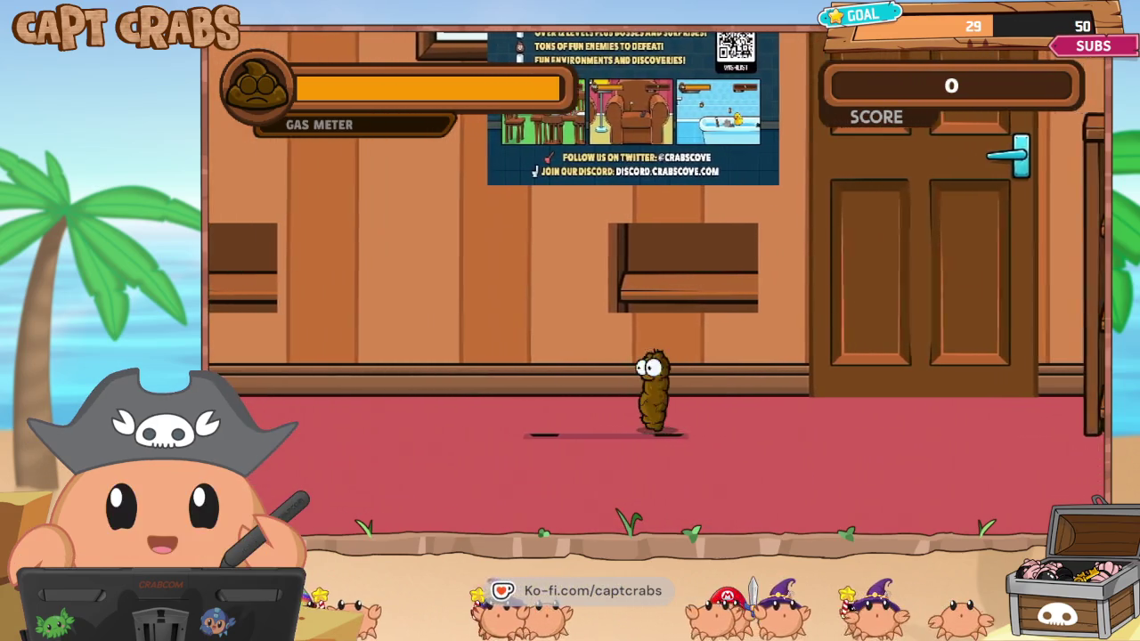
{"action": "key", "text": "Left"}
{"action": "key", "text": "Escape"}
{"action": "key", "text": "Down"}
{"action": "key", "text": "Down"}
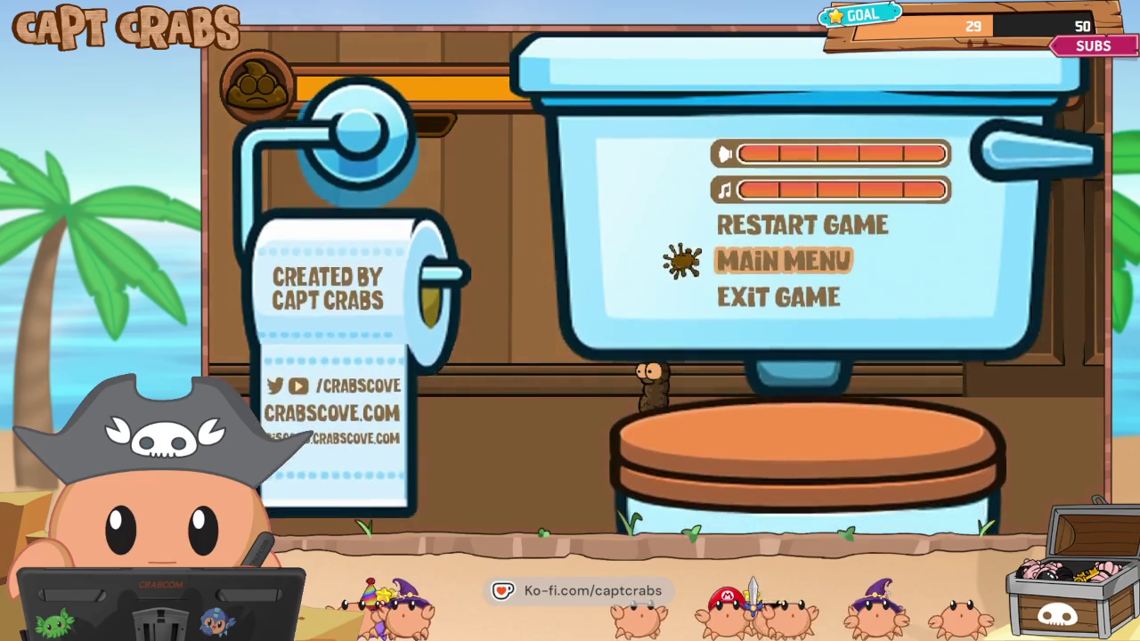
{"action": "key", "text": "Down"}
{"action": "key", "text": "Return"}
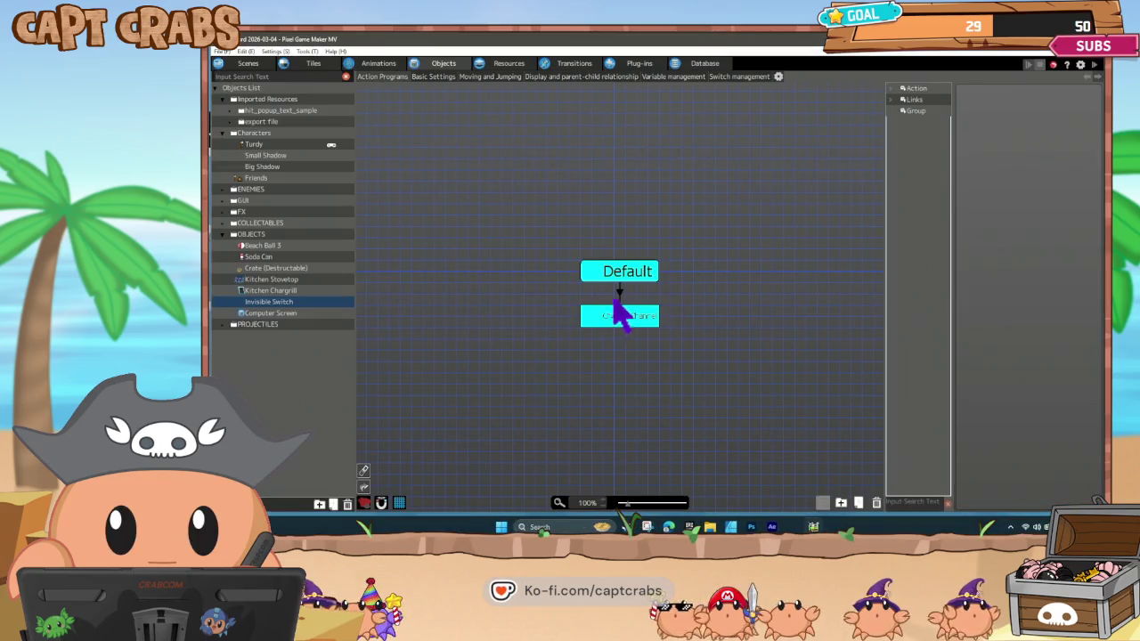
Review the Default-to-Change-Channel link's contact condition, leaving it unchanged.
{"action": "left_click", "coordinate": [621, 298]}
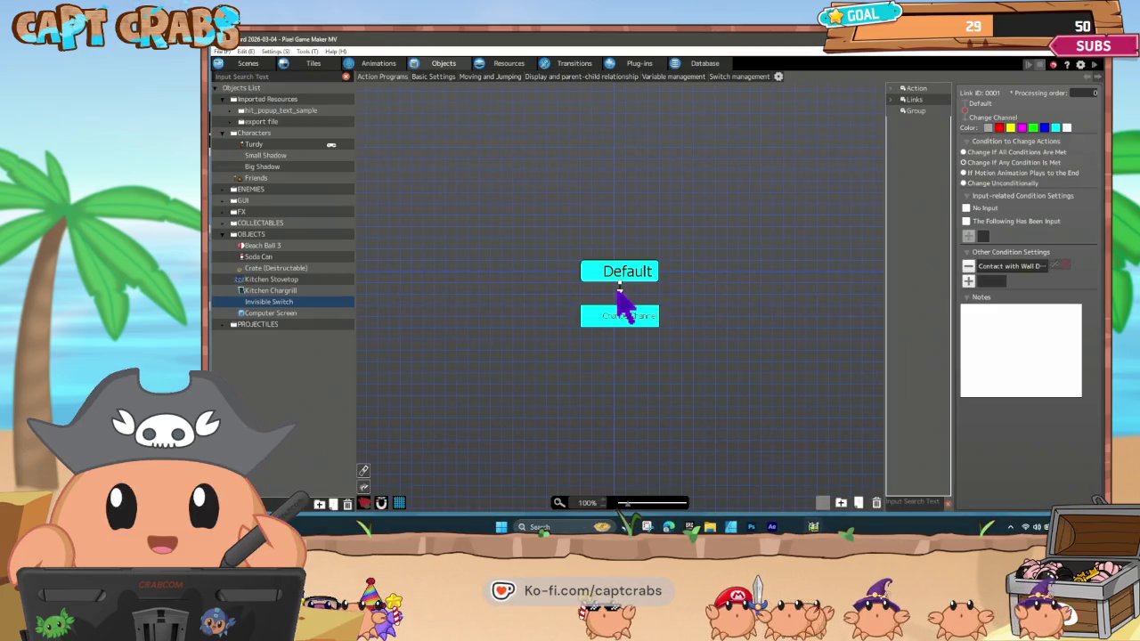
{"action": "double_click", "coordinate": [1015, 265]}
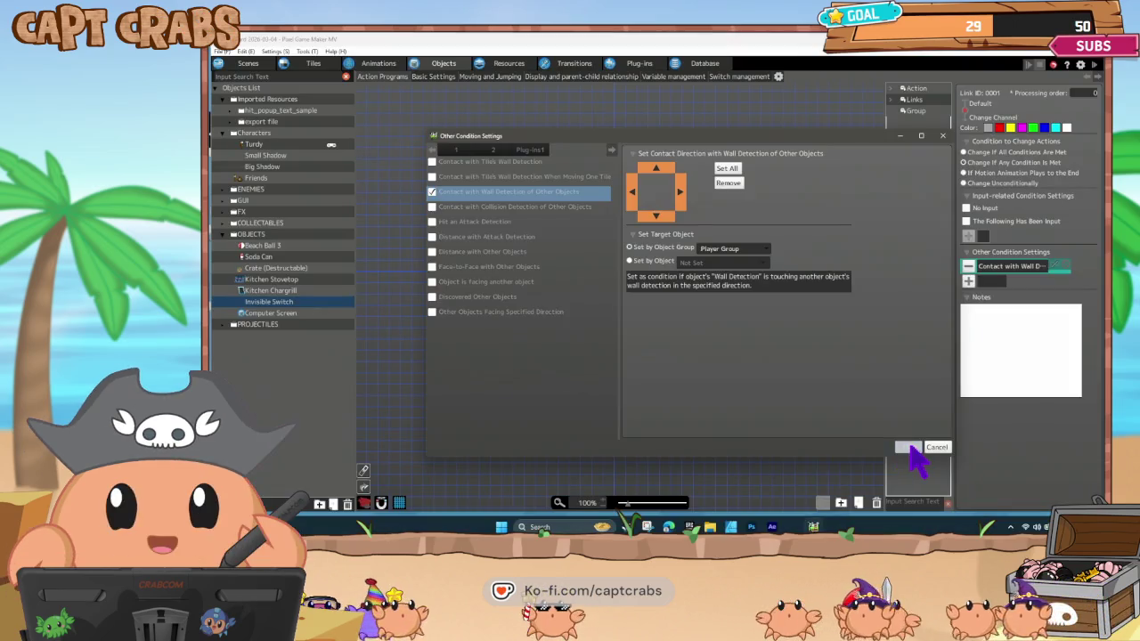
{"action": "left_click", "coordinate": [907, 448]}
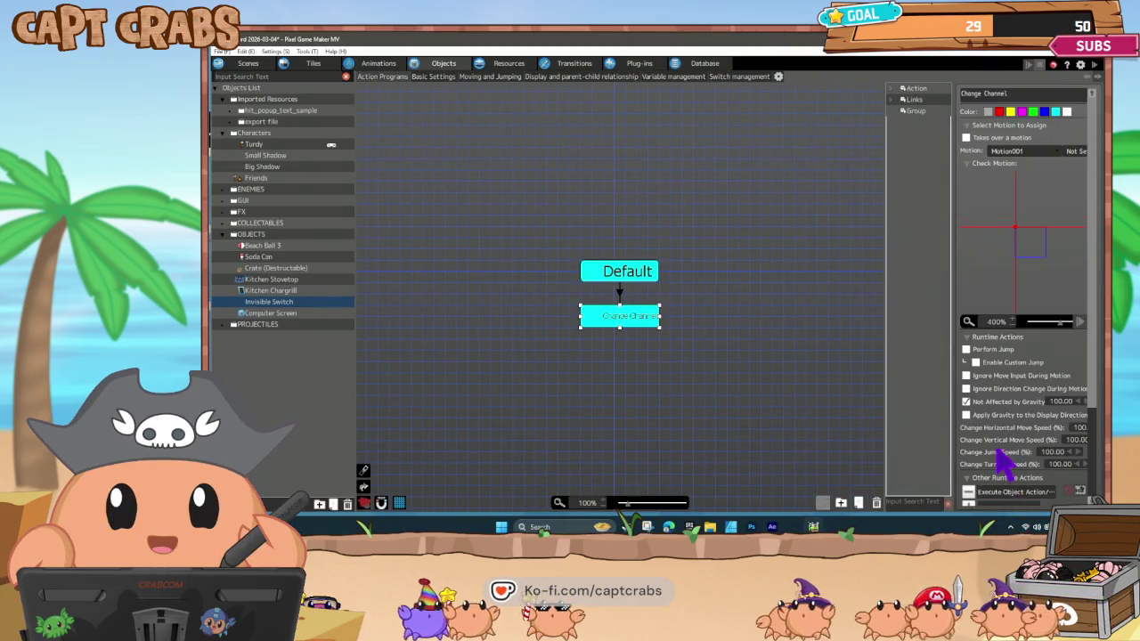
Tick Show Text on the third page of Change Channel's other runtime actions.
{"action": "scroll", "coordinate": [997, 468], "scroll_direction": "down", "scroll_amount": 2}
{"action": "double_click", "coordinate": [988, 435]}
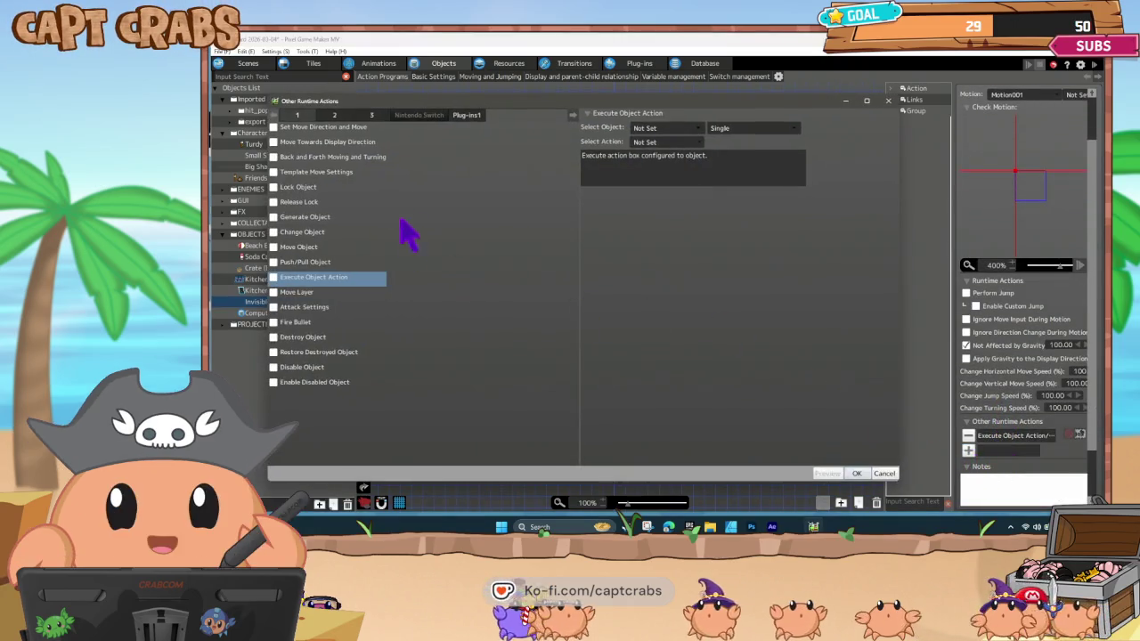
{"action": "left_click", "coordinate": [345, 117]}
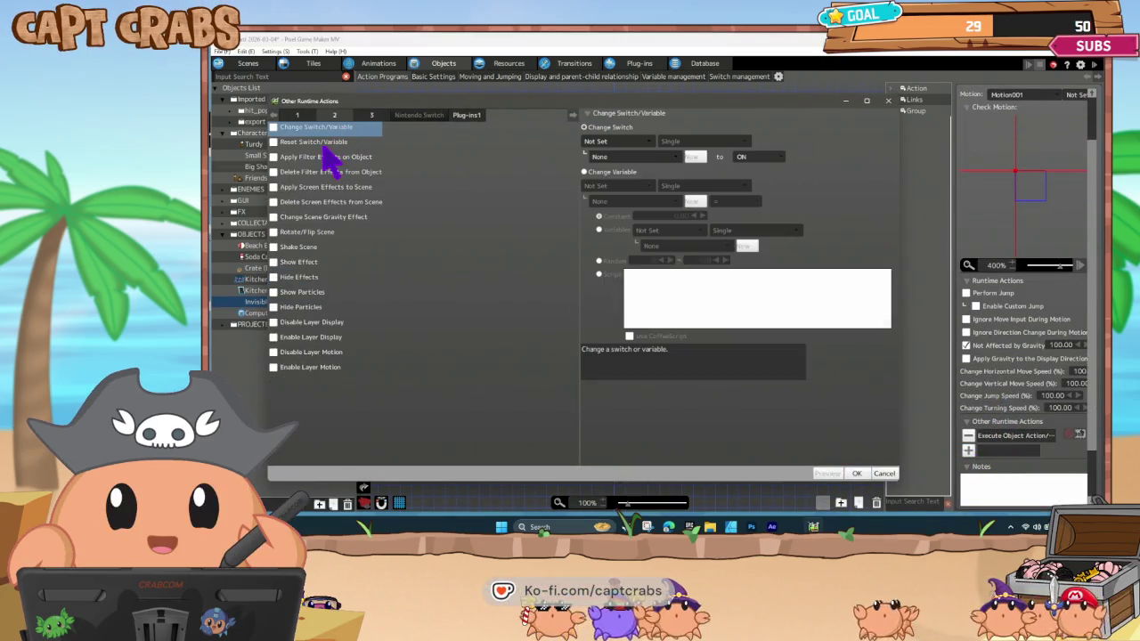
{"action": "left_click", "coordinate": [374, 116]}
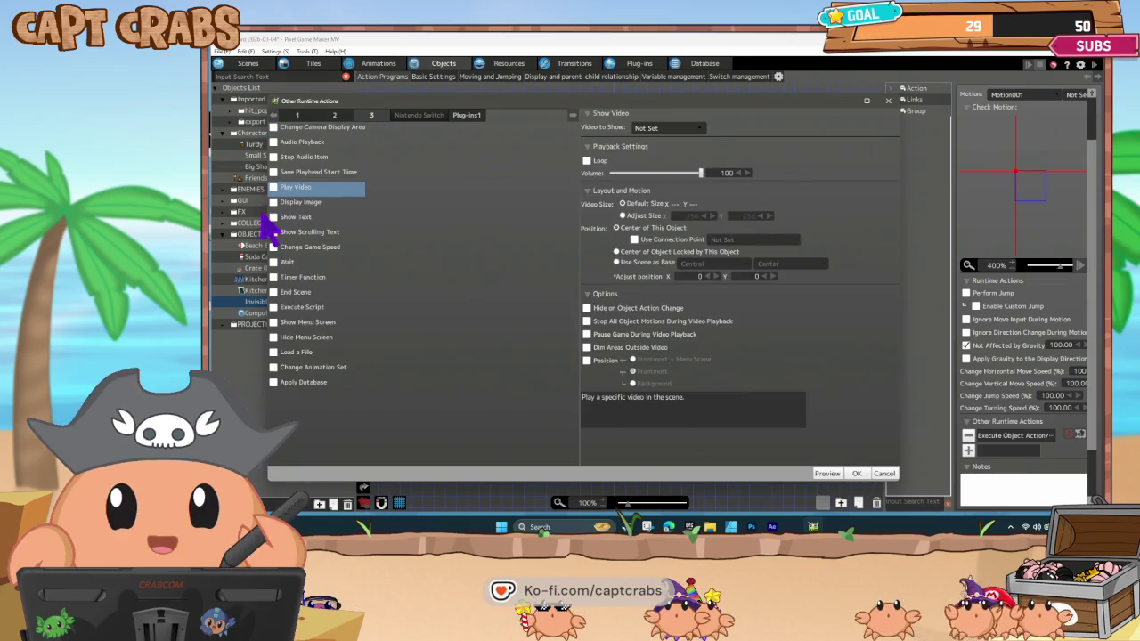
{"action": "left_click", "coordinate": [285, 218]}
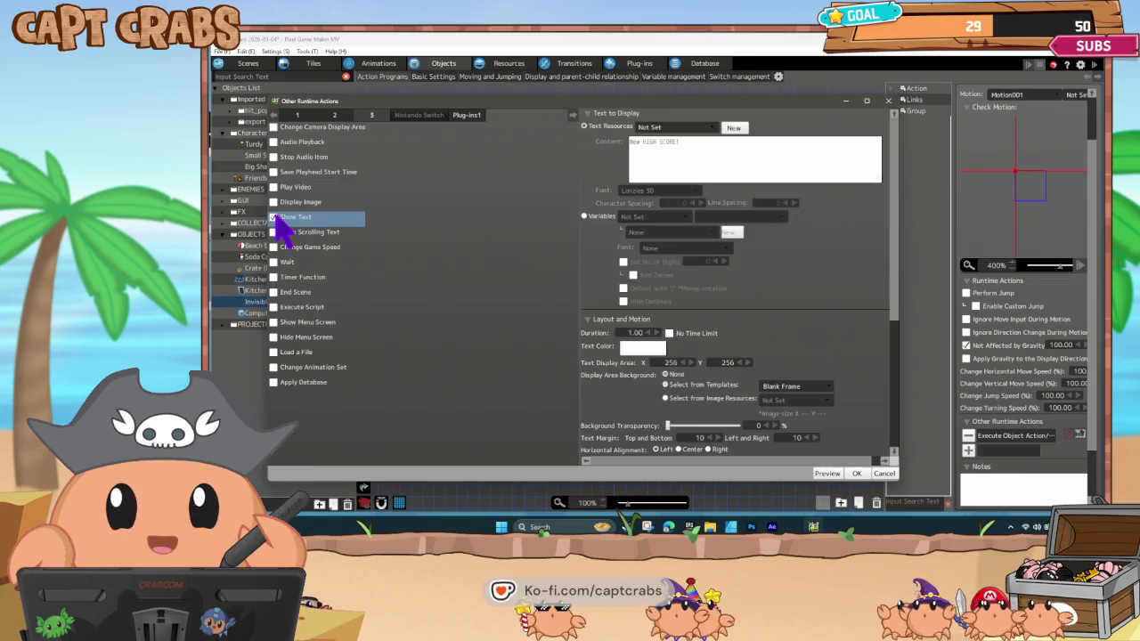
Create a new text resource 'HIT!' in font Lonzies 60 with character spacing 0.
{"action": "left_click", "coordinate": [733, 128]}
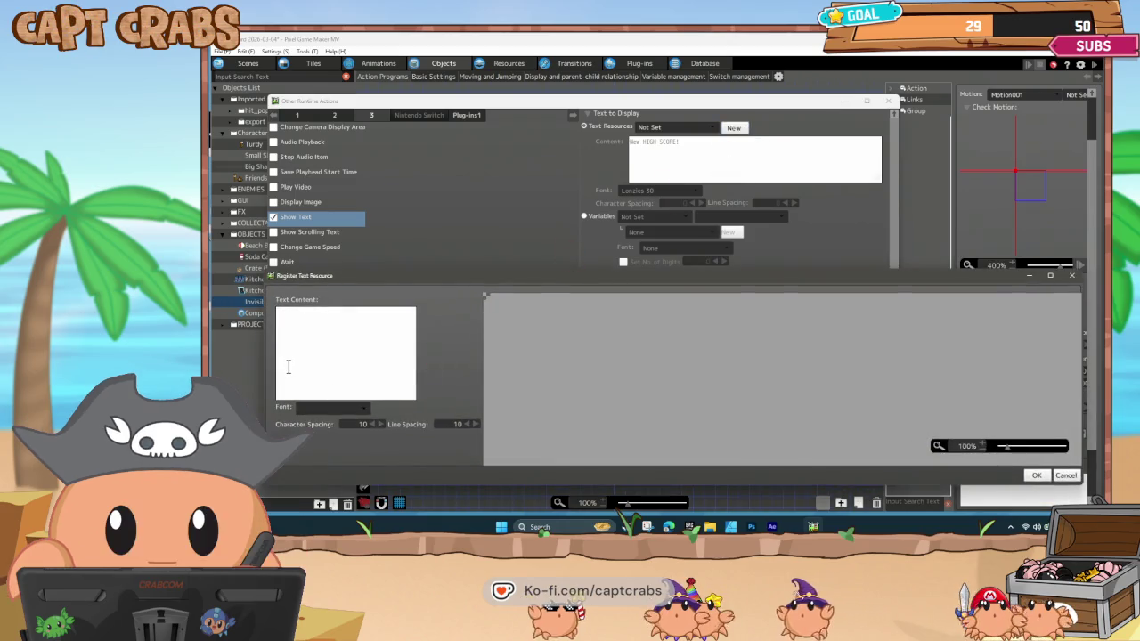
{"action": "type", "text": "HIT!"}
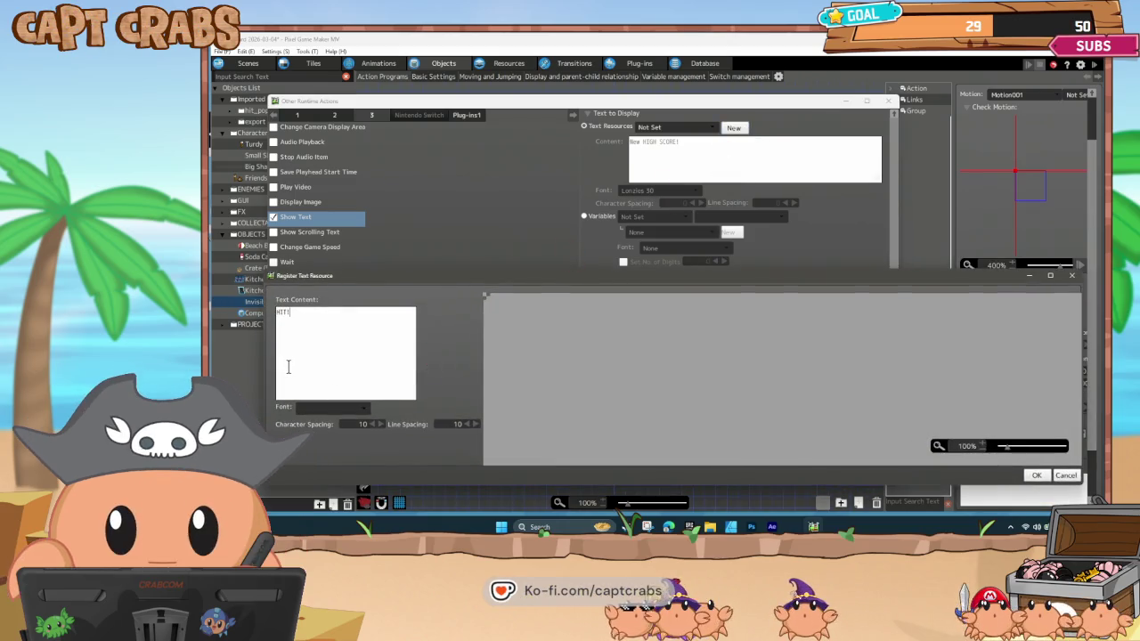
{"action": "left_click", "coordinate": [348, 408]}
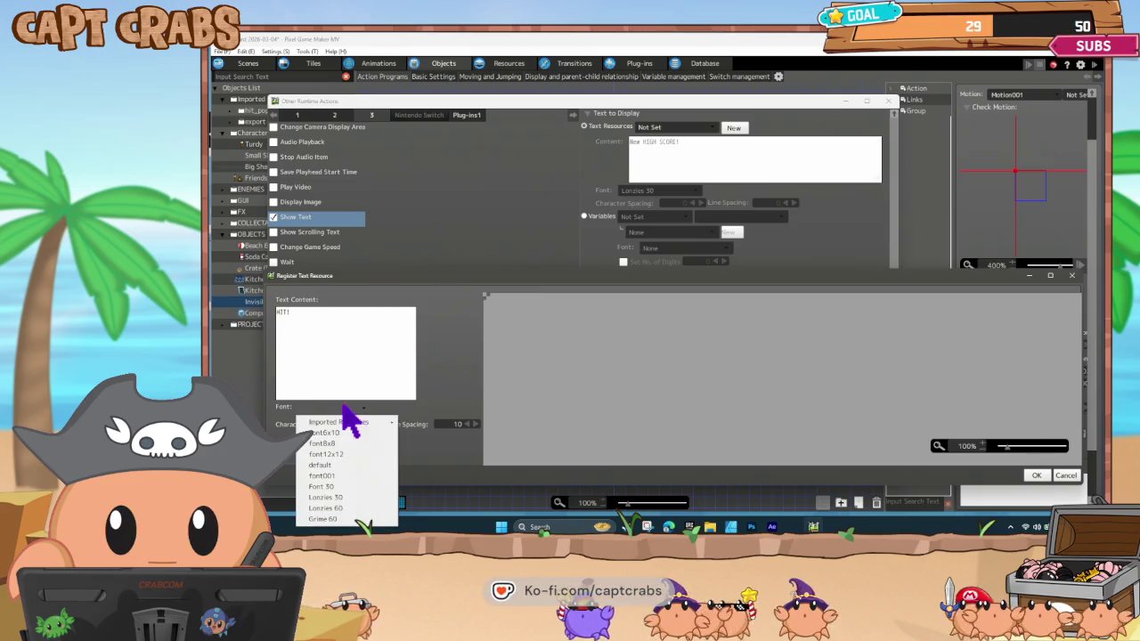
{"action": "left_click", "coordinate": [354, 519]}
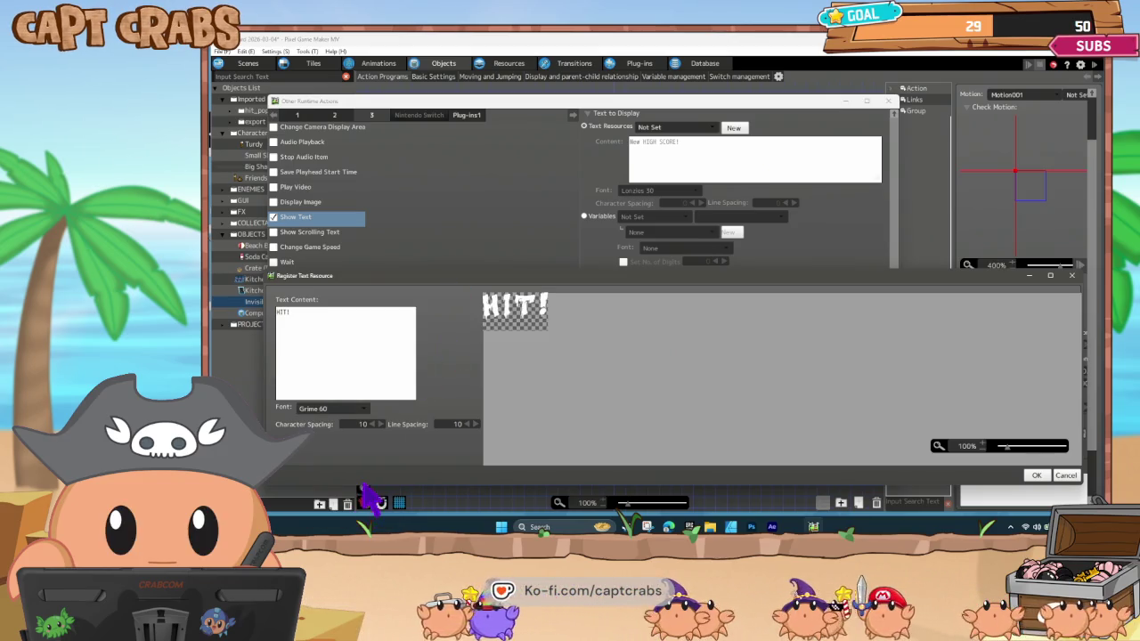
{"action": "left_click", "coordinate": [351, 410]}
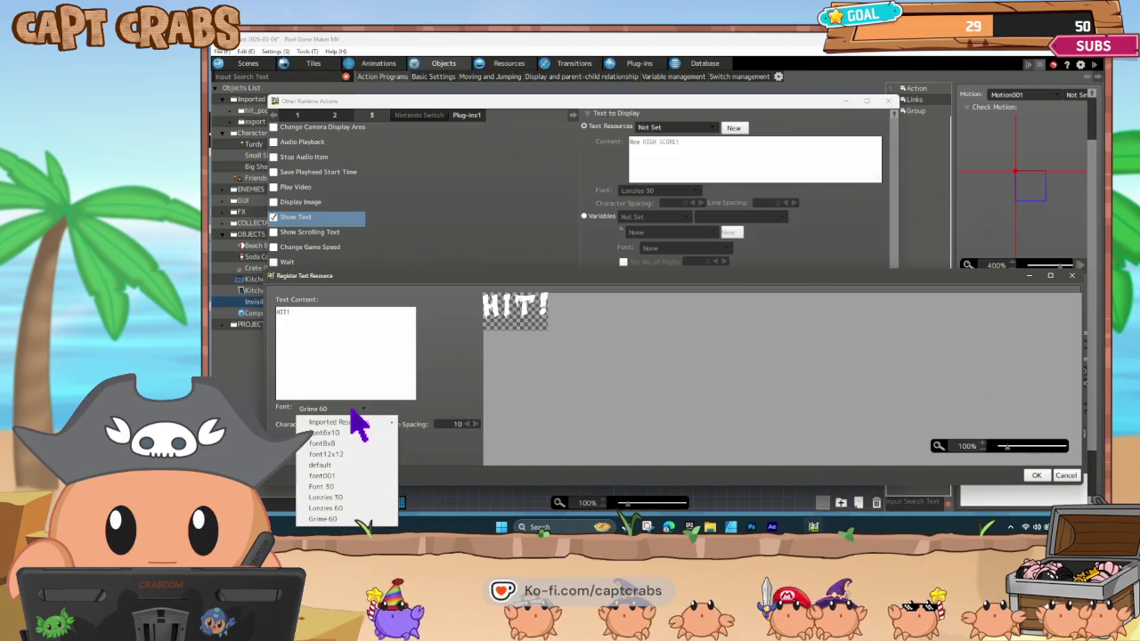
{"action": "left_click", "coordinate": [356, 508]}
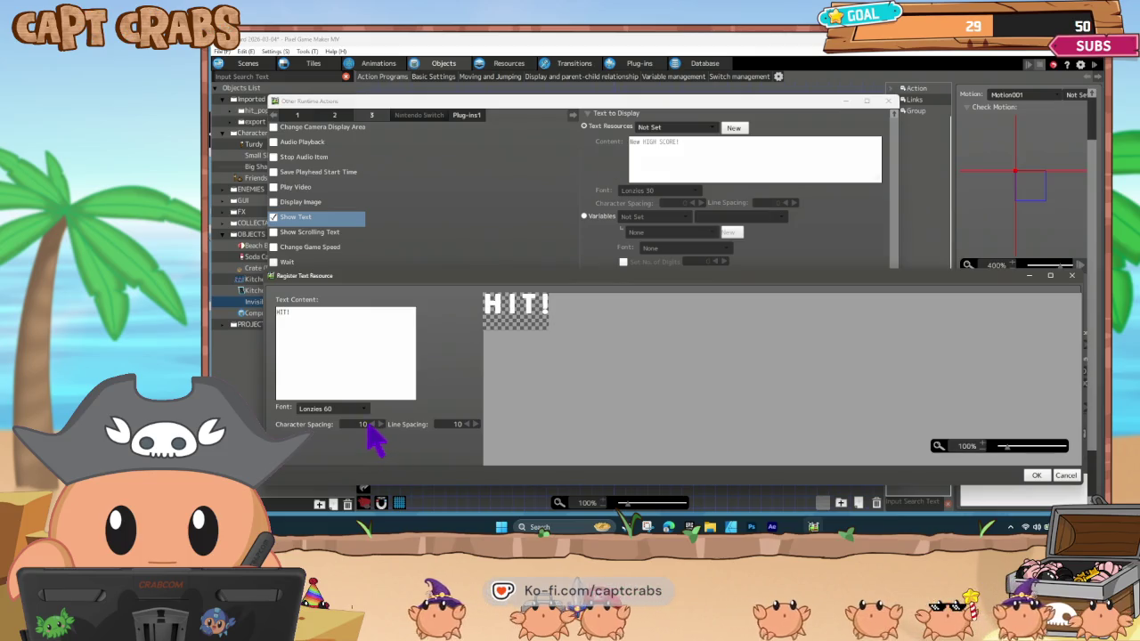
{"action": "type", "text": "0"}
{"action": "left_click", "coordinate": [566, 453]}
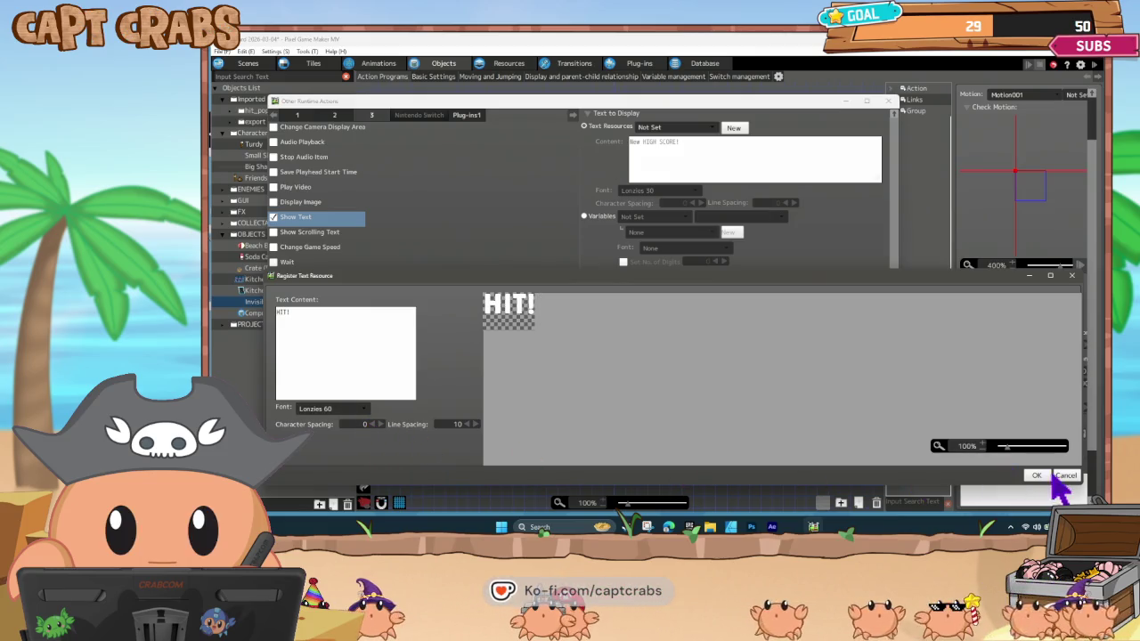
{"action": "left_click", "coordinate": [1039, 474]}
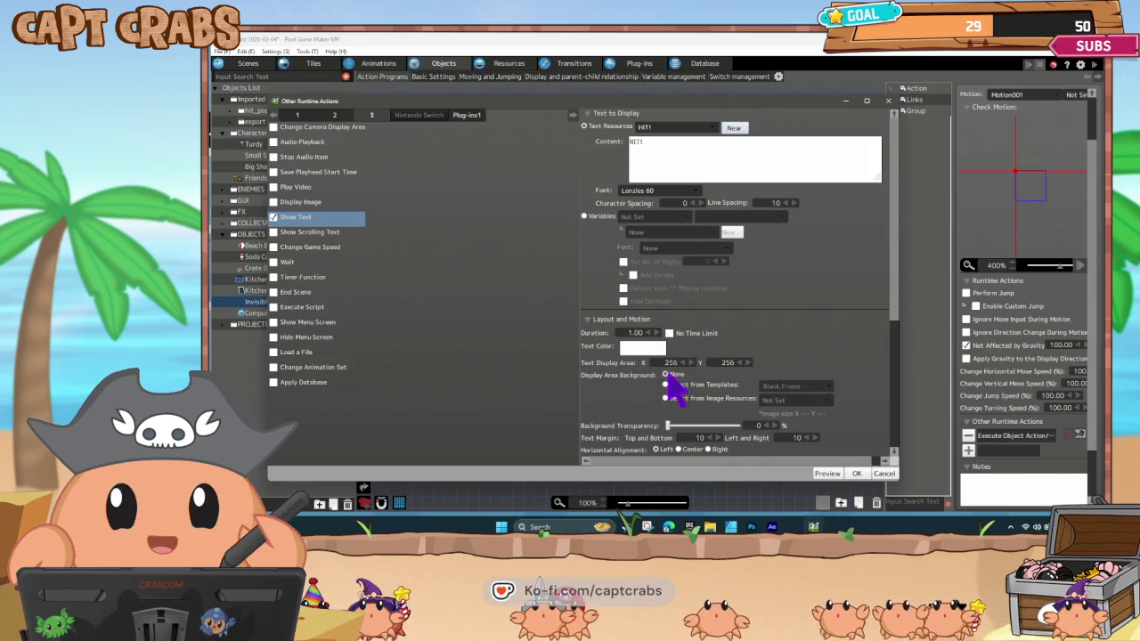
{"action": "scroll", "coordinate": [672, 392], "scroll_direction": "down", "scroll_amount": 3}
{"action": "scroll", "coordinate": [654, 401], "scroll_direction": "down", "scroll_amount": 3}
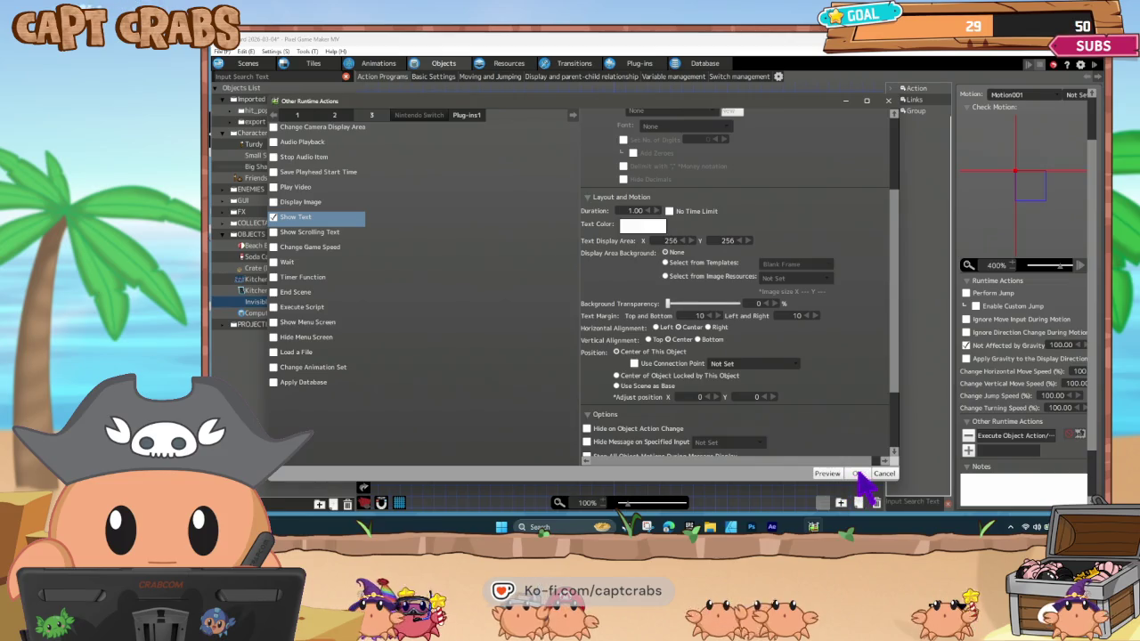
{"action": "scroll", "coordinate": [840, 432], "scroll_direction": "down", "scroll_amount": 3}
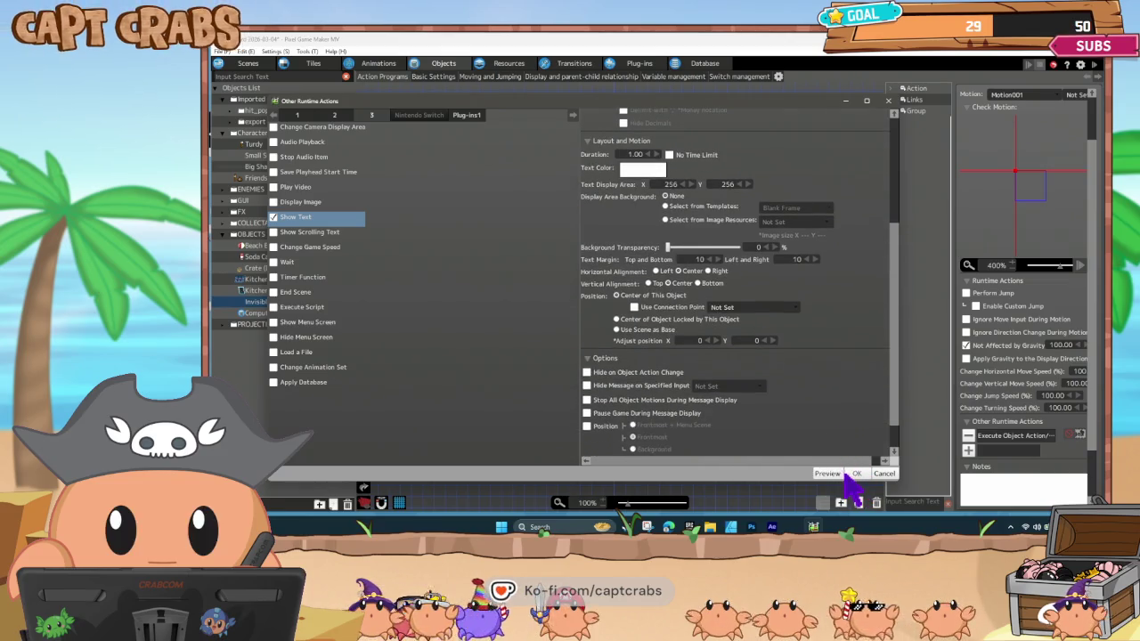
Confirm the Show Text action displaying HIT! and launch a test play.
{"action": "left_click", "coordinate": [857, 474]}
{"action": "left_click", "coordinate": [618, 366]}
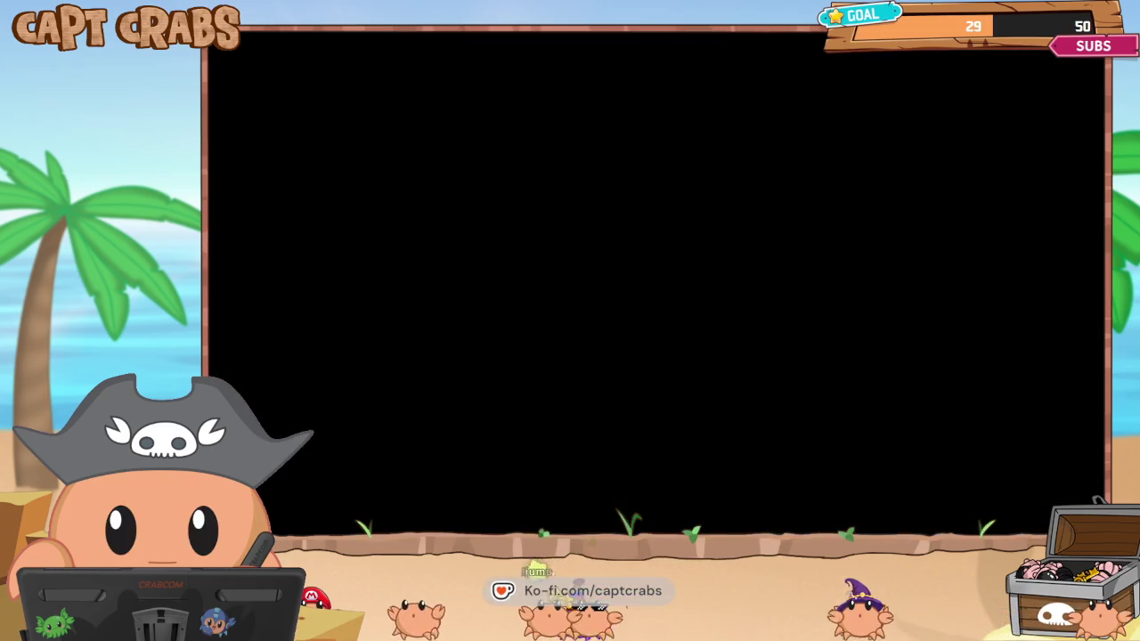
Walk the character right, jump, then walk back left and right again.
{"action": "key", "text": "Right"}
{"action": "key", "text": "Right"}
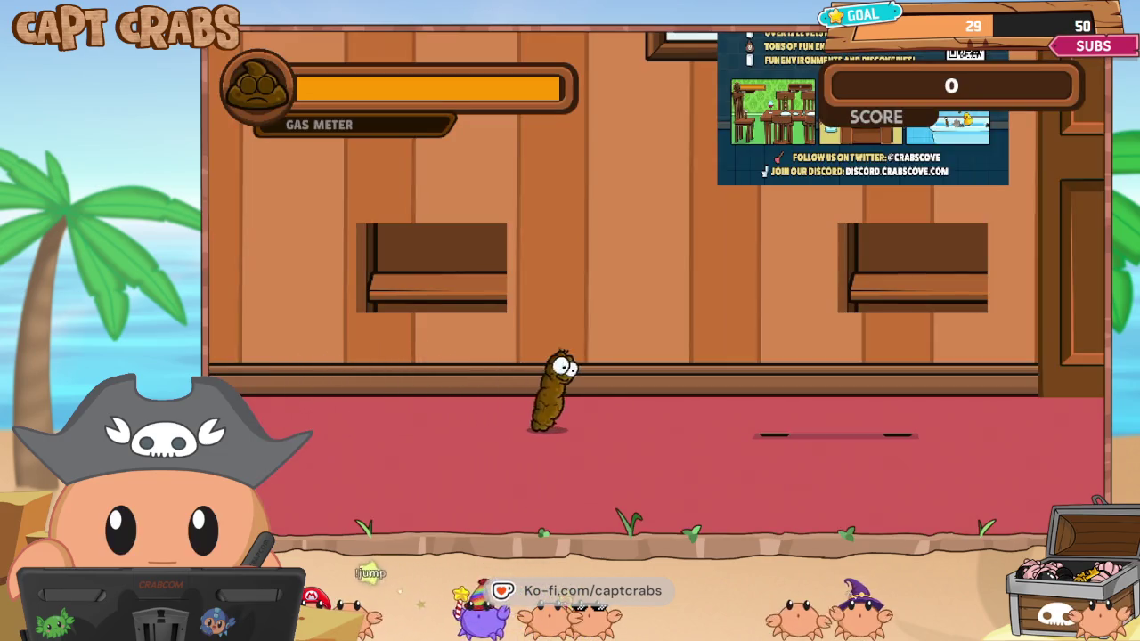
{"action": "key", "text": "Right"}
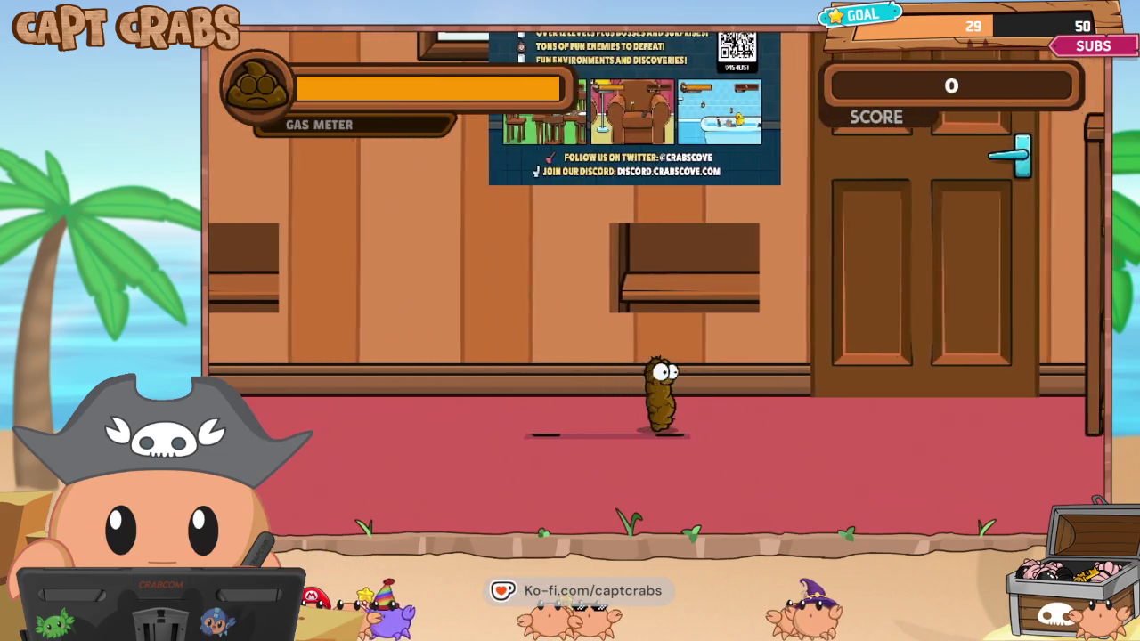
{"action": "key", "text": "space"}
{"action": "key", "text": "Left"}
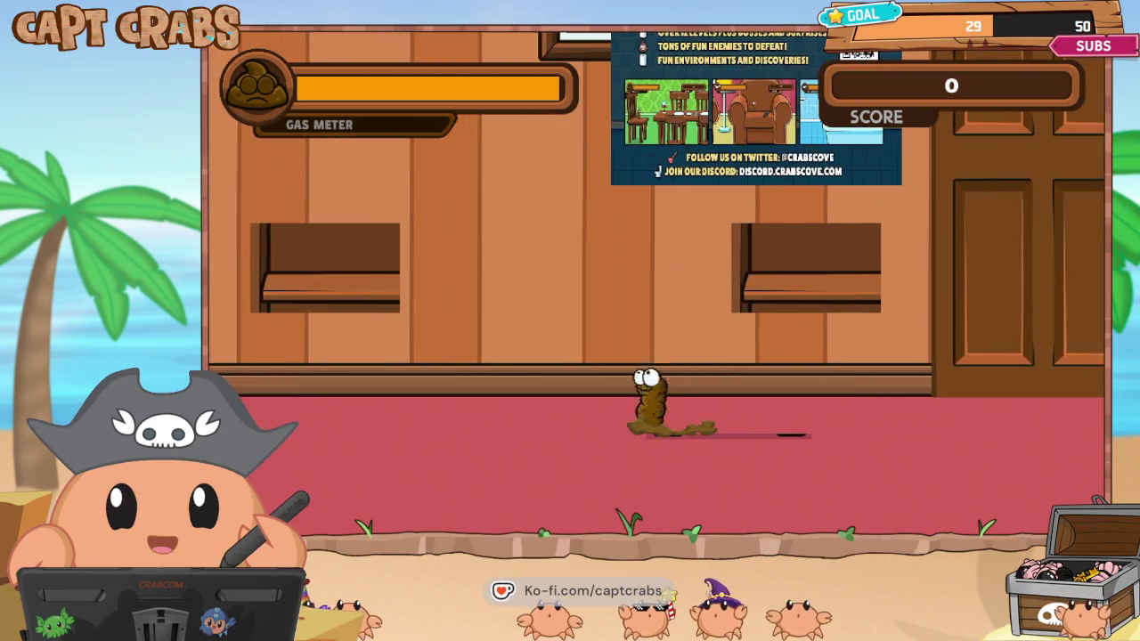
{"action": "key", "text": "Left"}
{"action": "key", "text": "Right"}
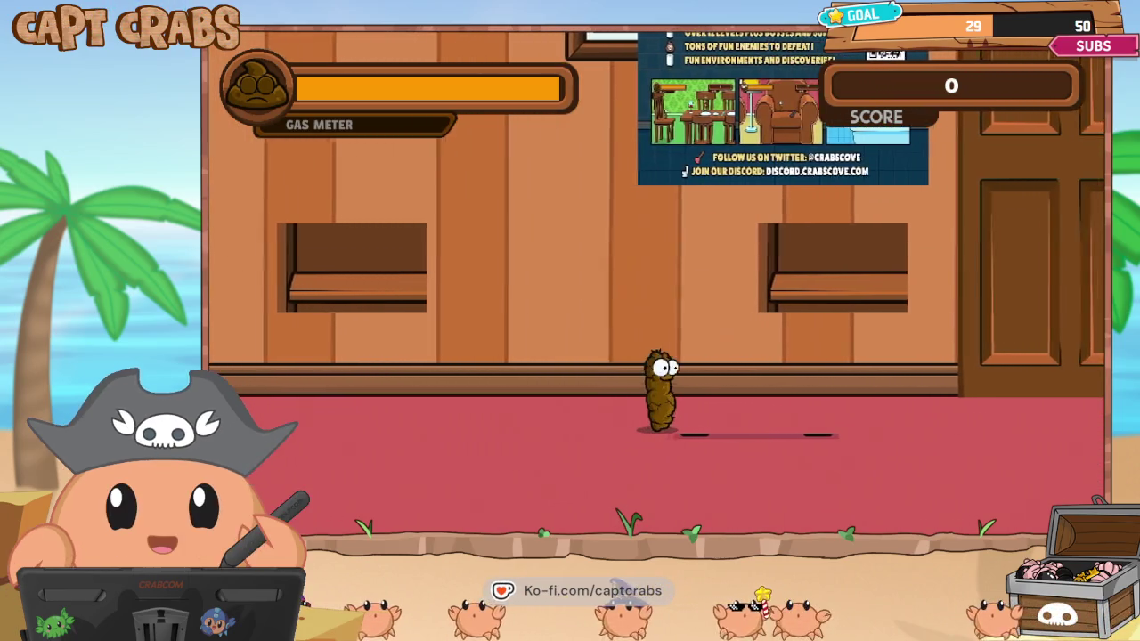
Pause the game and exit the test play back to the editor.
{"action": "key", "text": "Escape"}
{"action": "key", "text": "Down"}
{"action": "key", "text": "Down"}
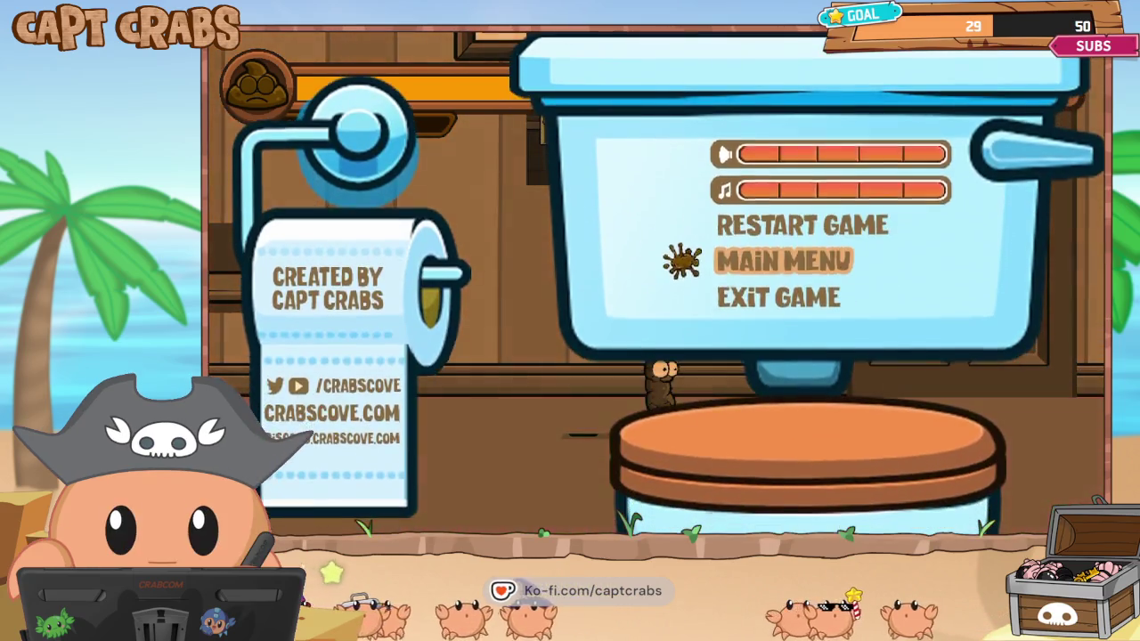
{"action": "key", "text": "alt+F4"}
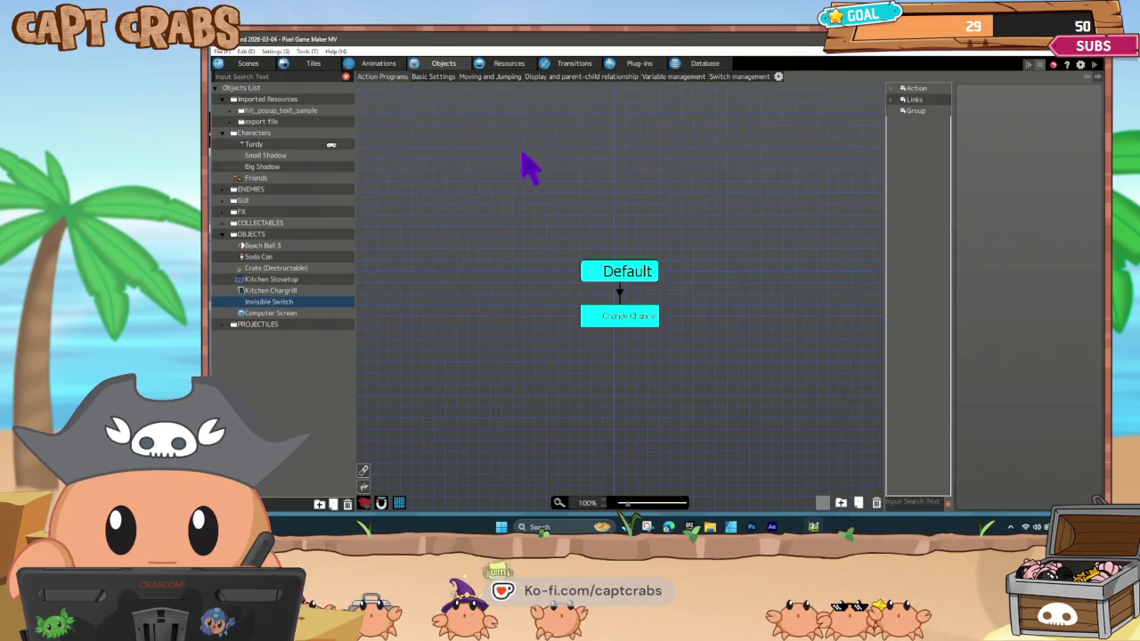
Add a link condition for collision contact with the Player Group.
{"action": "right_click", "coordinate": [285, 303]}
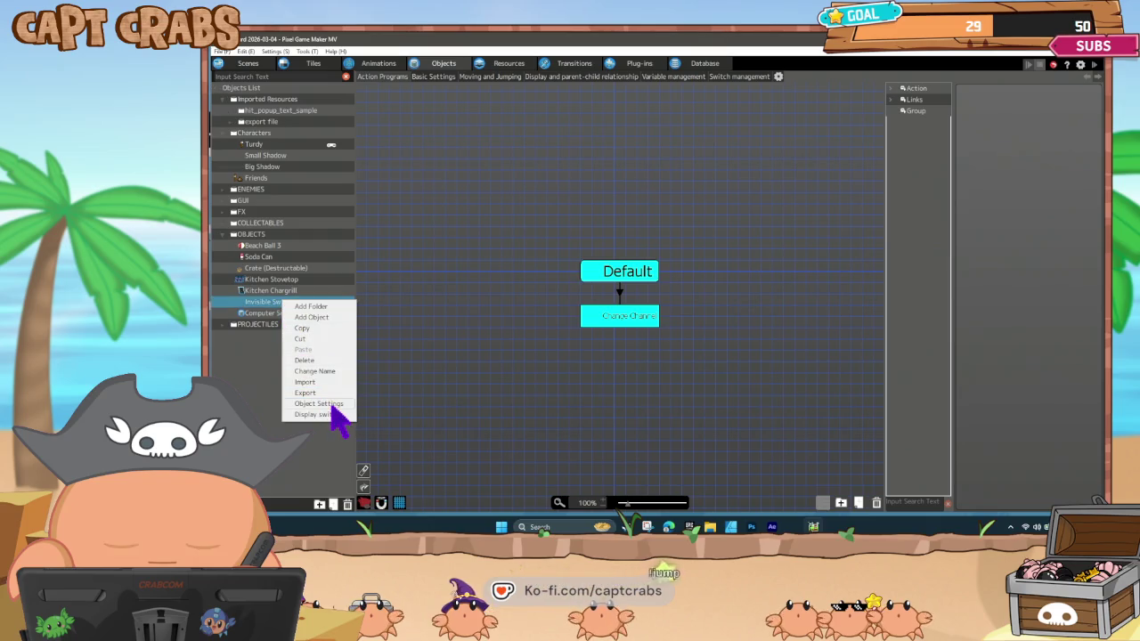
{"action": "left_click", "coordinate": [337, 414]}
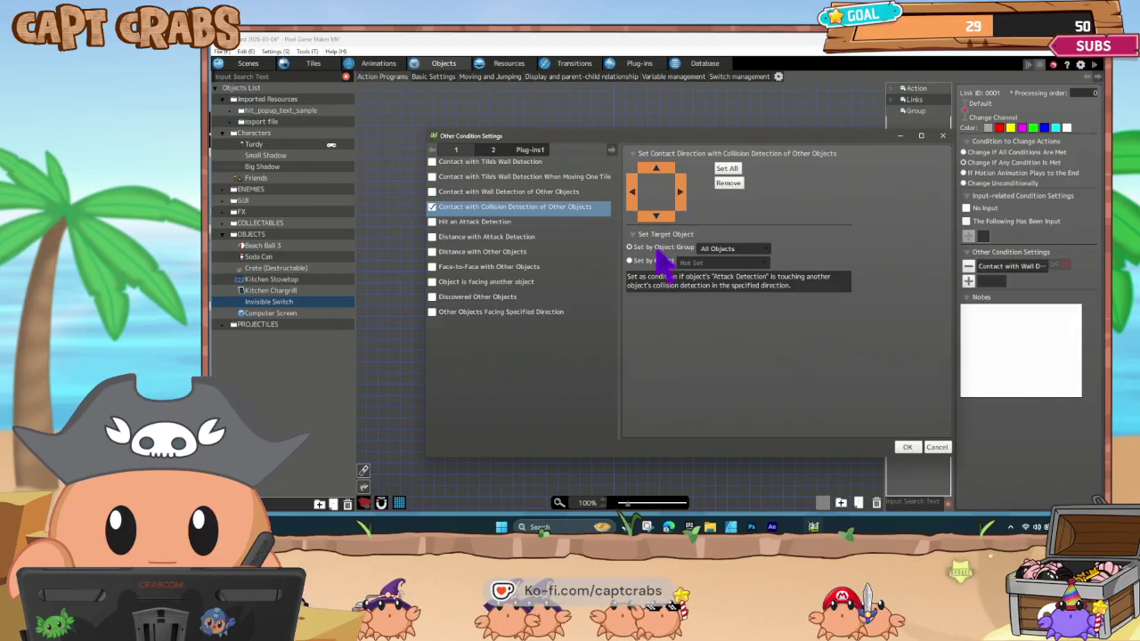
{"action": "left_click", "coordinate": [719, 250]}
{"action": "left_click", "coordinate": [733, 279]}
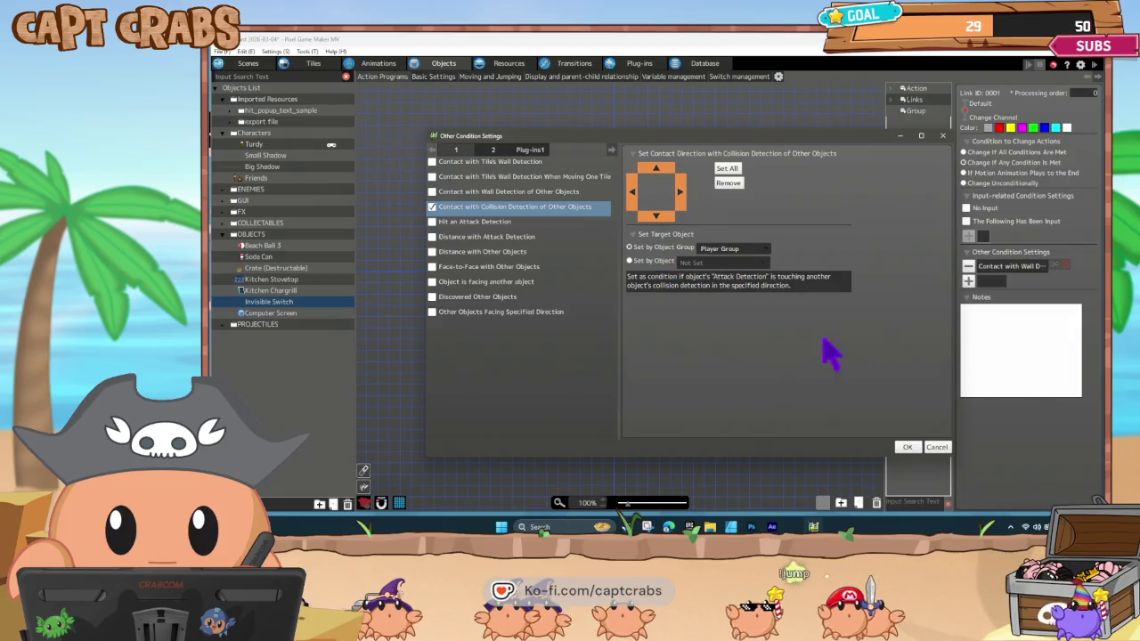
{"action": "left_click", "coordinate": [907, 447]}
Switch the link's conditions from AND to OR and start a test play.
{"action": "left_click", "coordinate": [1083, 272]}
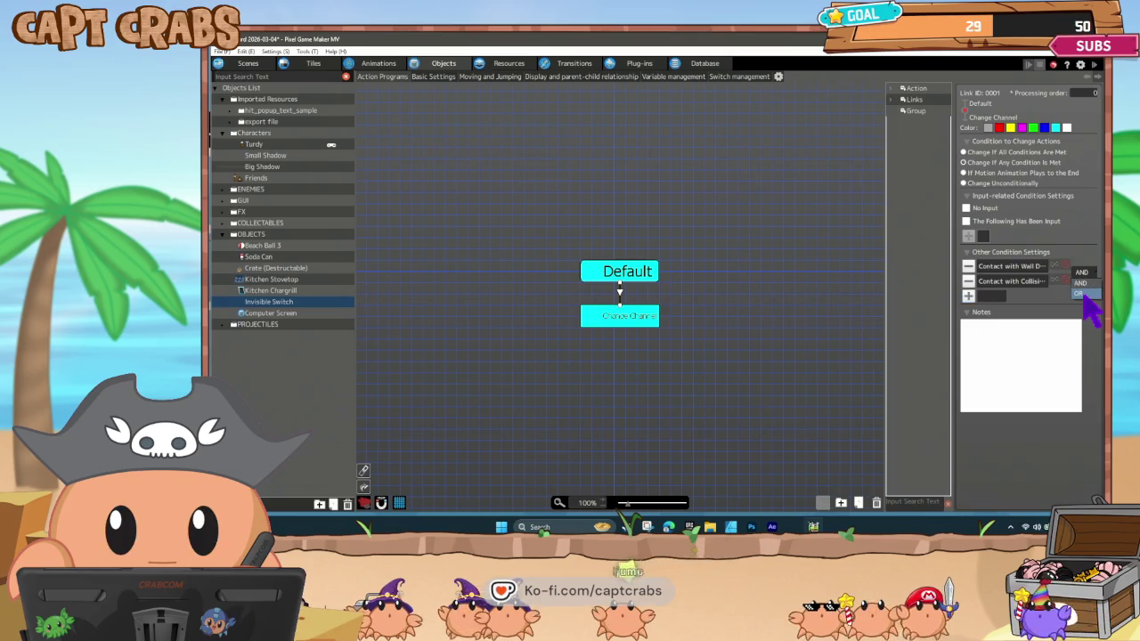
{"action": "left_click", "coordinate": [682, 308]}
{"action": "double_click", "coordinate": [688, 296]}
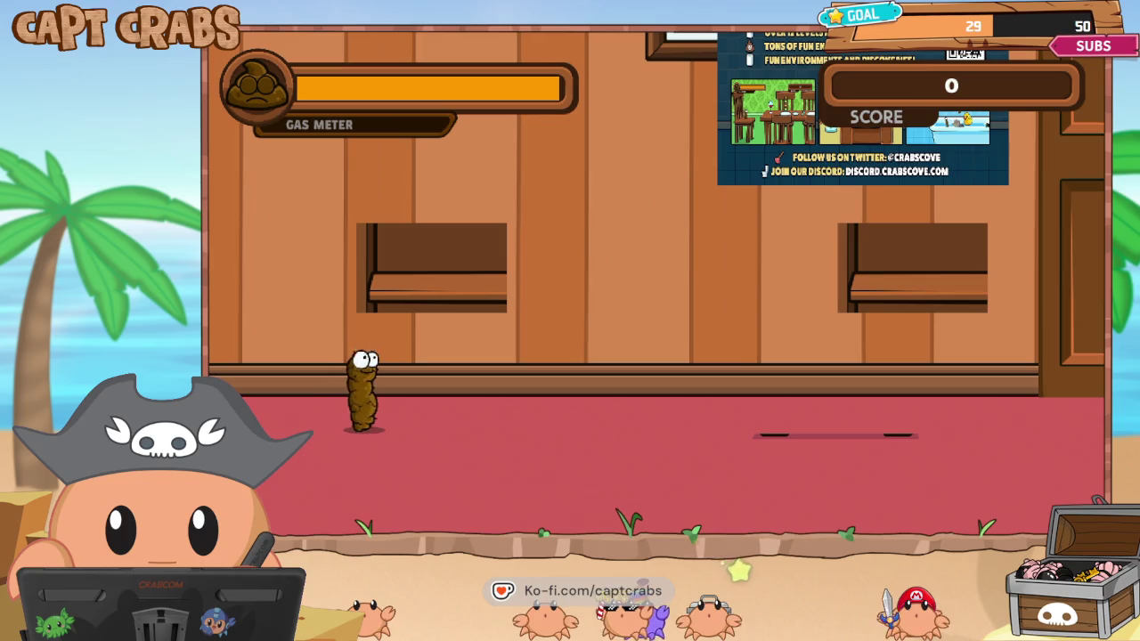
Walk the character right past the switch, jumping up onto the ledge and back left.
{"action": "key", "text": "Right"}
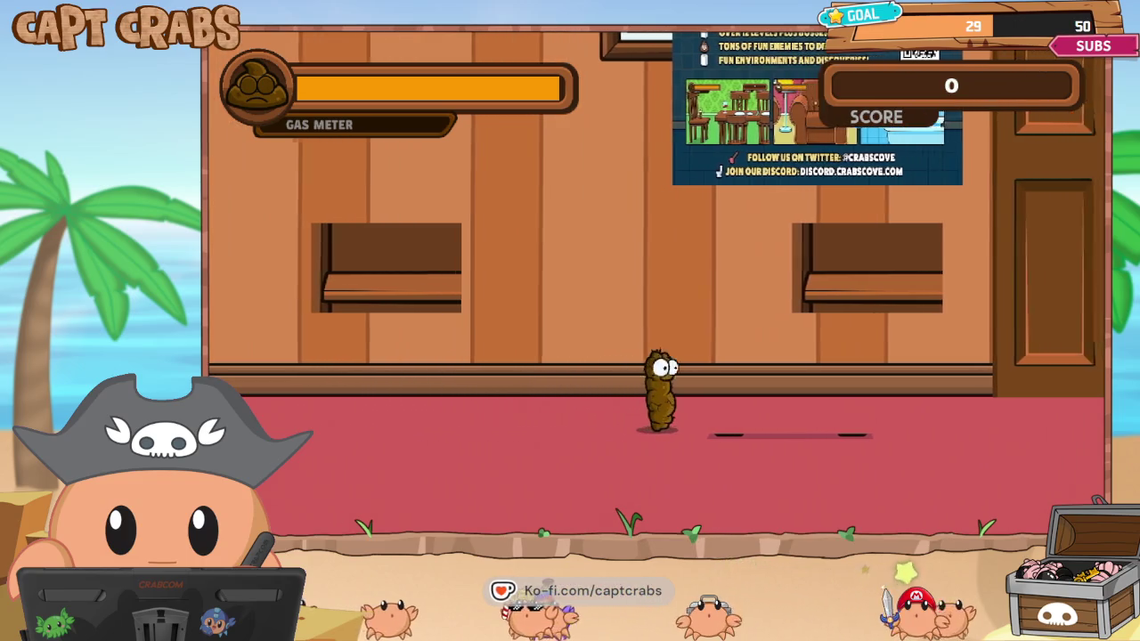
{"action": "key", "text": "Right"}
{"action": "key", "text": "space"}
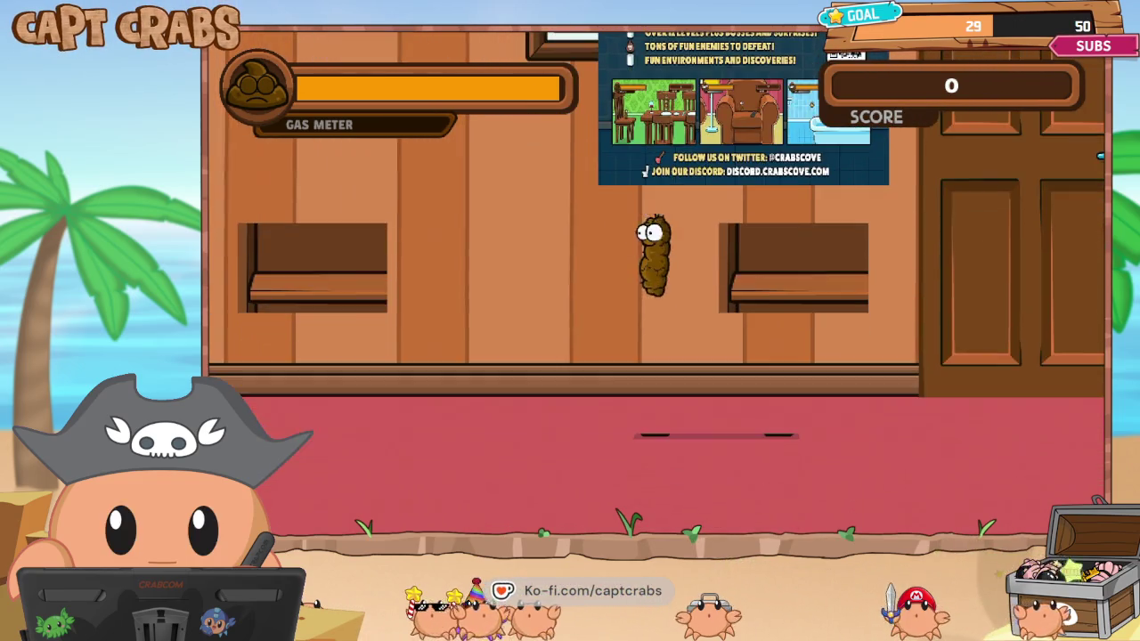
{"action": "key", "text": "space"}
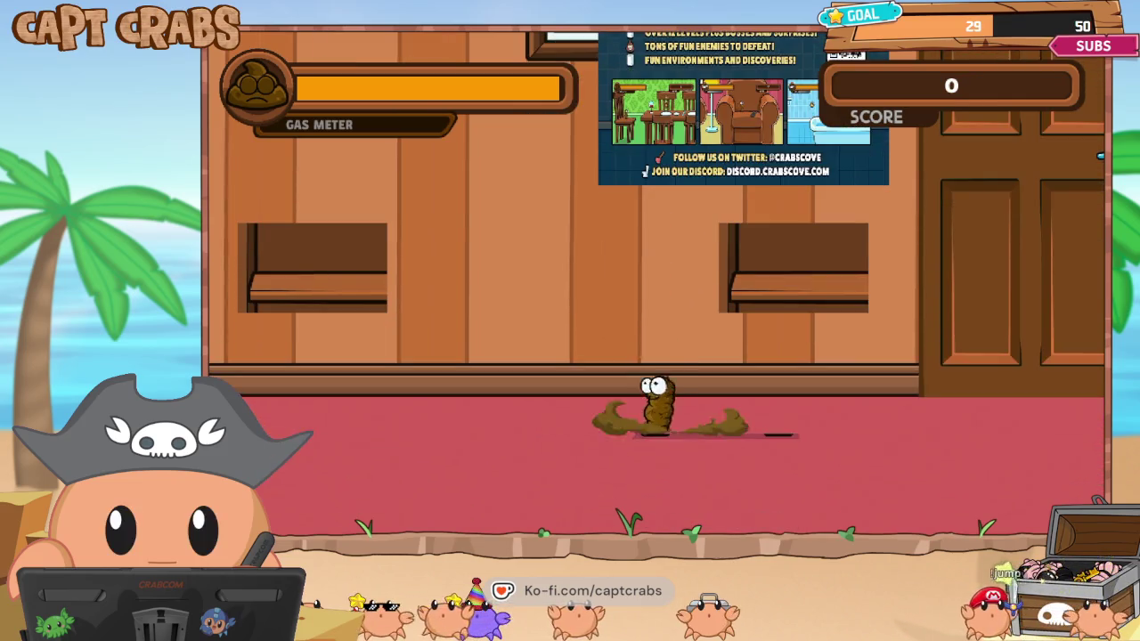
{"action": "key", "text": "Right"}
{"action": "key", "text": "space"}
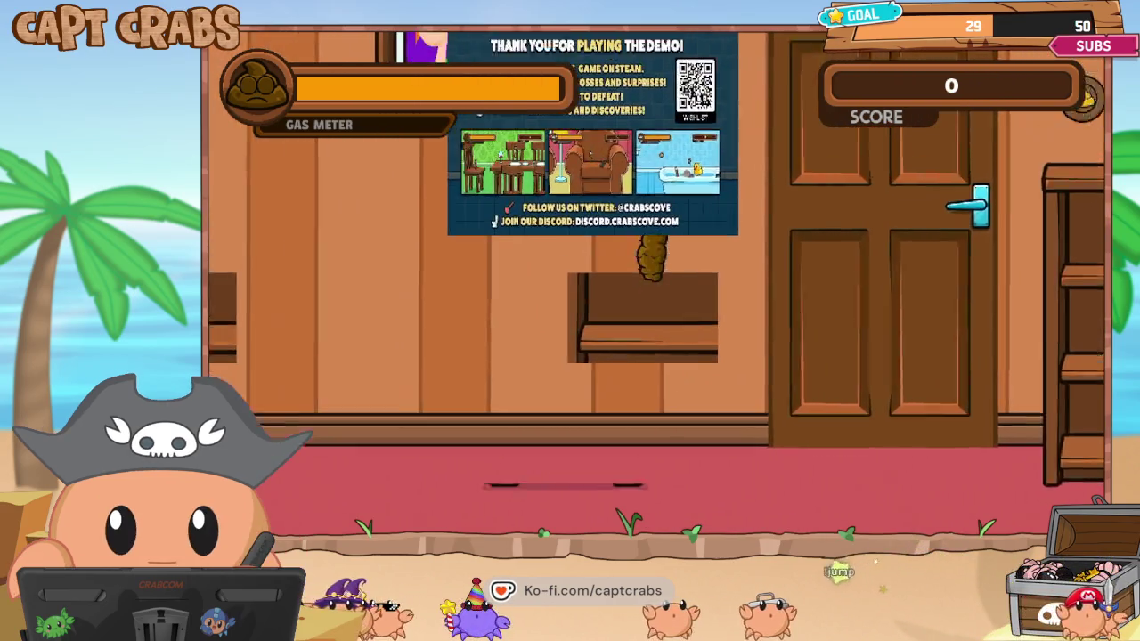
{"action": "key", "text": "Left"}
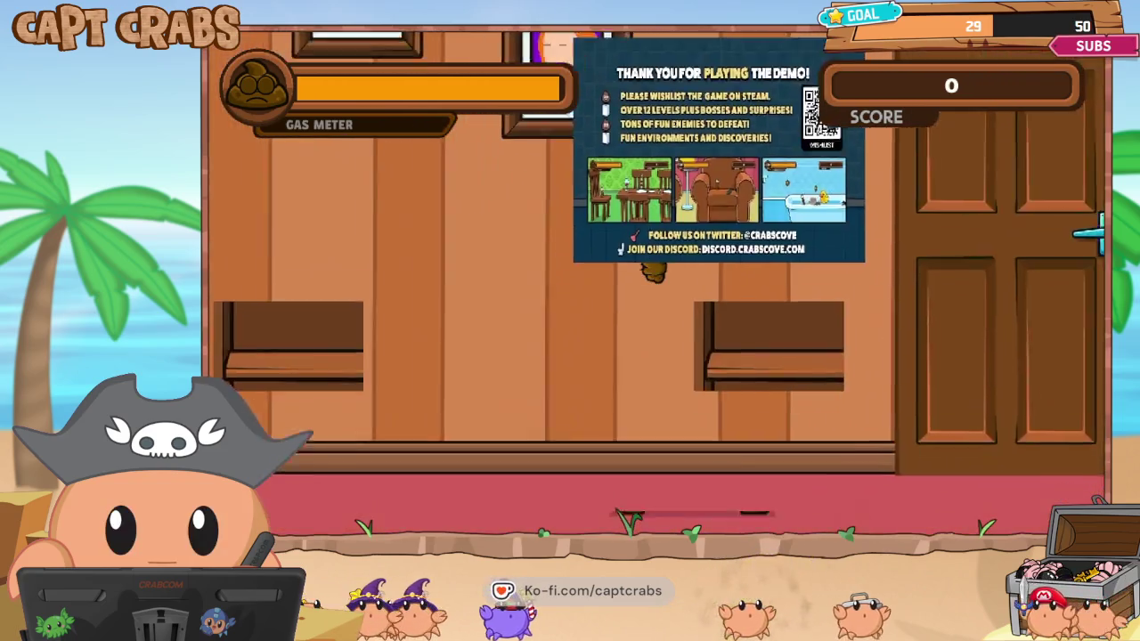
Pause the game and choose Exit Game to return to the editor.
{"action": "key", "text": "Escape"}
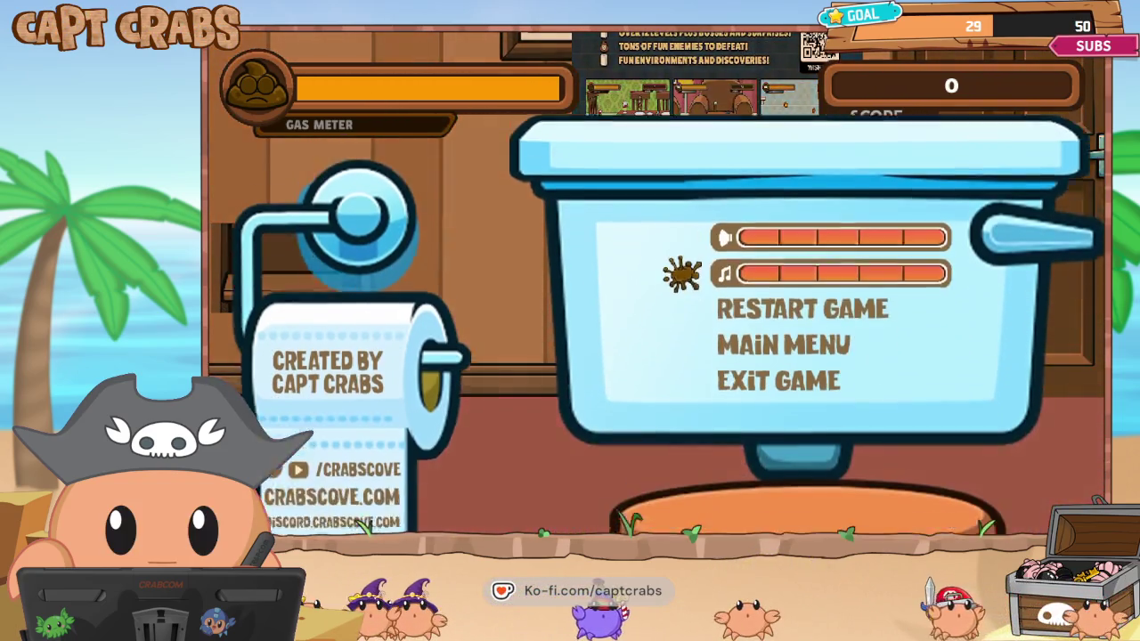
{"action": "key", "text": "Down"}
{"action": "key", "text": "Down"}
{"action": "key", "text": "Down"}
{"action": "key", "text": "Return"}
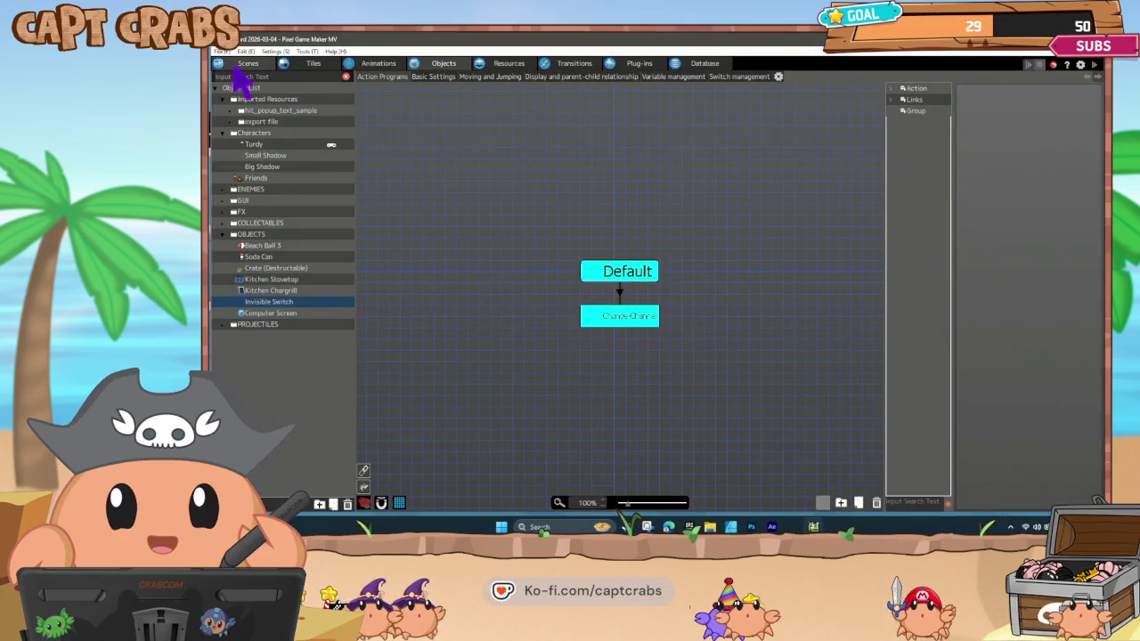
Move the placed Invisible Switch slightly higher in the scene, to Y 1144.
{"action": "left_click", "coordinate": [250, 63]}
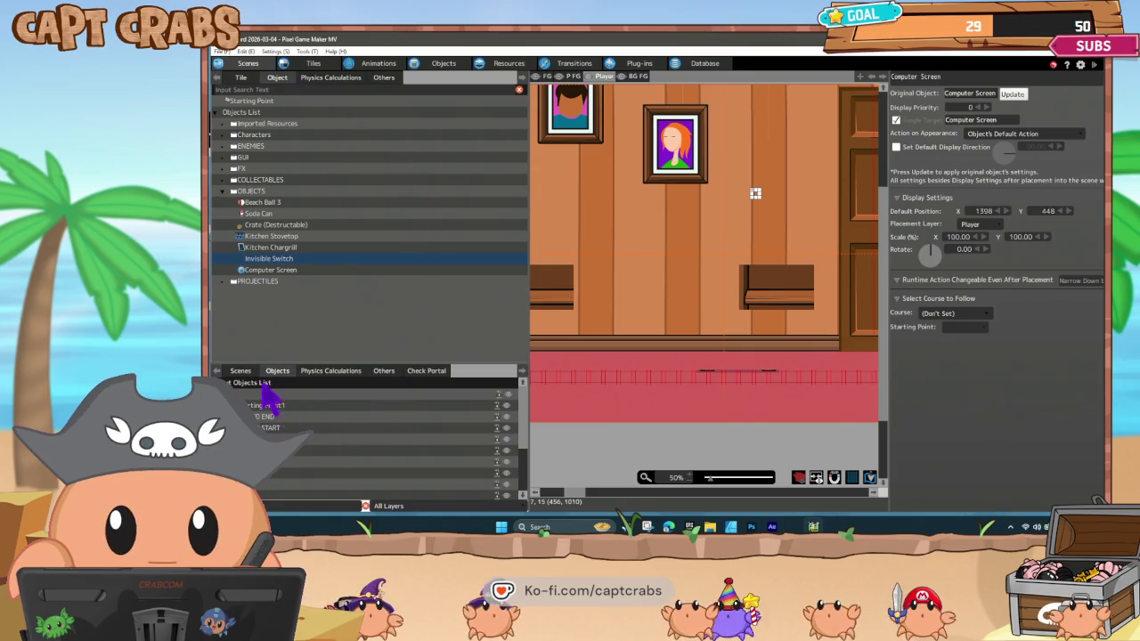
{"action": "scroll", "coordinate": [352, 477], "scroll_direction": "down", "scroll_amount": 1}
{"action": "scroll", "coordinate": [353, 478], "scroll_direction": "down", "scroll_amount": 5}
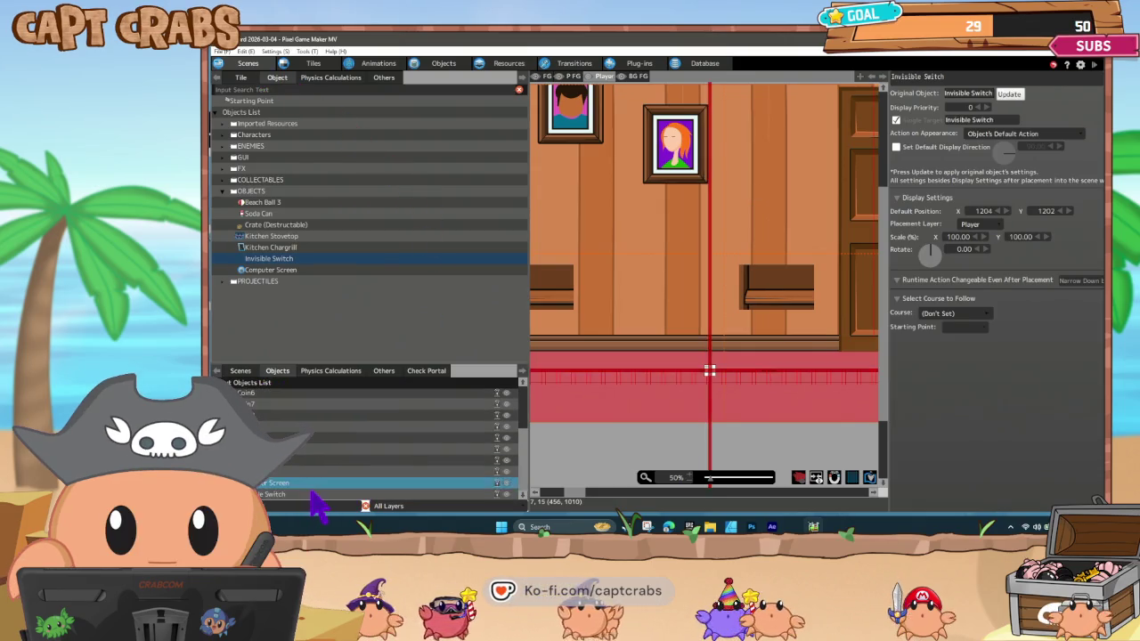
{"action": "left_click", "coordinate": [310, 493]}
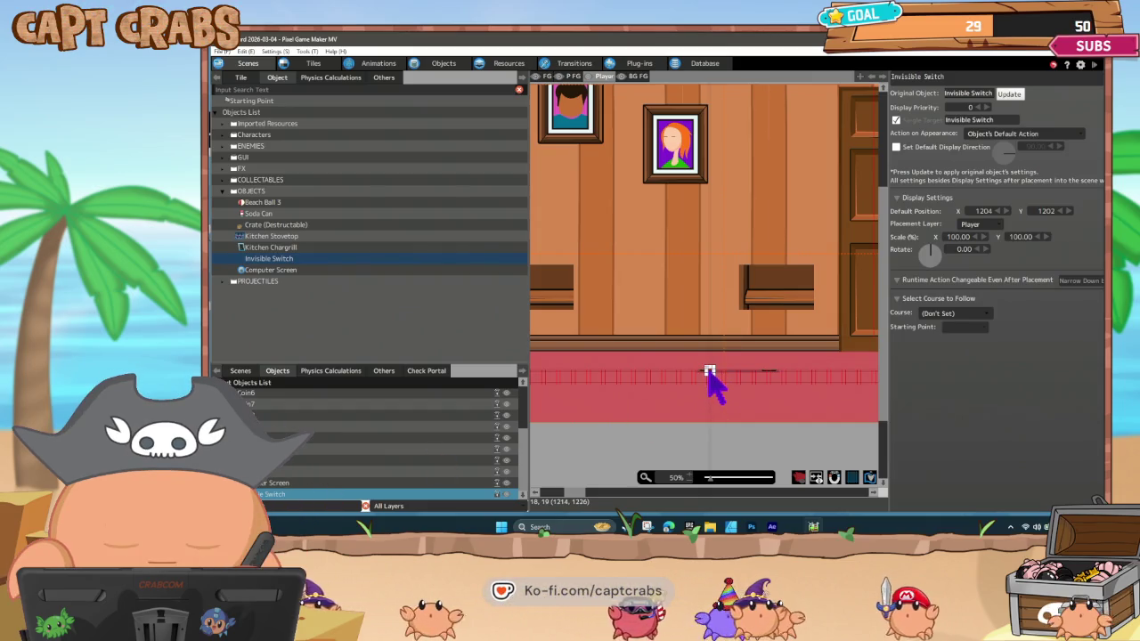
{"action": "left_click_drag", "start_coordinate": [710, 372], "coordinate": [709, 359]}
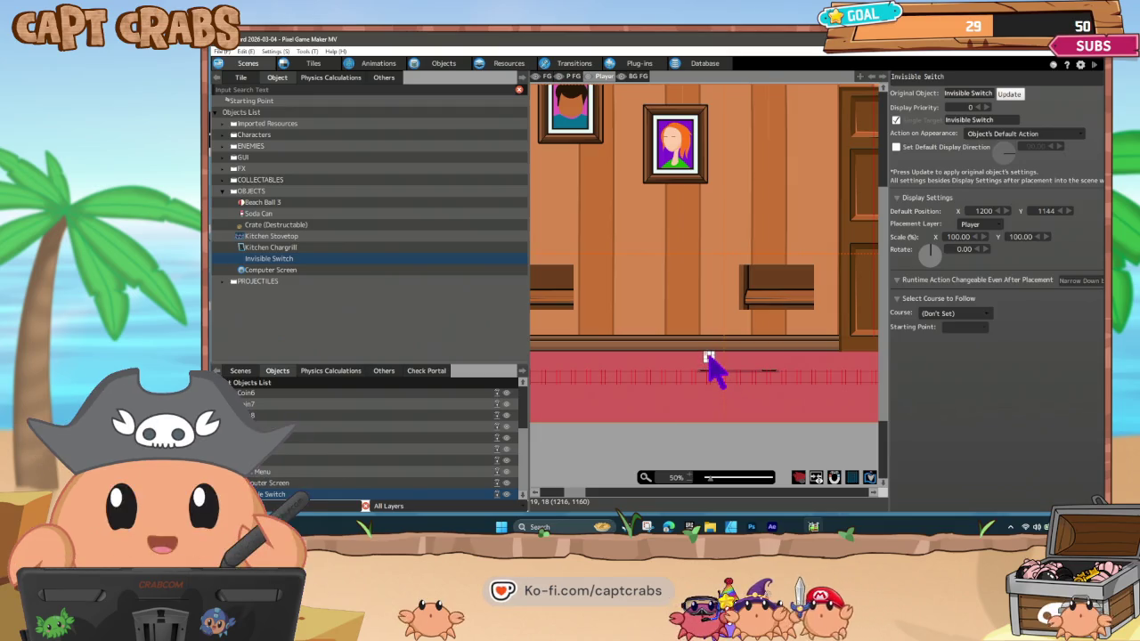
Raise the Computer Screen's display priority by two, then return to the switch's action program.
{"action": "left_click", "coordinate": [345, 484]}
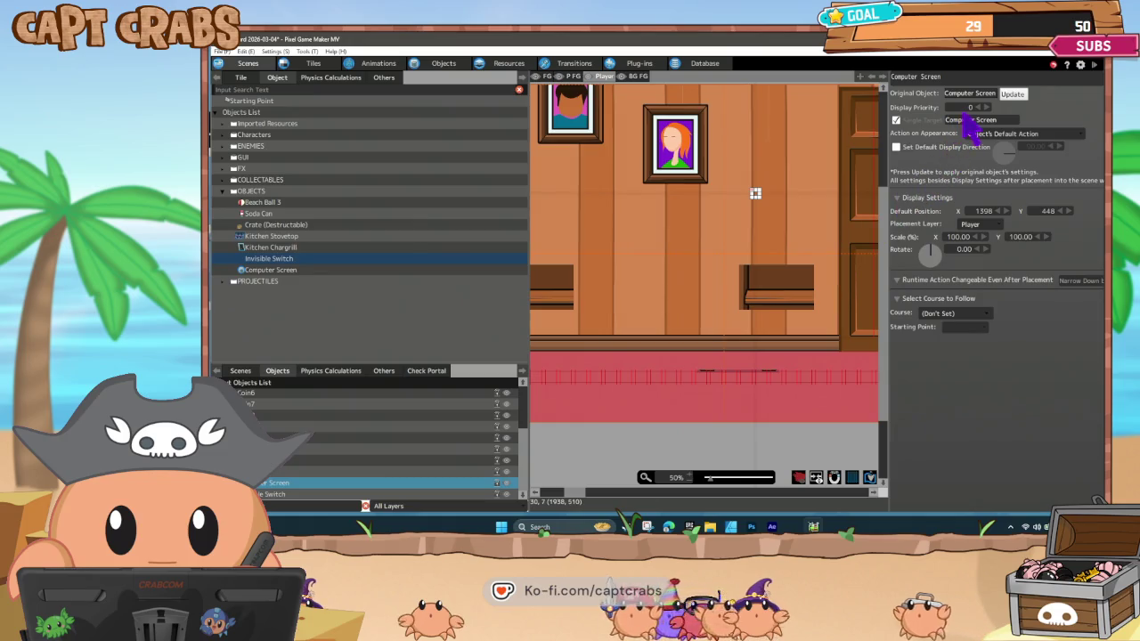
{"action": "left_click", "coordinate": [984, 108]}
{"action": "left_click", "coordinate": [985, 107]}
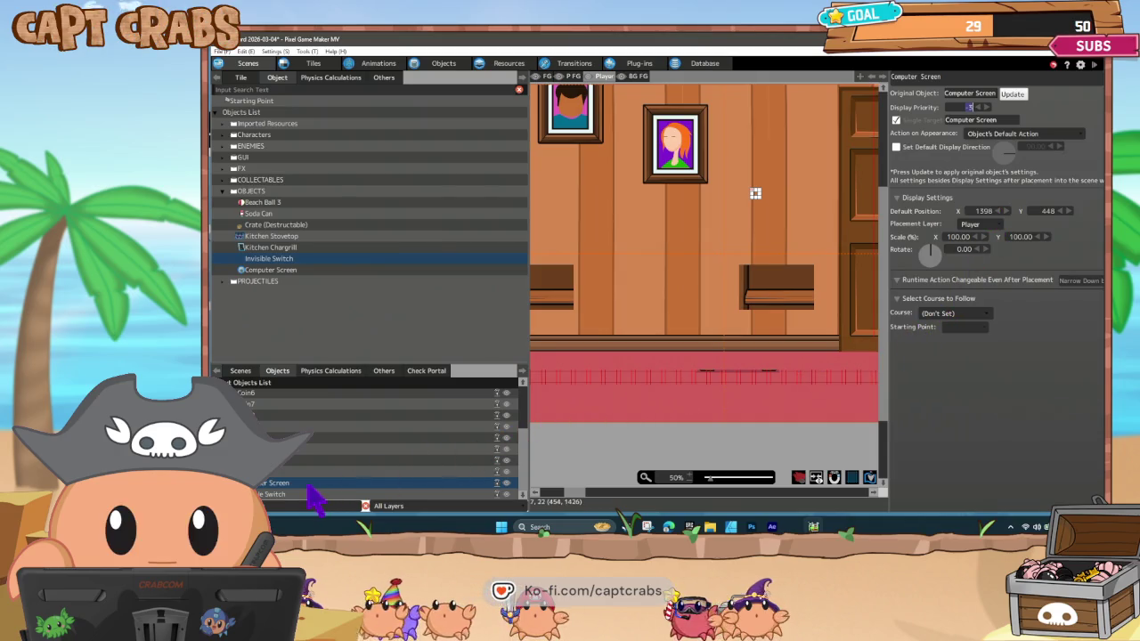
{"action": "left_click", "coordinate": [311, 495]}
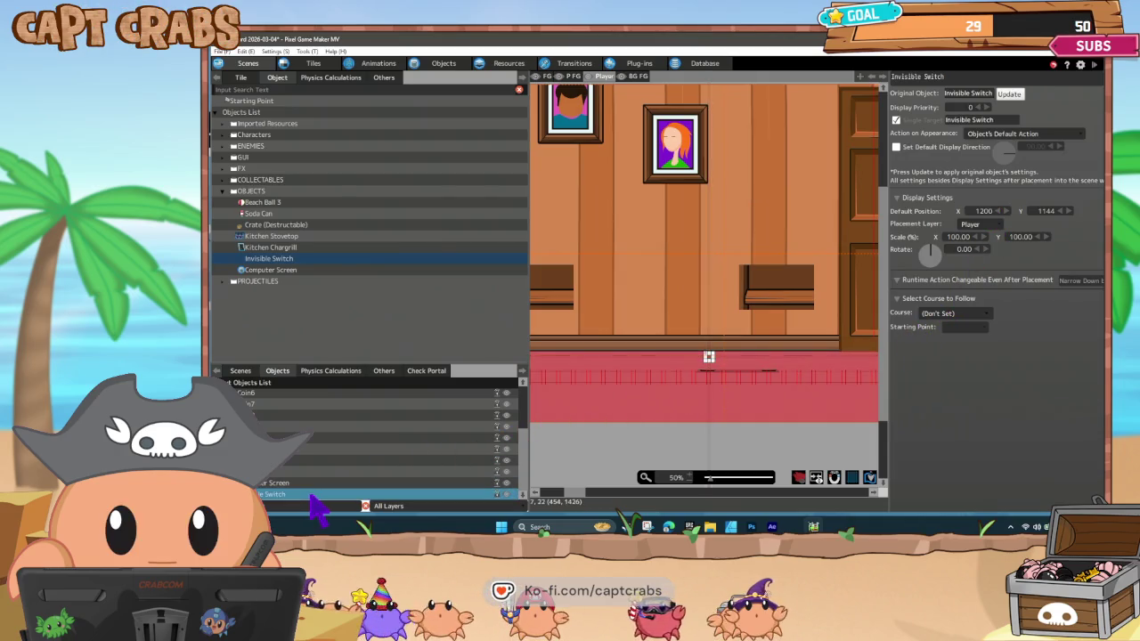
{"action": "left_click", "coordinate": [443, 63]}
Review the Change Channel node's runtime actions, then deselect it.
{"action": "left_click", "coordinate": [650, 316]}
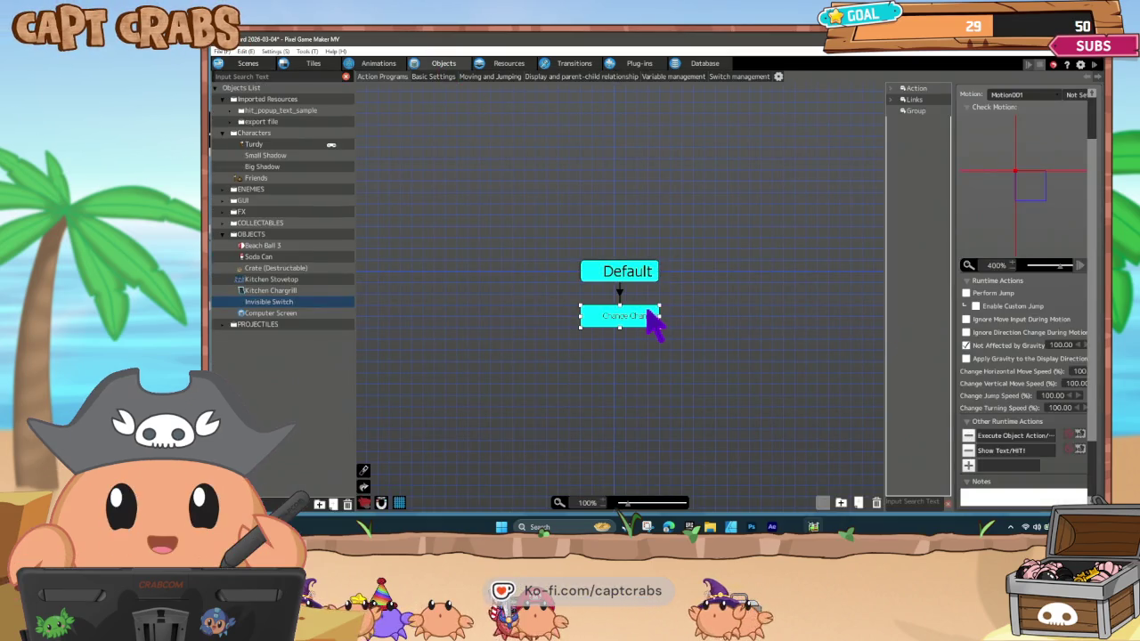
{"action": "left_click", "coordinate": [693, 313]}
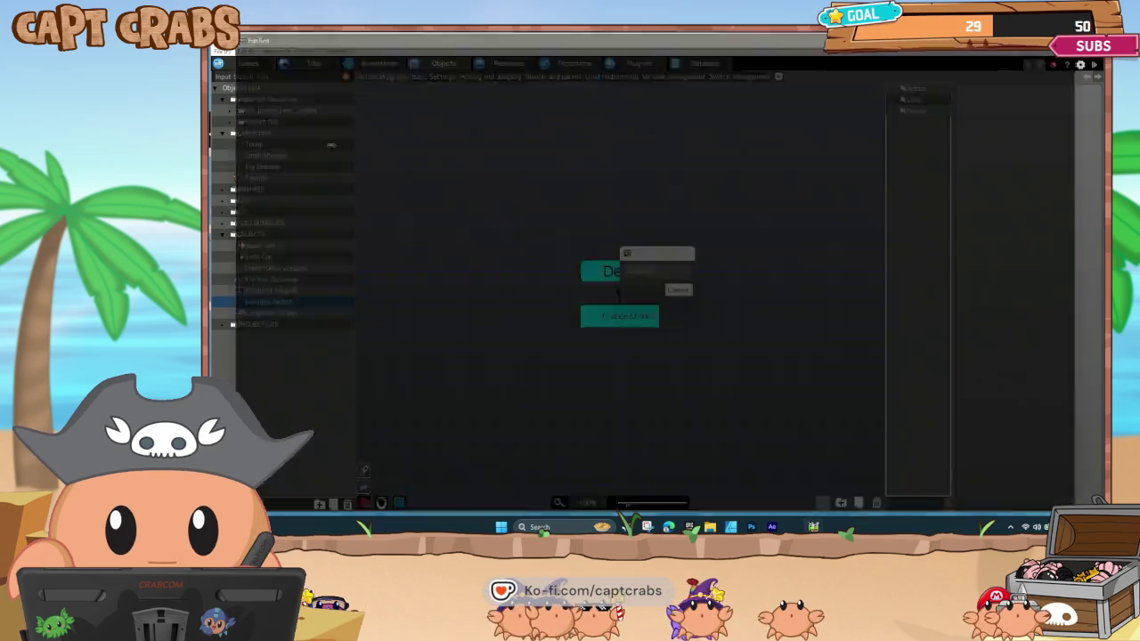
Walk the poop character right with a jump, then back left.
{"action": "key", "text": "Right"}
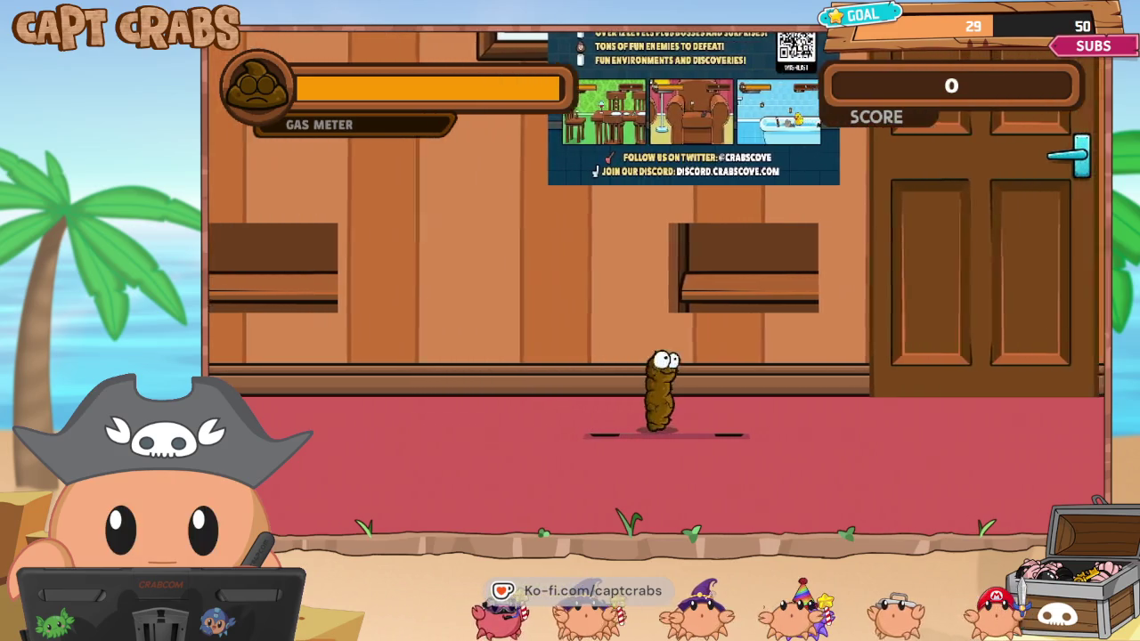
{"action": "key", "text": "space"}
{"action": "key", "text": "space"}
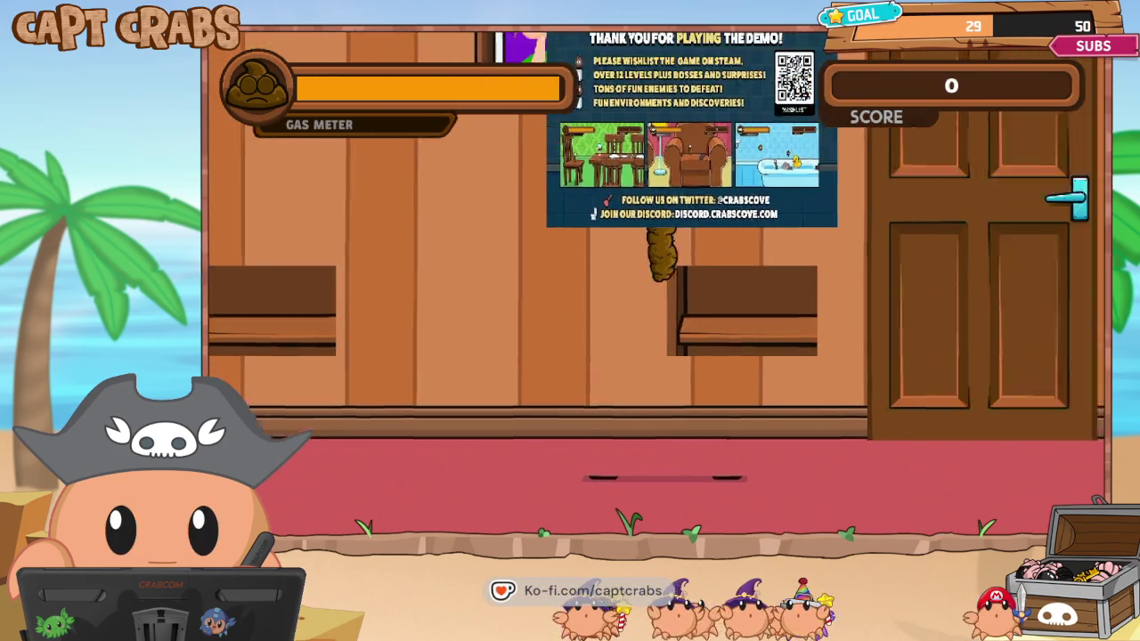
{"action": "key", "text": "Right"}
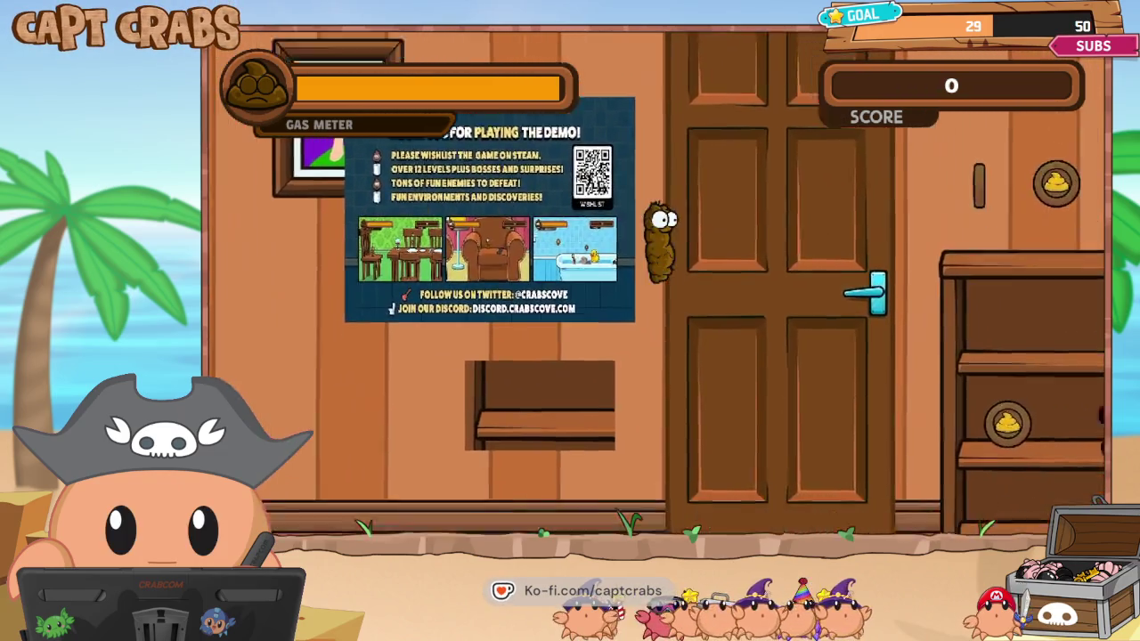
{"action": "key", "text": "Left"}
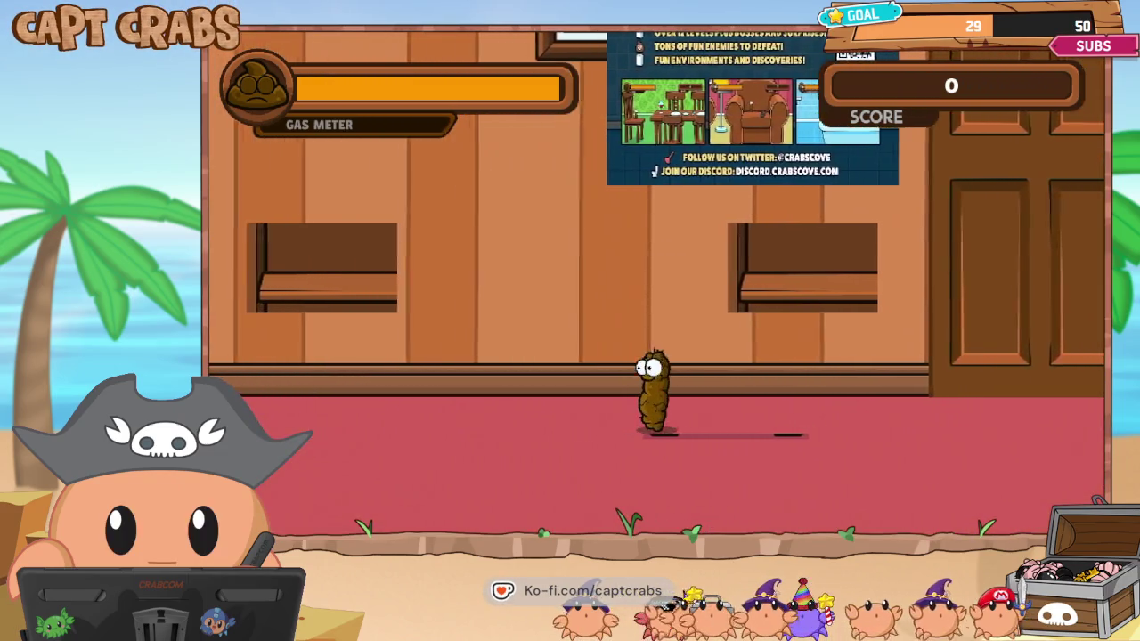
Pause the test play and quit back to the editor.
{"action": "key", "text": "Escape"}
{"action": "key", "text": "Down"}
{"action": "key", "text": "Down"}
{"action": "key", "text": "alt+F4"}
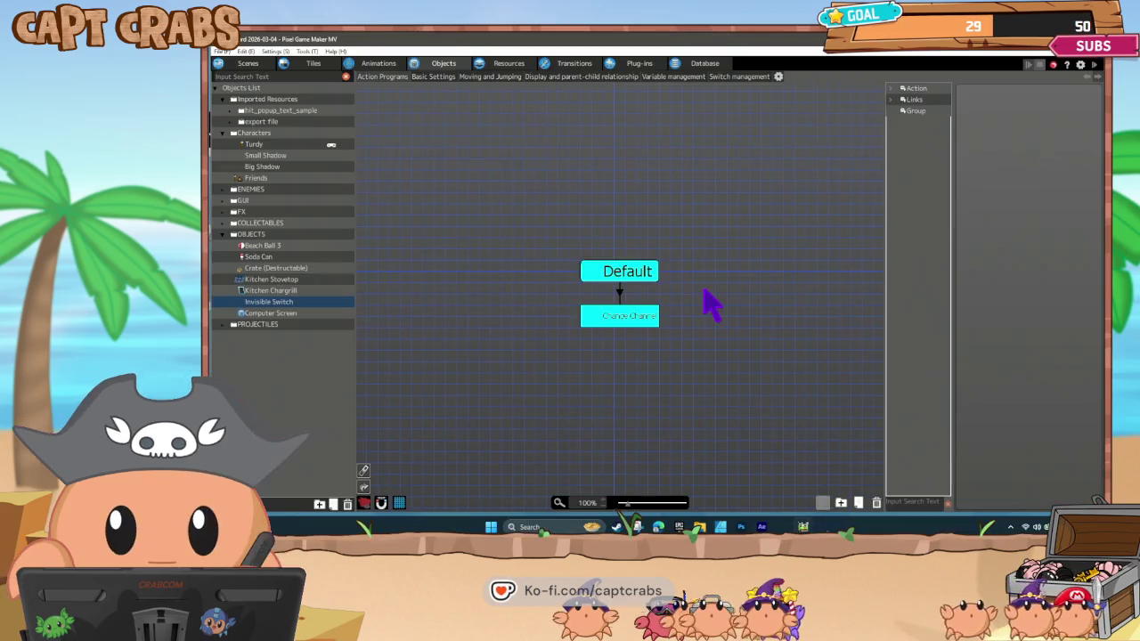
Remove the contact conditions from the link leaving the Default state.
{"action": "left_click", "coordinate": [639, 283]}
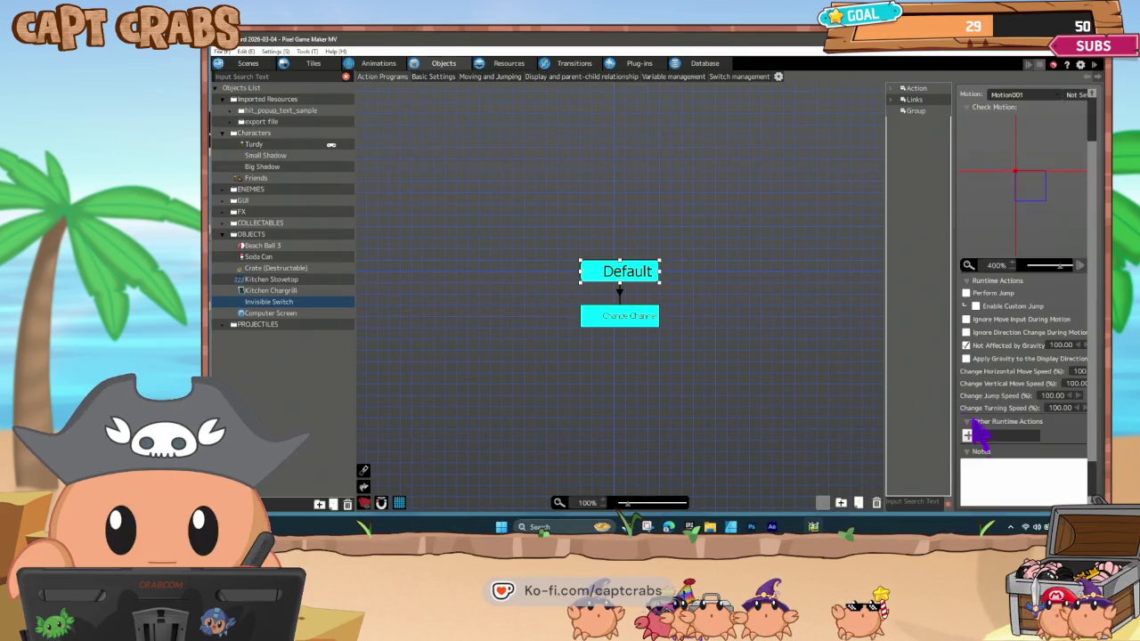
{"action": "left_click", "coordinate": [620, 291]}
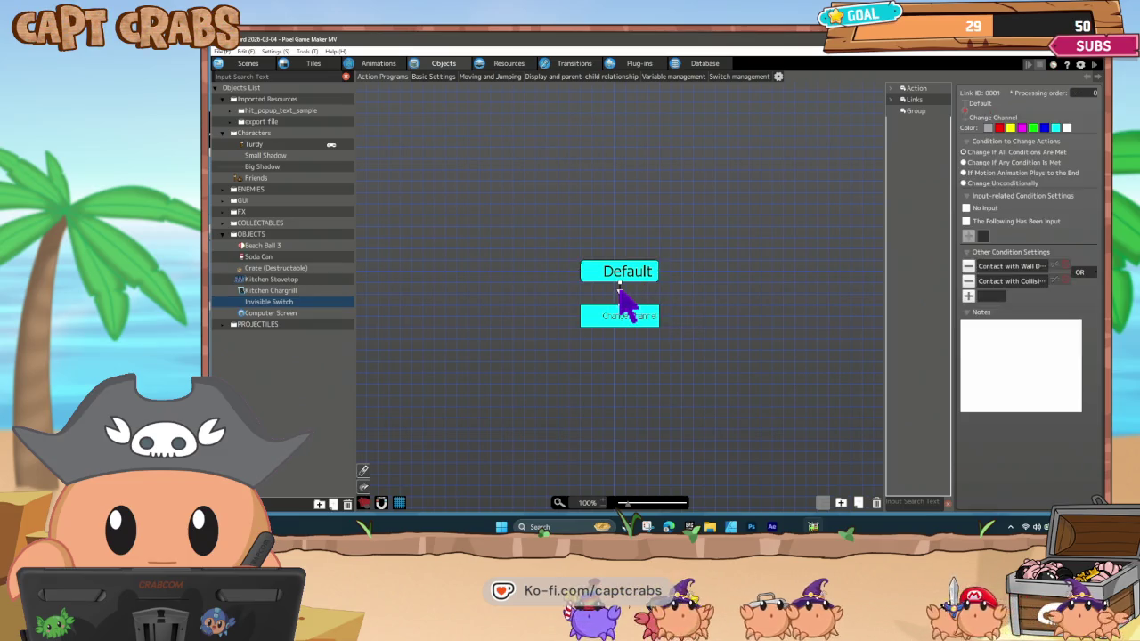
{"action": "left_click", "coordinate": [969, 296]}
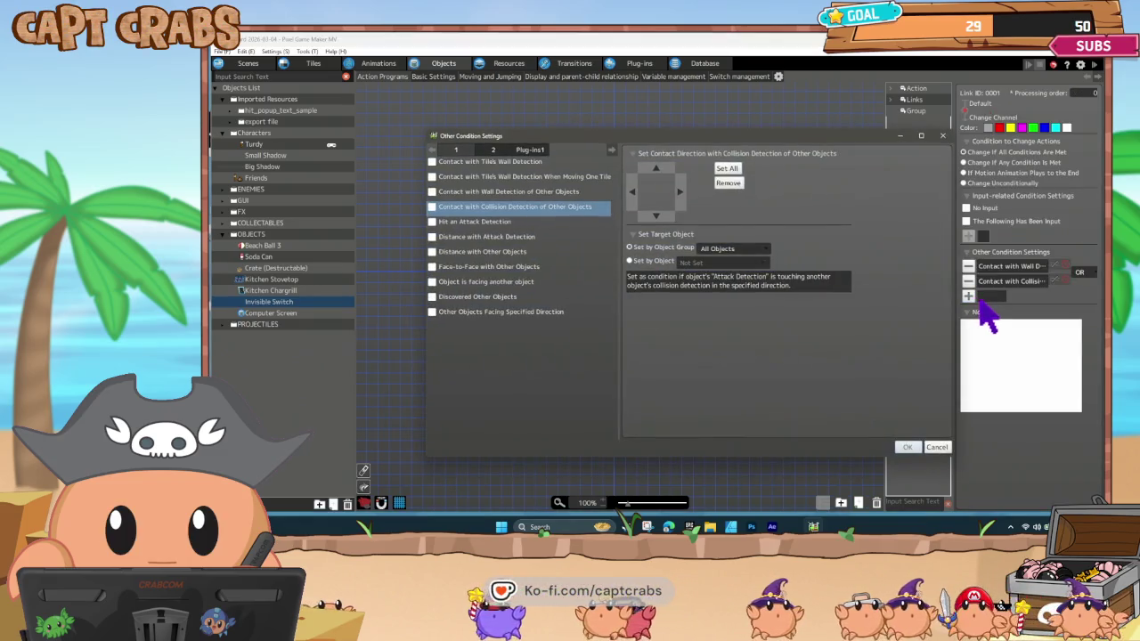
{"action": "left_click", "coordinate": [937, 448]}
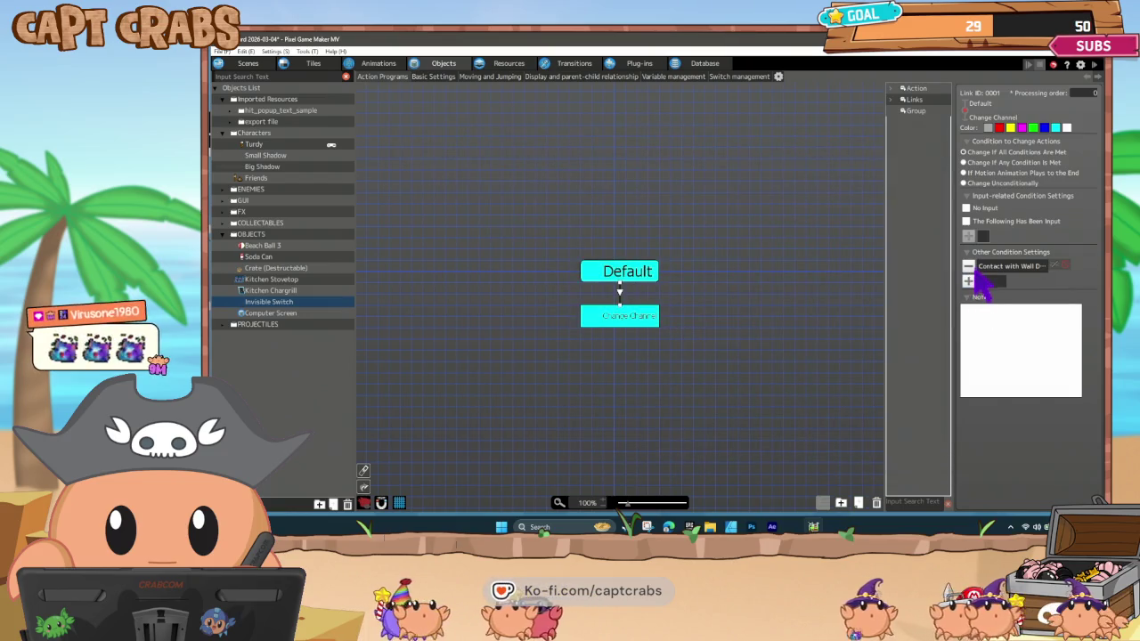
Add a Discovered Other Objects condition with a new field of vision targeting the Player Group.
{"action": "left_click", "coordinate": [969, 266]}
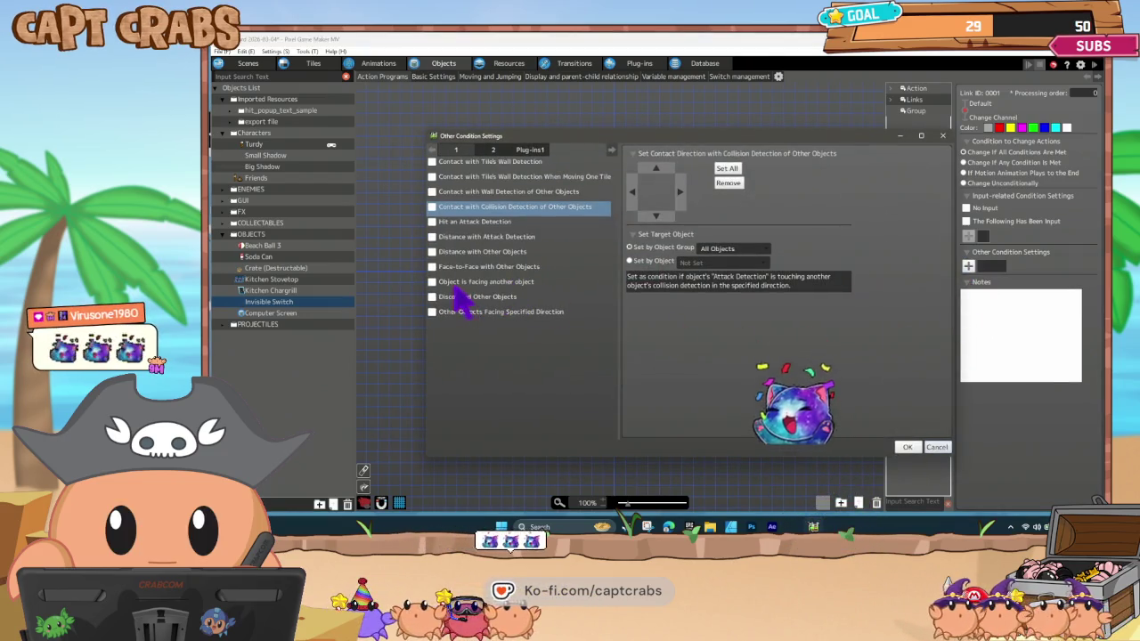
{"action": "left_click", "coordinate": [454, 297]}
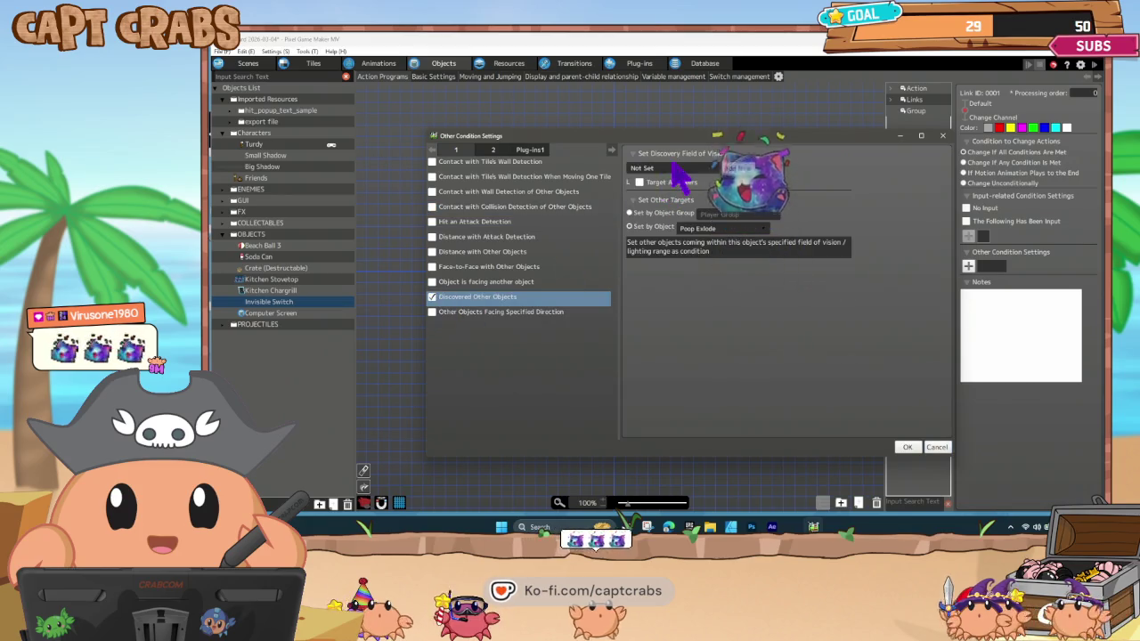
{"action": "left_click", "coordinate": [739, 169]}
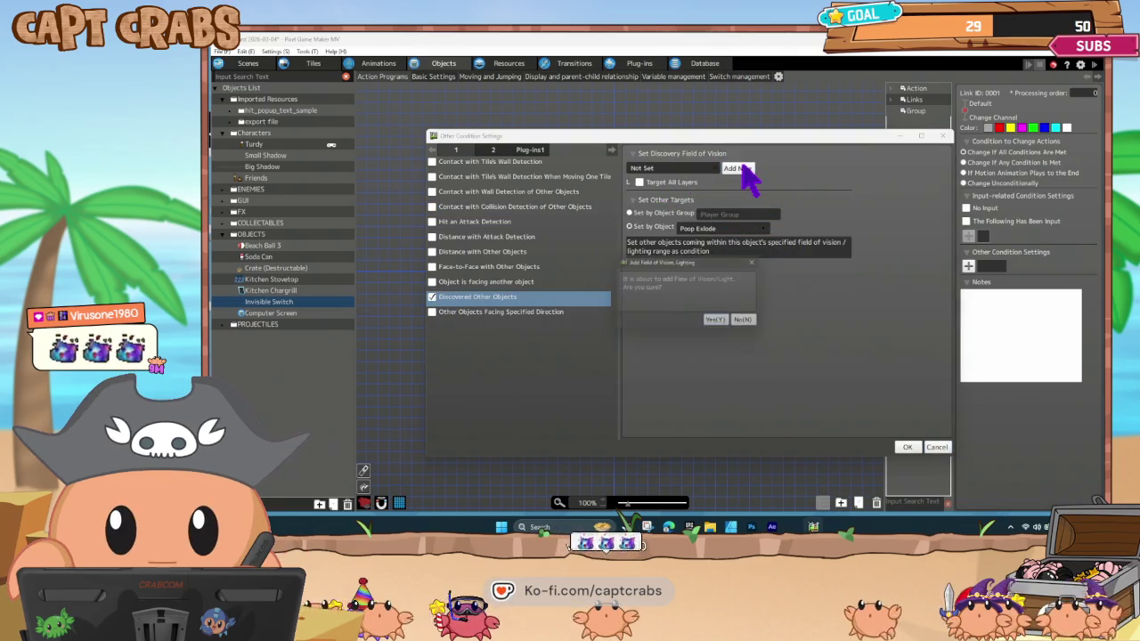
{"action": "left_click", "coordinate": [722, 323]}
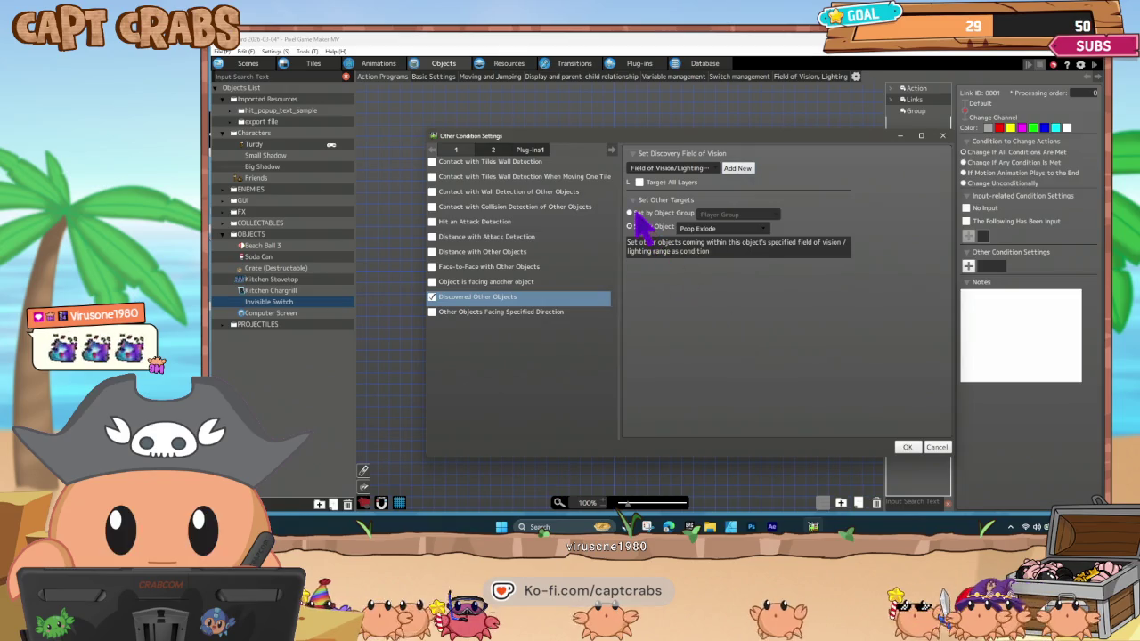
{"action": "left_click", "coordinate": [634, 215]}
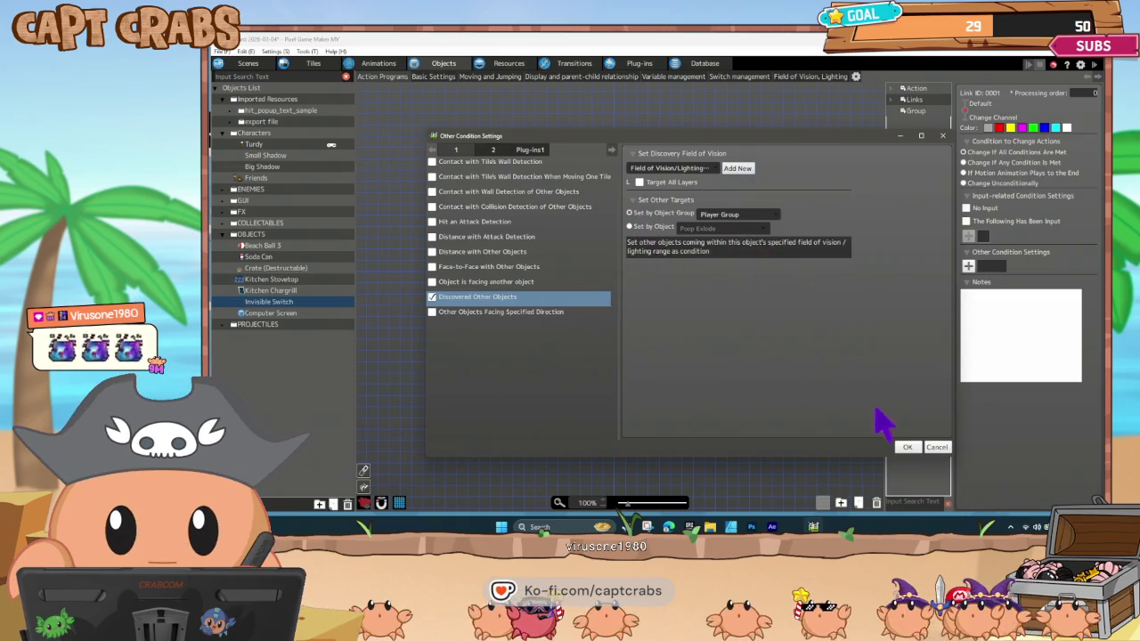
Confirm the condition and add a Field of Vision entry scaled to 200 × 200 percent.
{"action": "left_click", "coordinate": [909, 447]}
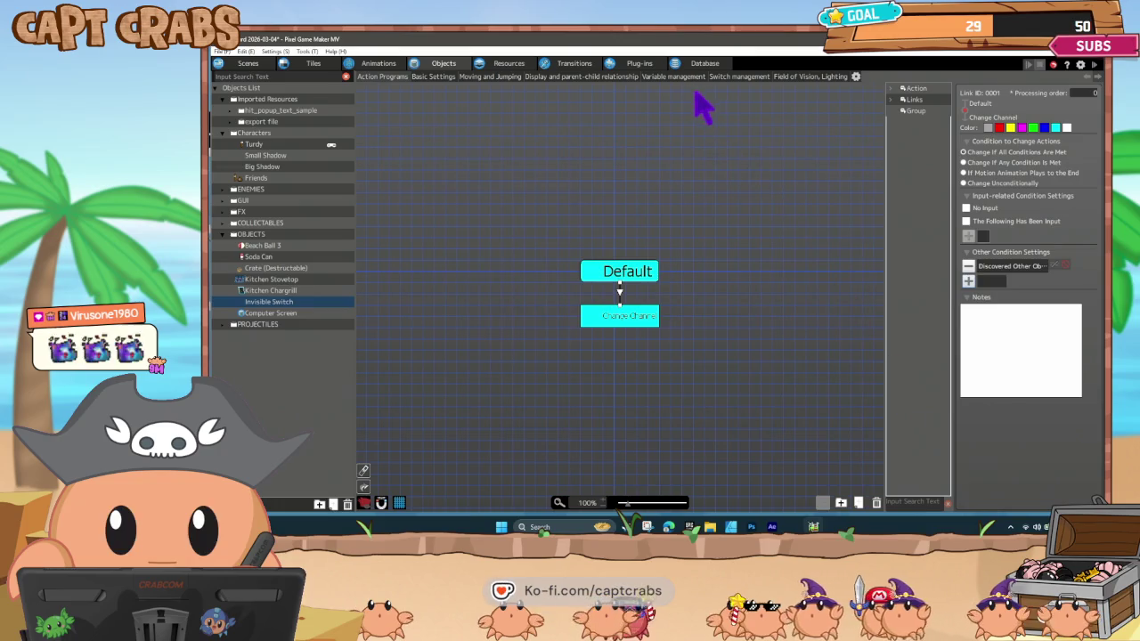
{"action": "left_click", "coordinate": [788, 77]}
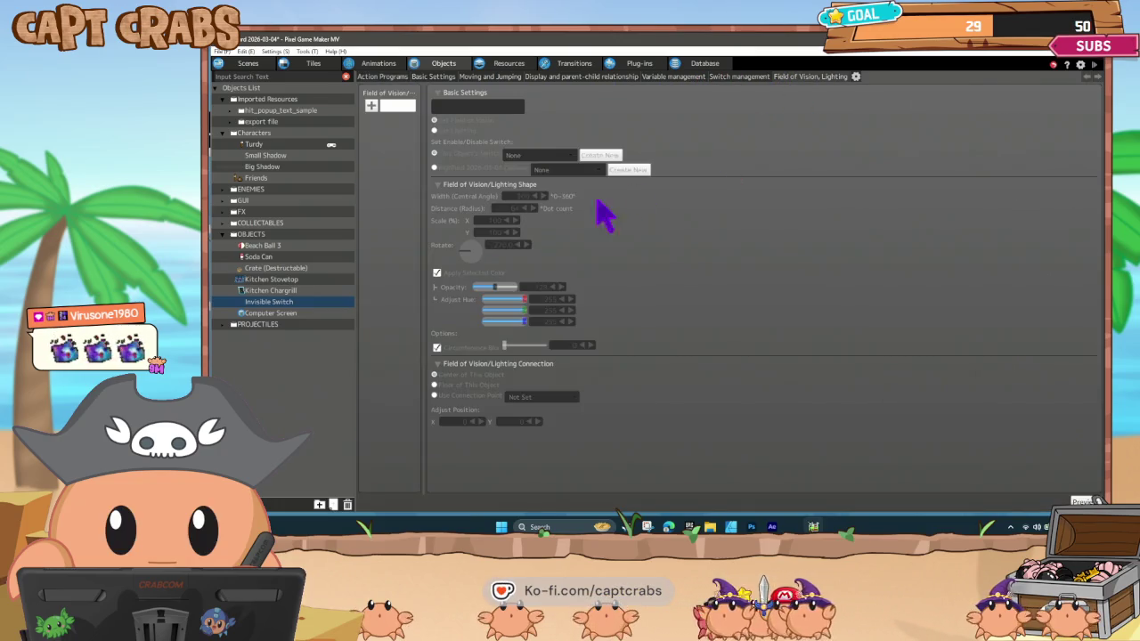
{"action": "left_click", "coordinate": [372, 105]}
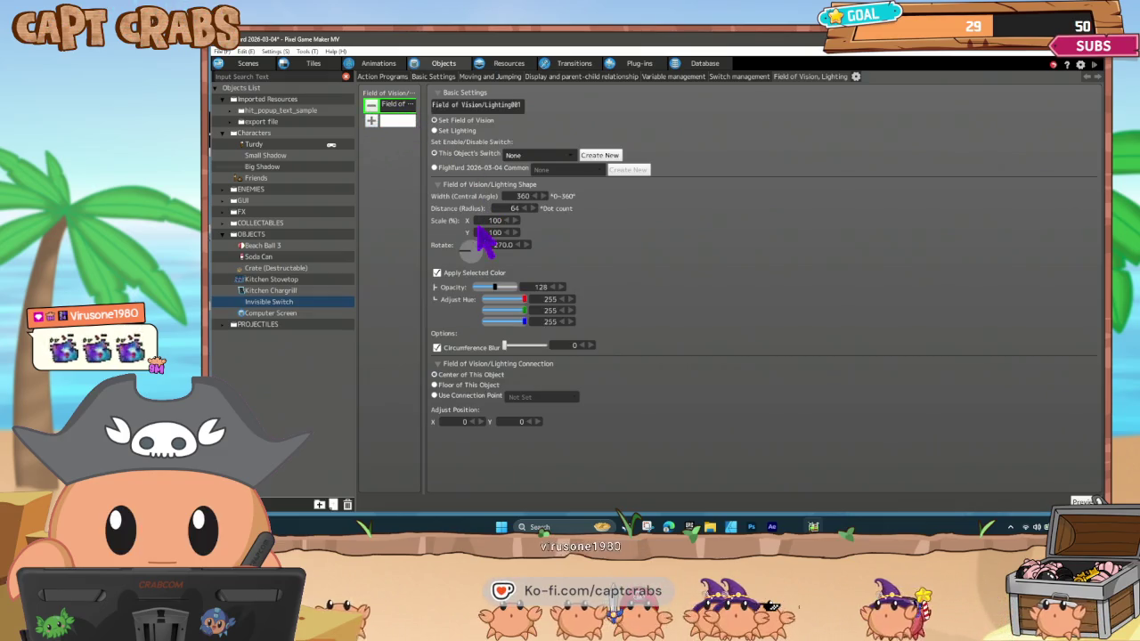
{"action": "left_click", "coordinate": [496, 219]}
{"action": "type", "text": "200"}
{"action": "key", "text": "Tab"}
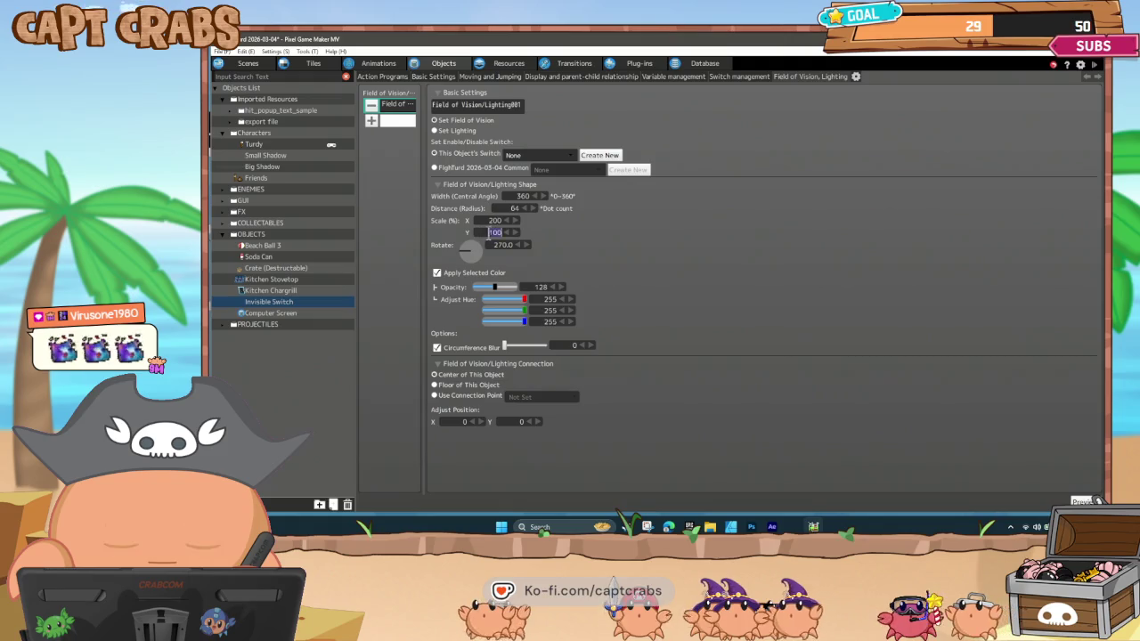
{"action": "type", "text": "20"}
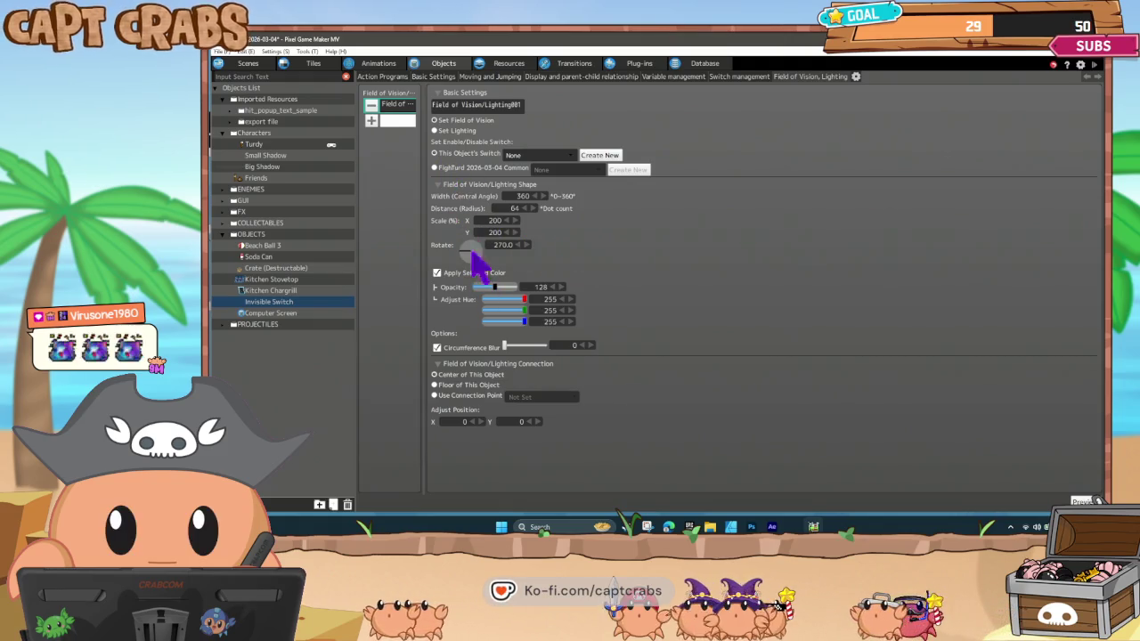
{"action": "left_click", "coordinate": [403, 78]}
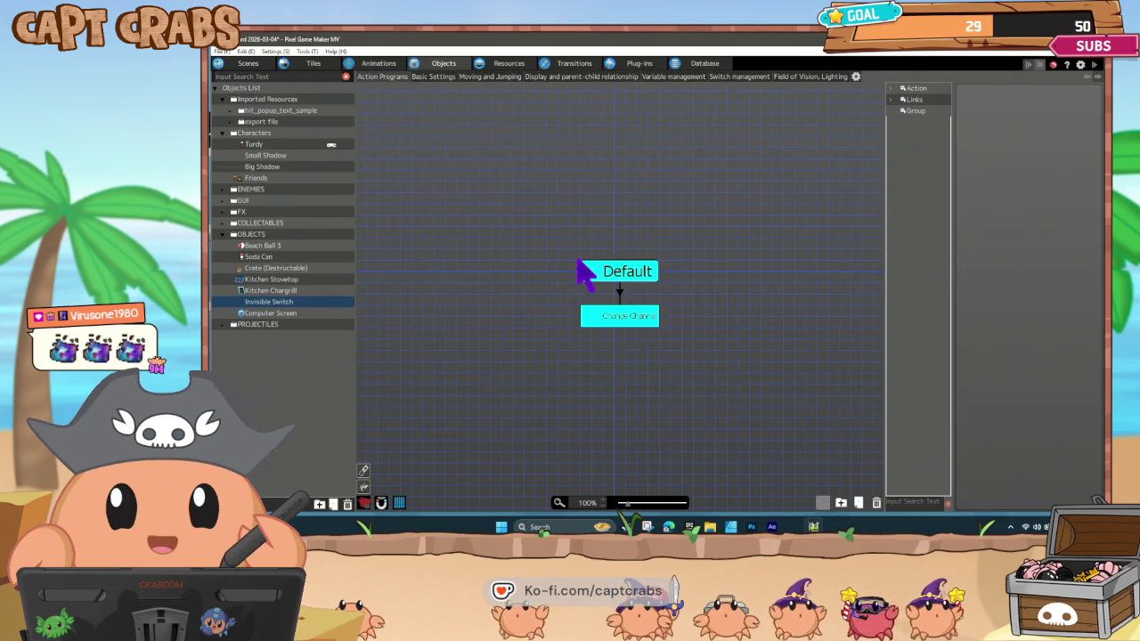
Test-play the game, walking the poop character back and forth into the Invisible Switch to trigger HIT!
{"action": "double_click", "coordinate": [577, 260]}
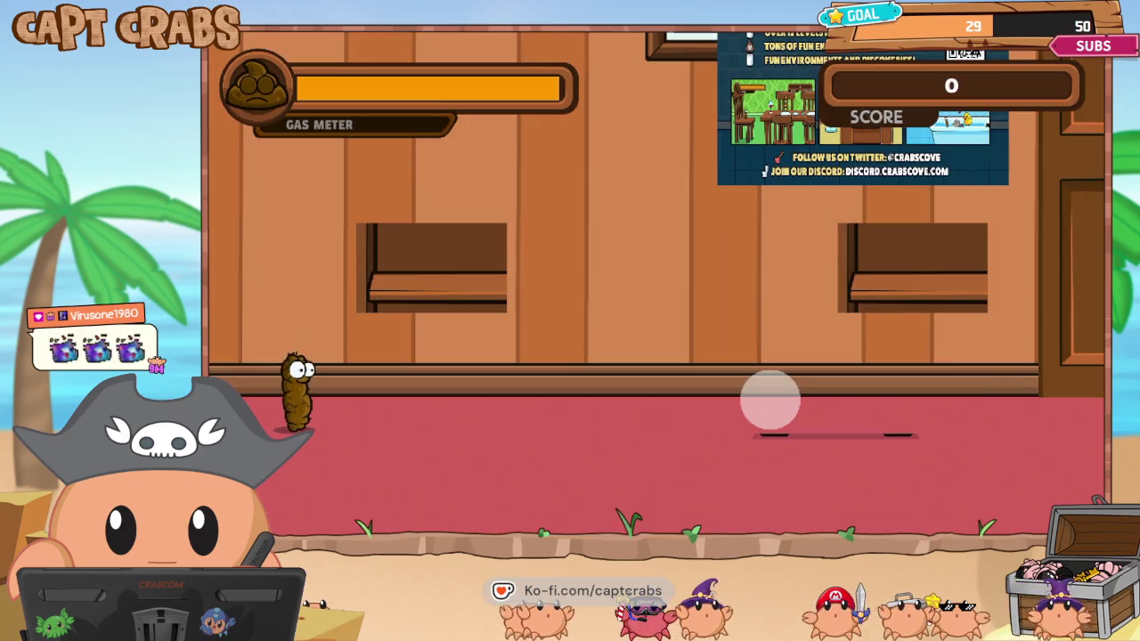
{"action": "key", "text": "Right"}
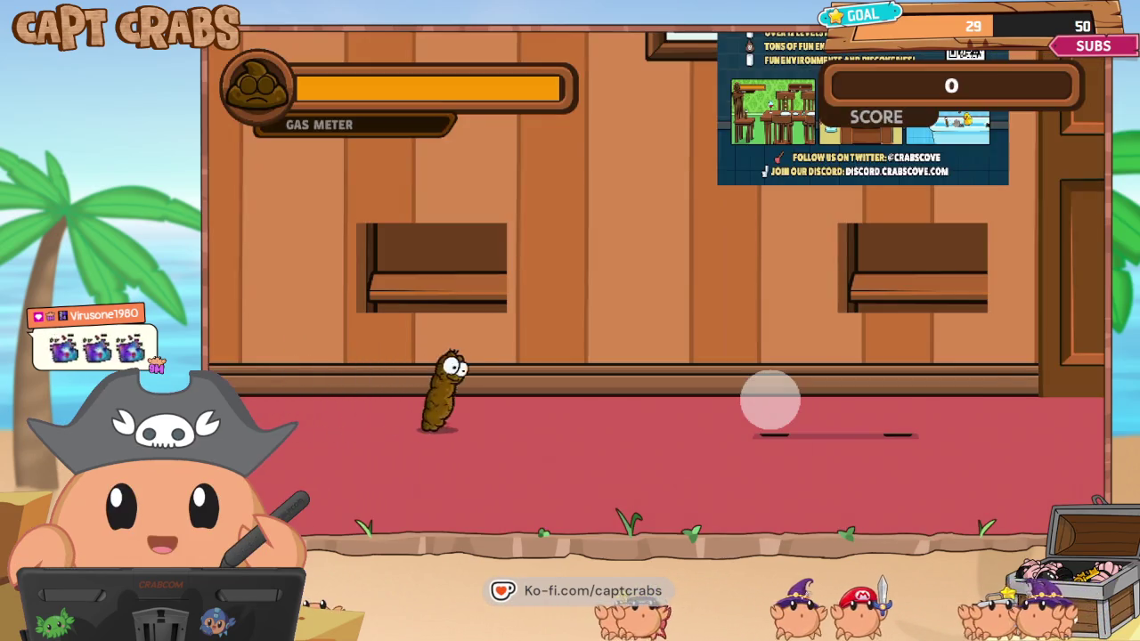
{"action": "key", "text": "Right"}
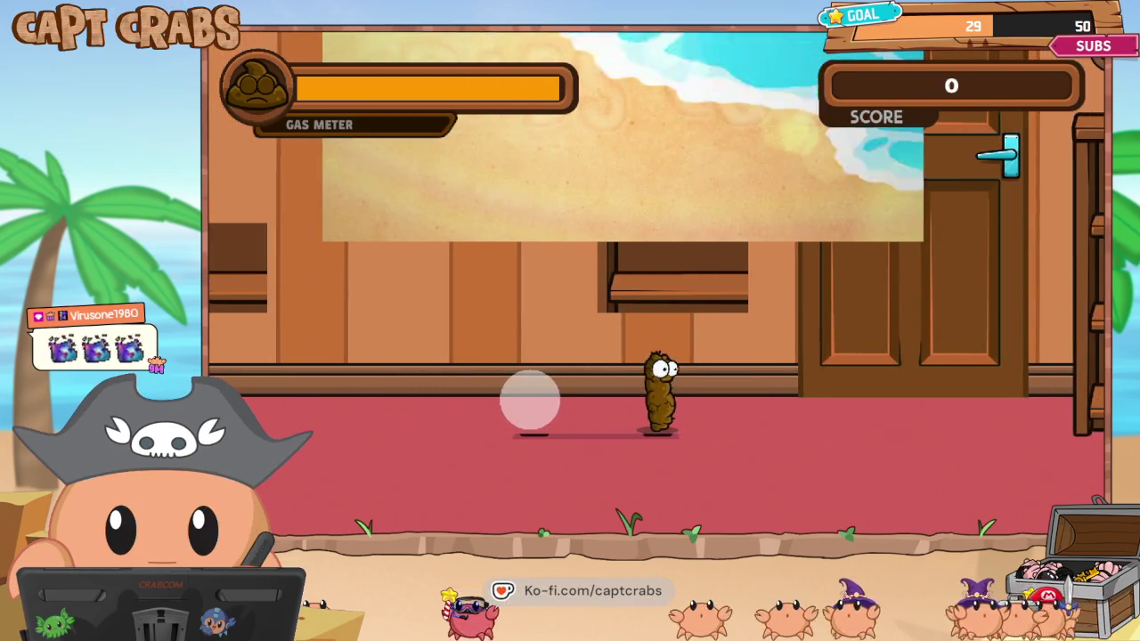
{"action": "key", "text": "Left"}
{"action": "key", "text": "Left"}
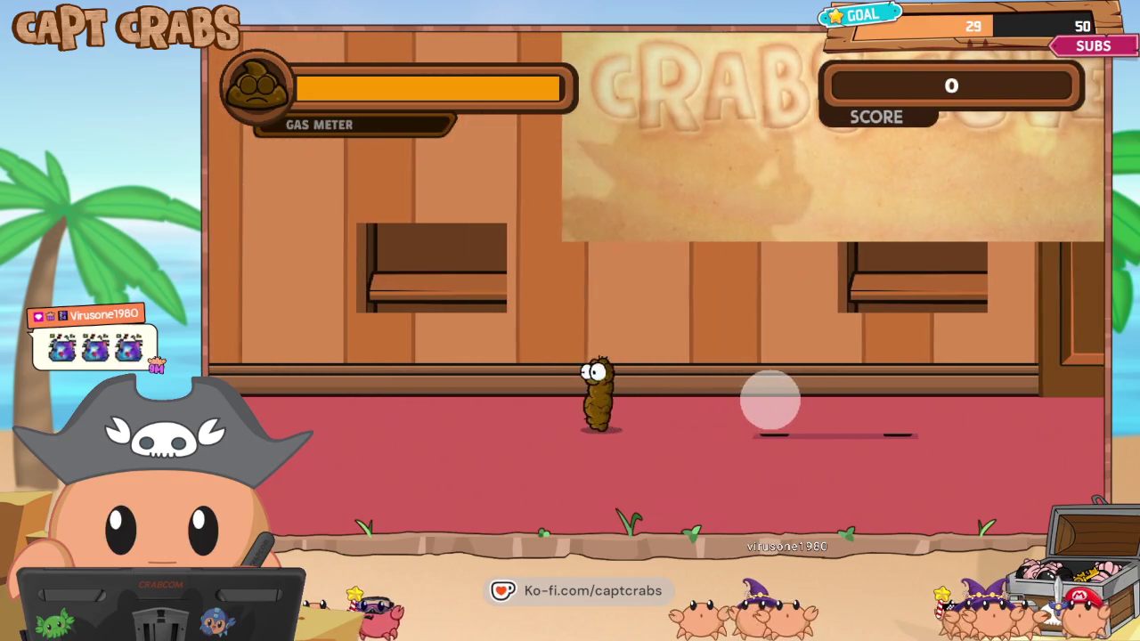
{"action": "key", "text": "Right"}
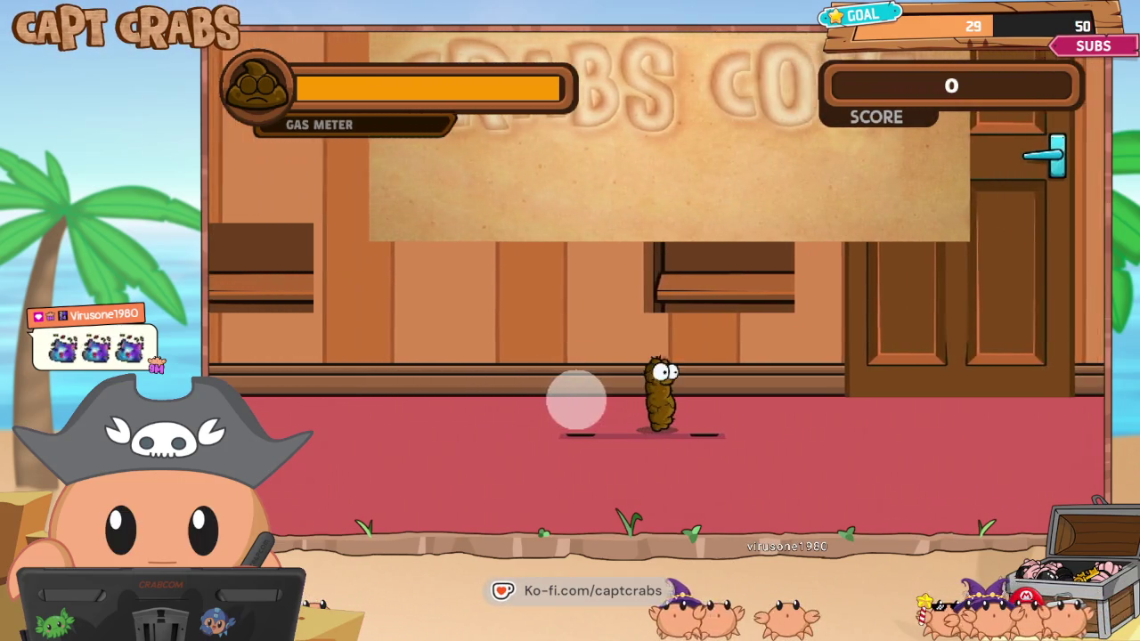
{"action": "key", "text": "Left"}
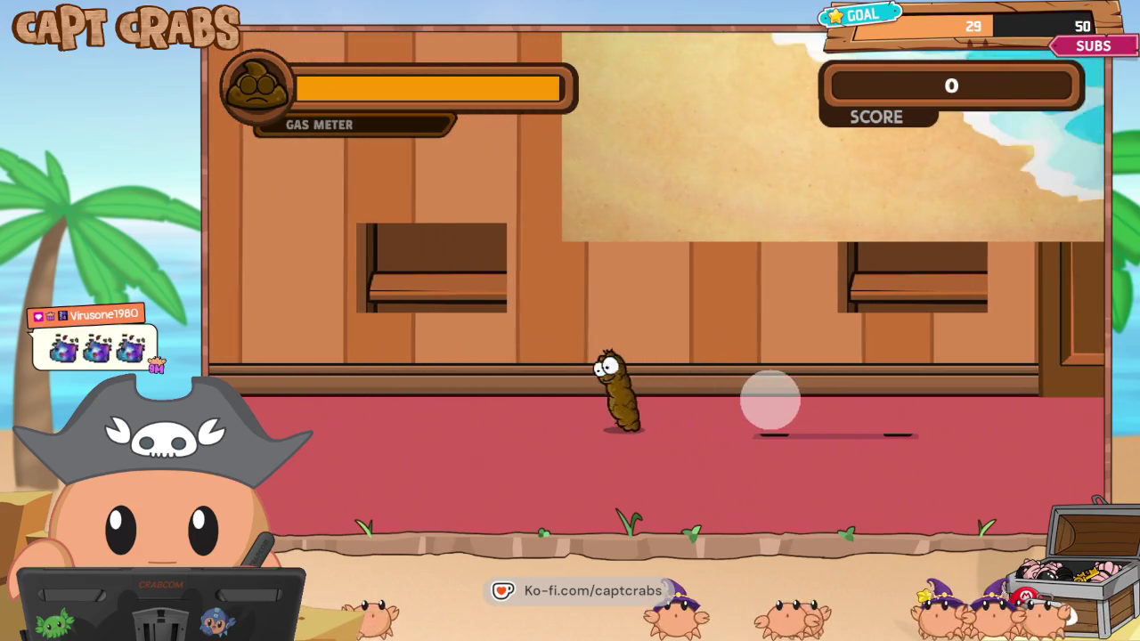
{"action": "key", "text": "Right"}
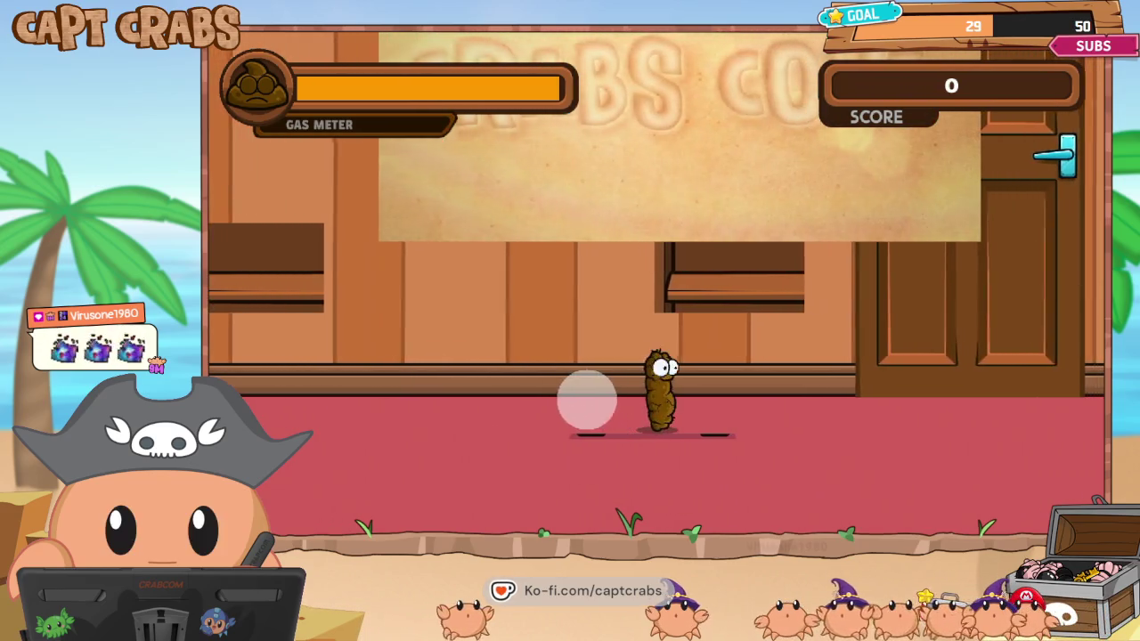
{"action": "key", "text": "Left"}
{"action": "key", "text": "Up"}
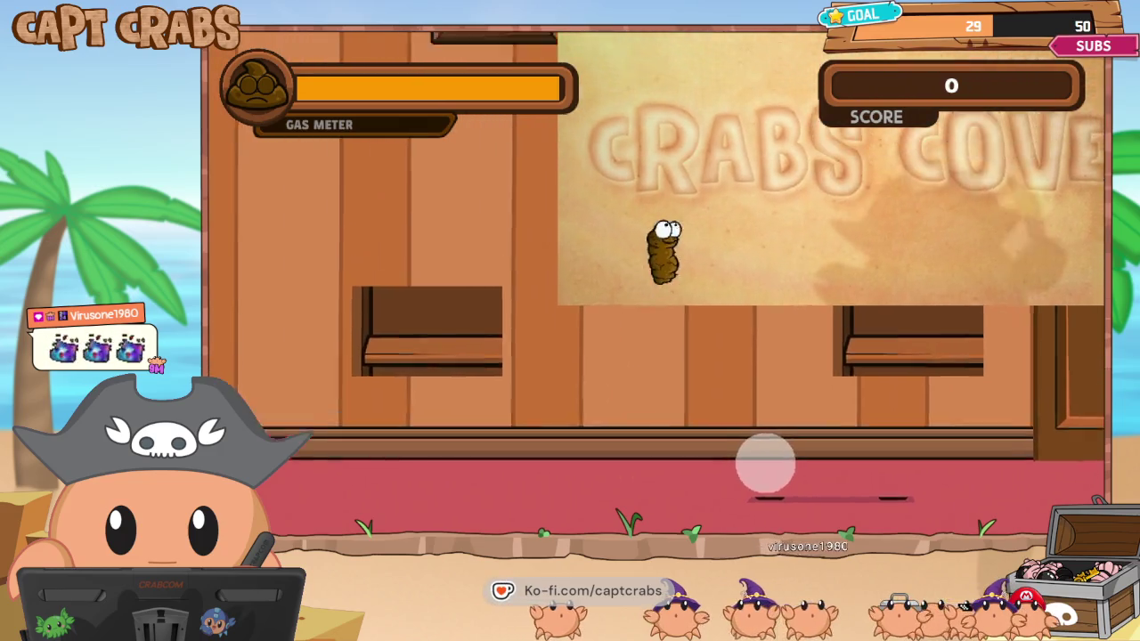
{"action": "key", "text": "Right"}
{"action": "key", "text": "Right"}
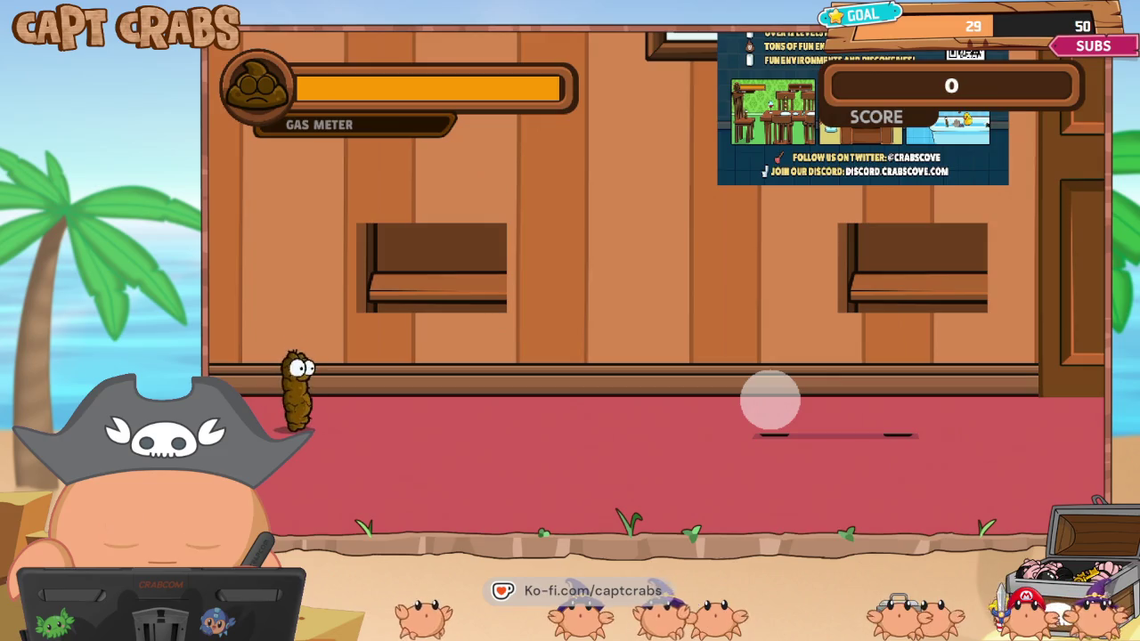
{"action": "key", "text": "Right"}
{"action": "key", "text": "Right"}
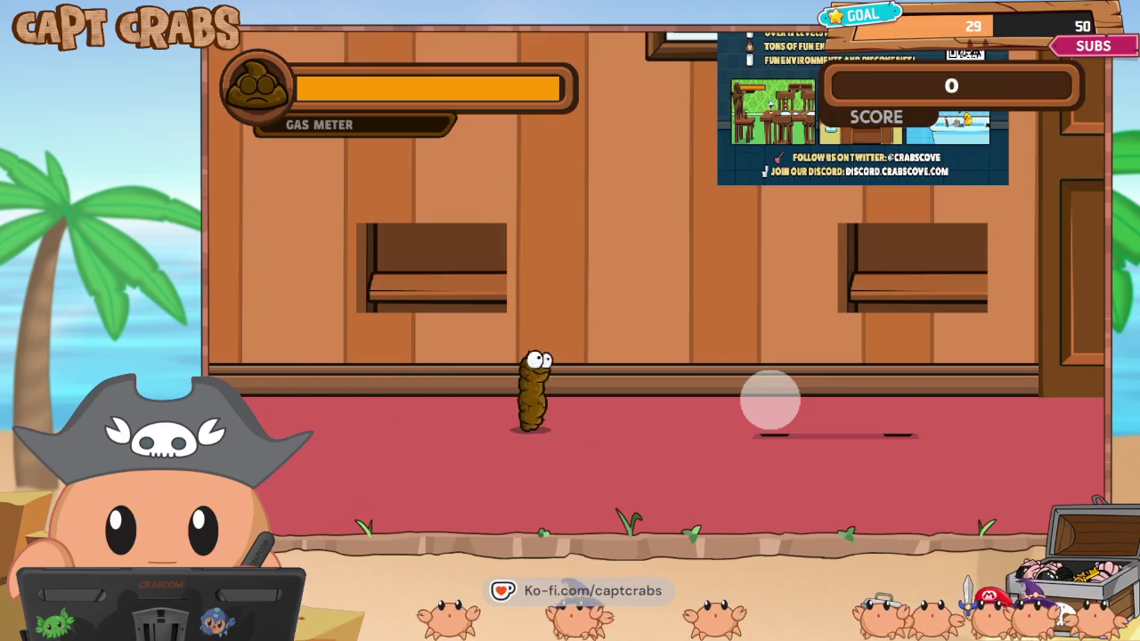
{"action": "key", "text": "Right"}
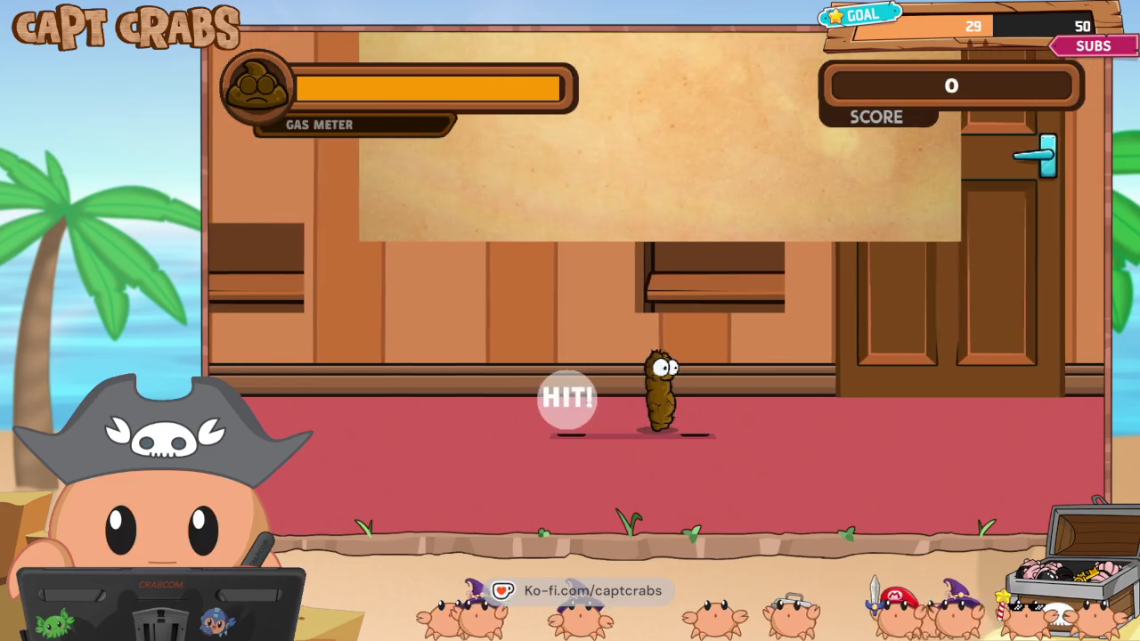
Pause the test play and quit through the Main Menu back to the editor.
{"action": "key", "text": "Escape"}
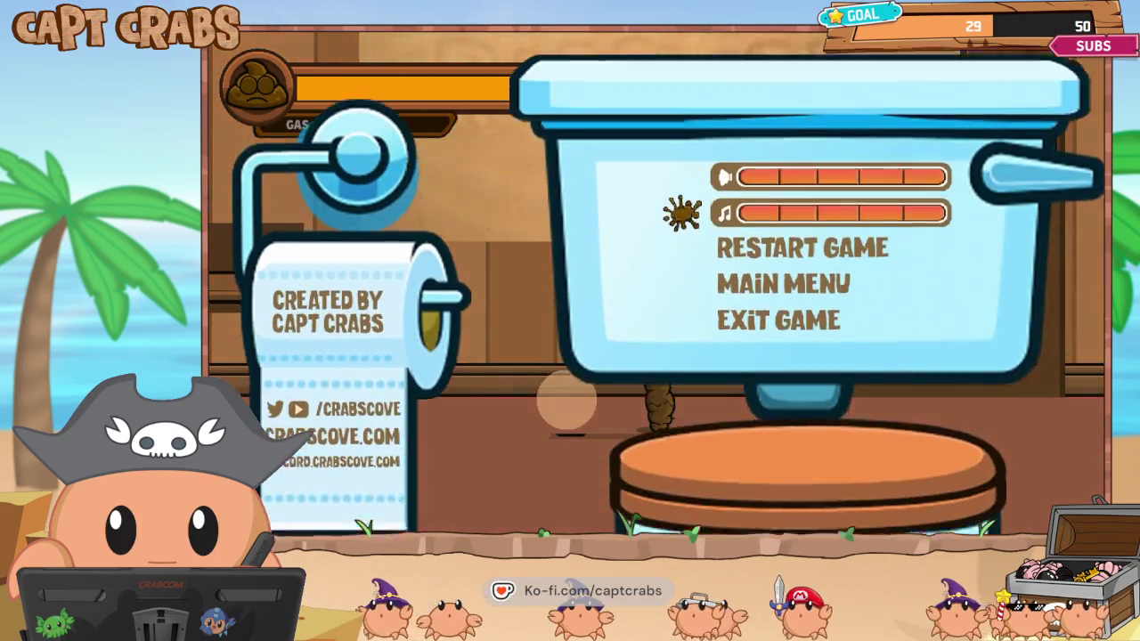
{"action": "key", "text": "Down"}
{"action": "key", "text": "Down"}
{"action": "key", "text": "Return"}
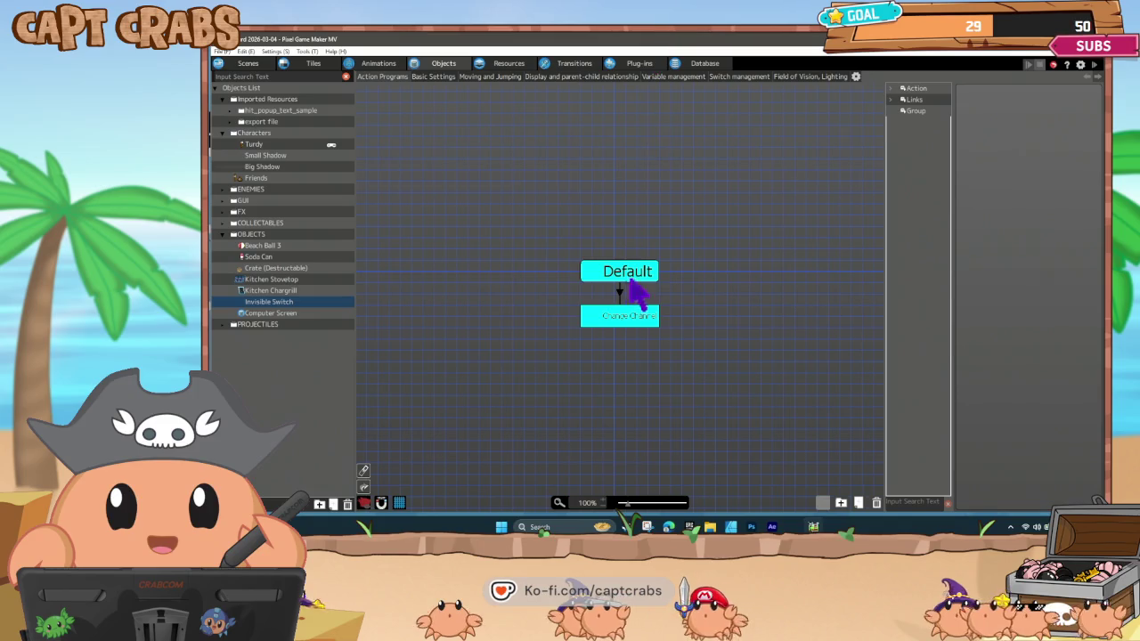
{"action": "left_click", "coordinate": [621, 316]}
{"action": "double_click", "coordinate": [1009, 451]}
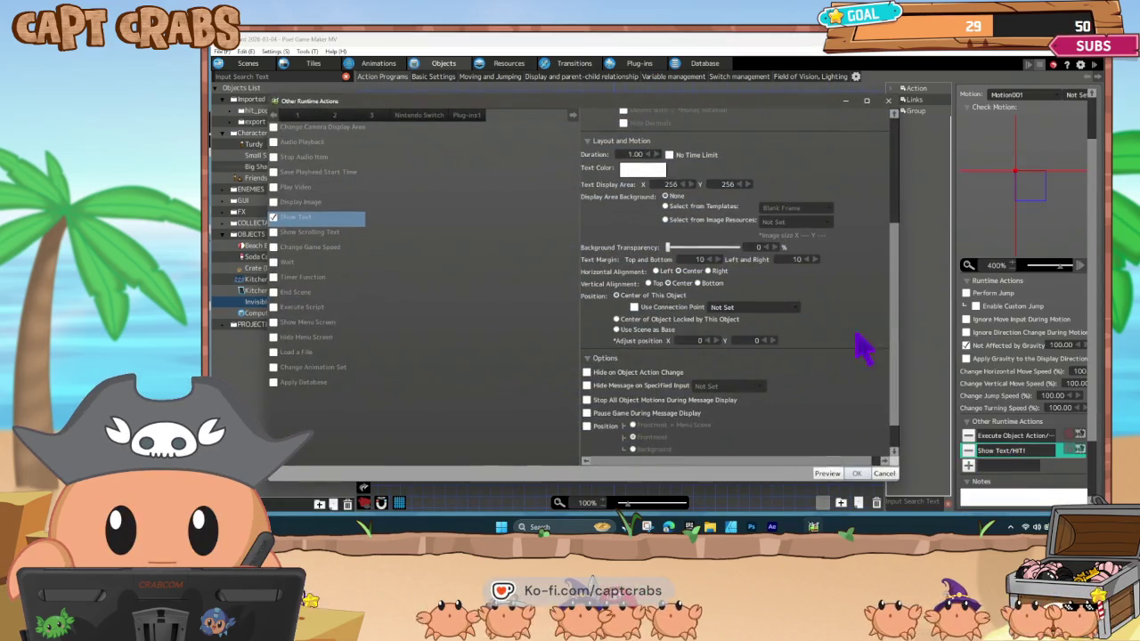
{"action": "scroll", "coordinate": [806, 254], "scroll_direction": "up", "scroll_amount": 5}
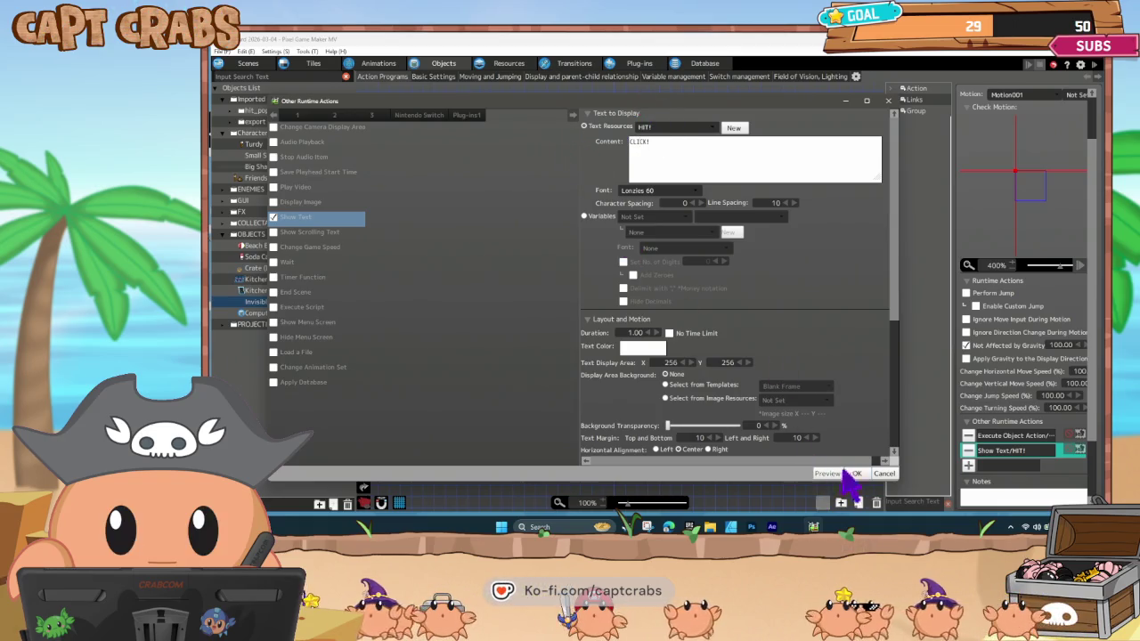
{"action": "left_click", "coordinate": [859, 475]}
{"action": "double_click", "coordinate": [1040, 452]}
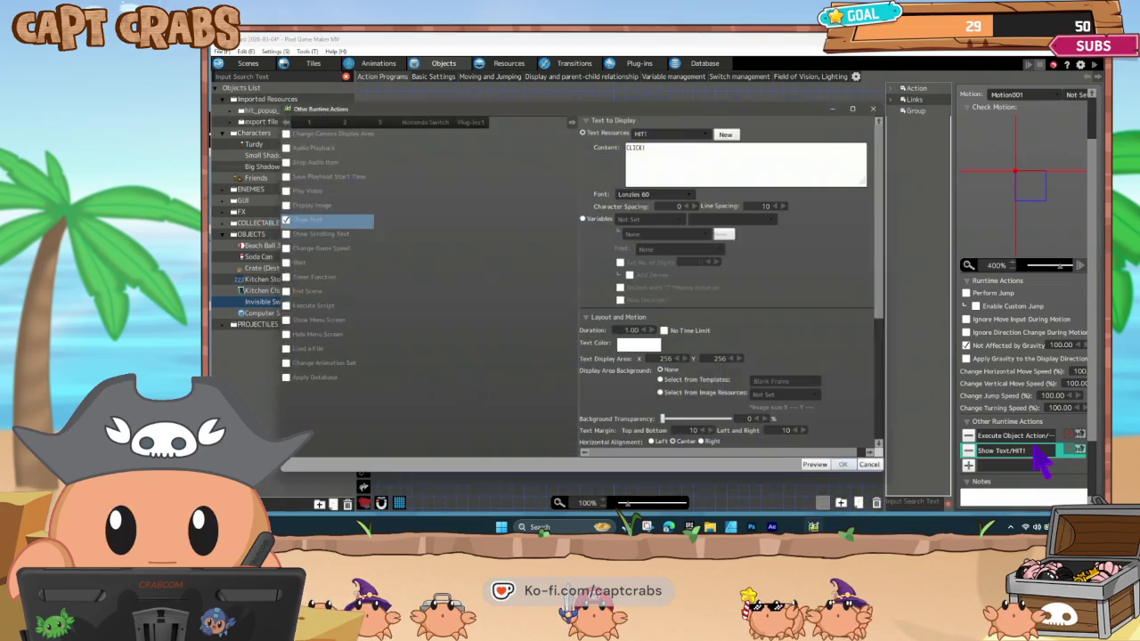
{"action": "left_click", "coordinate": [709, 127]}
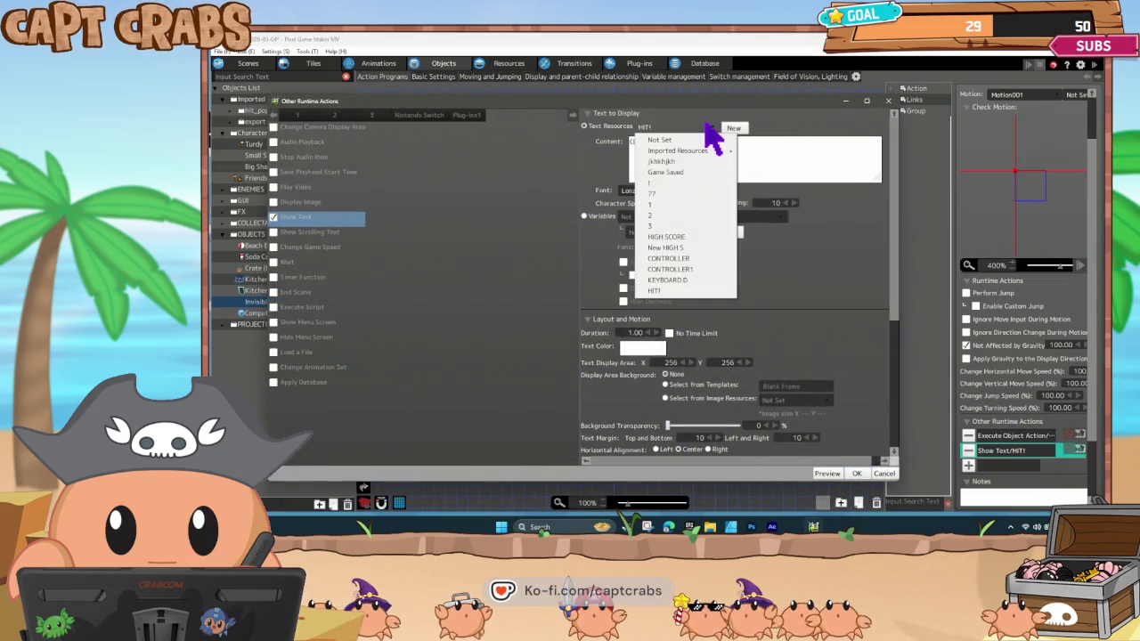
{"action": "left_click", "coordinate": [746, 173]}
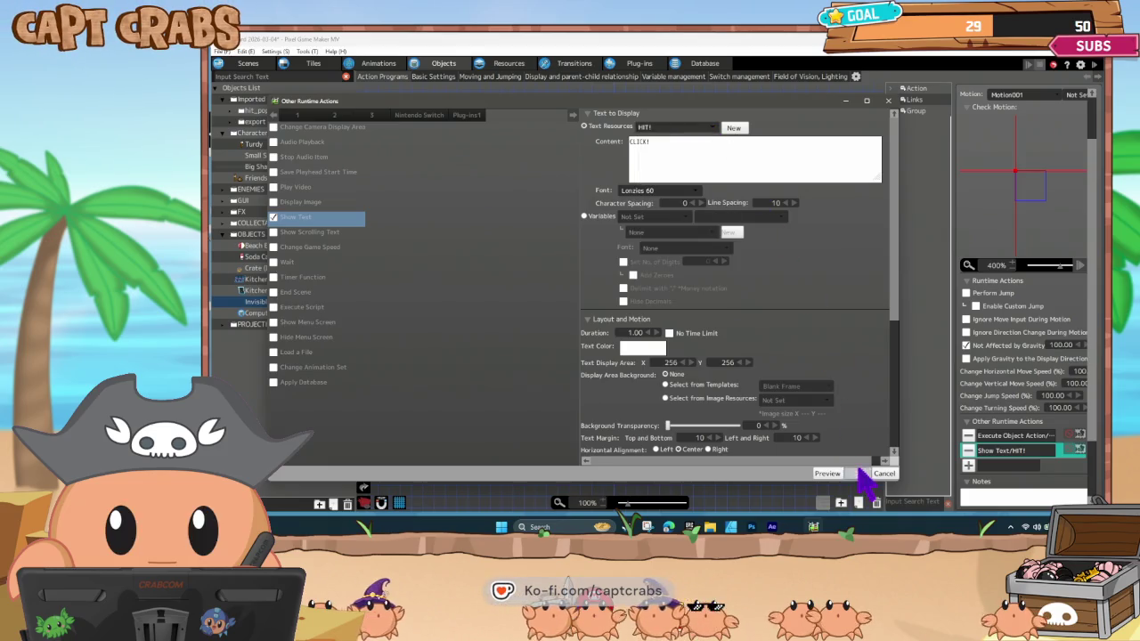
{"action": "left_click", "coordinate": [859, 472]}
{"action": "left_click", "coordinate": [618, 276]}
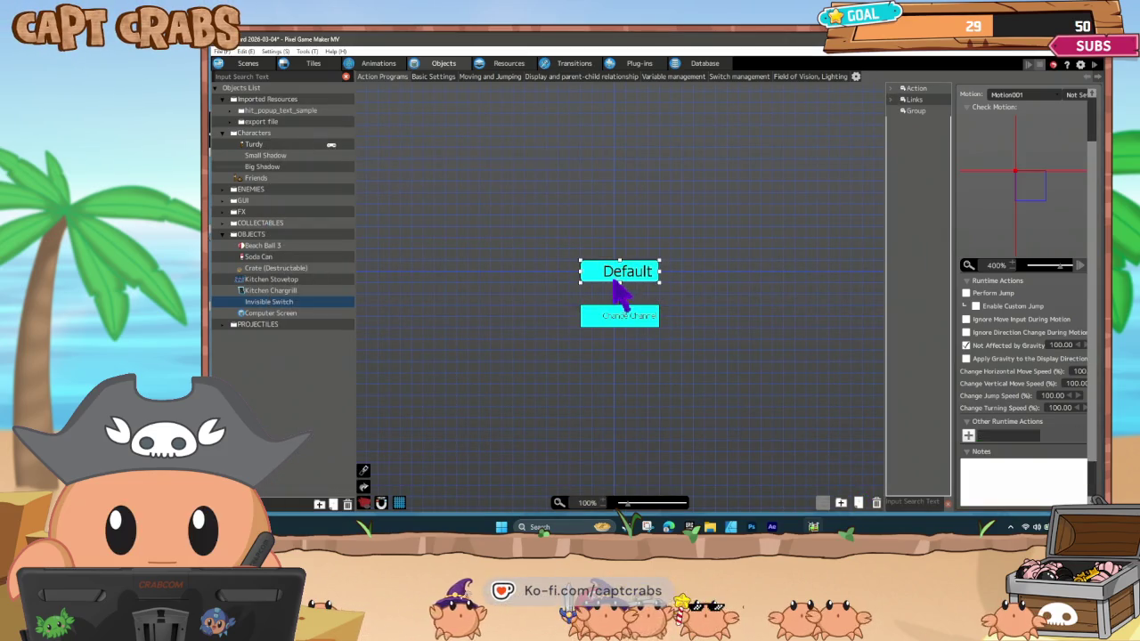
{"action": "left_click", "coordinate": [619, 290]}
{"action": "left_click", "coordinate": [631, 319]}
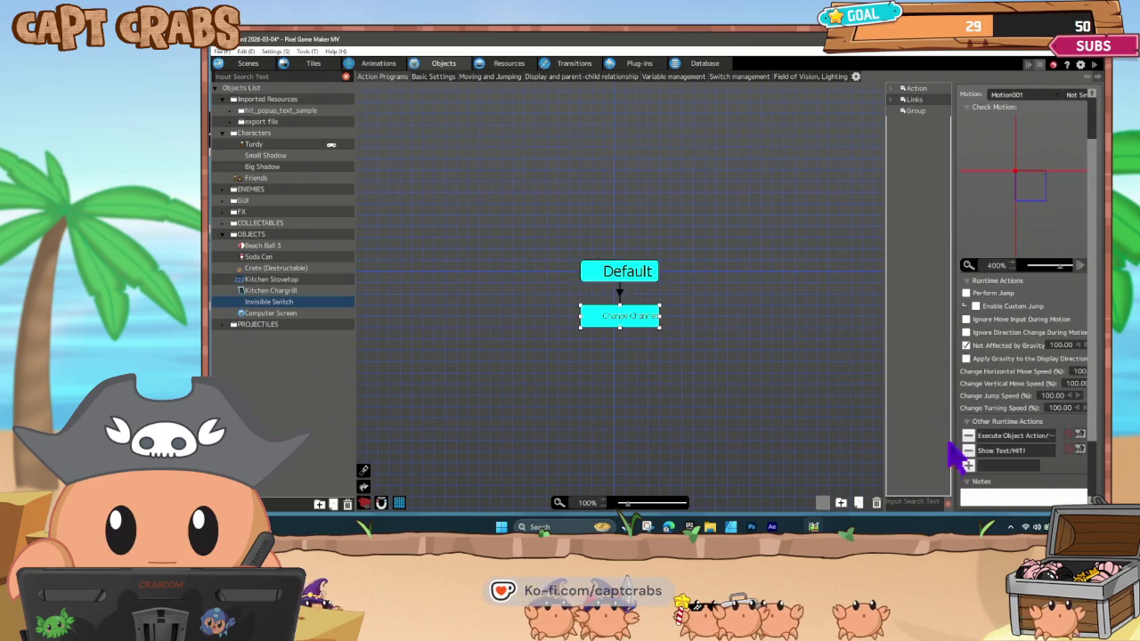
{"action": "left_click", "coordinate": [970, 464]}
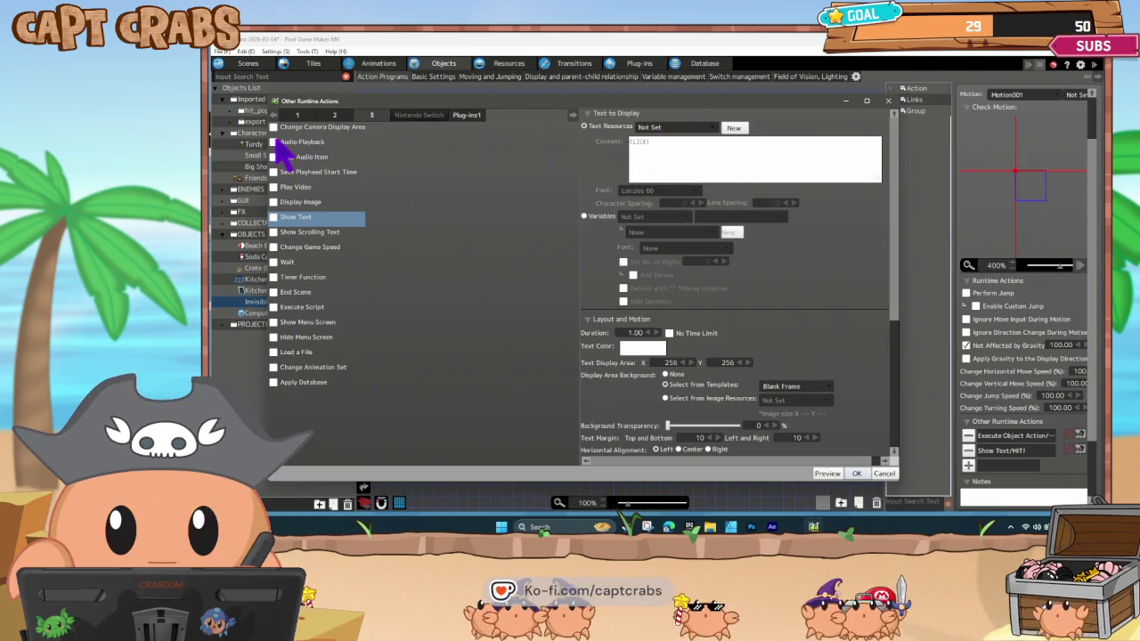
{"action": "left_click", "coordinate": [289, 142]}
{"action": "left_click", "coordinate": [662, 128]}
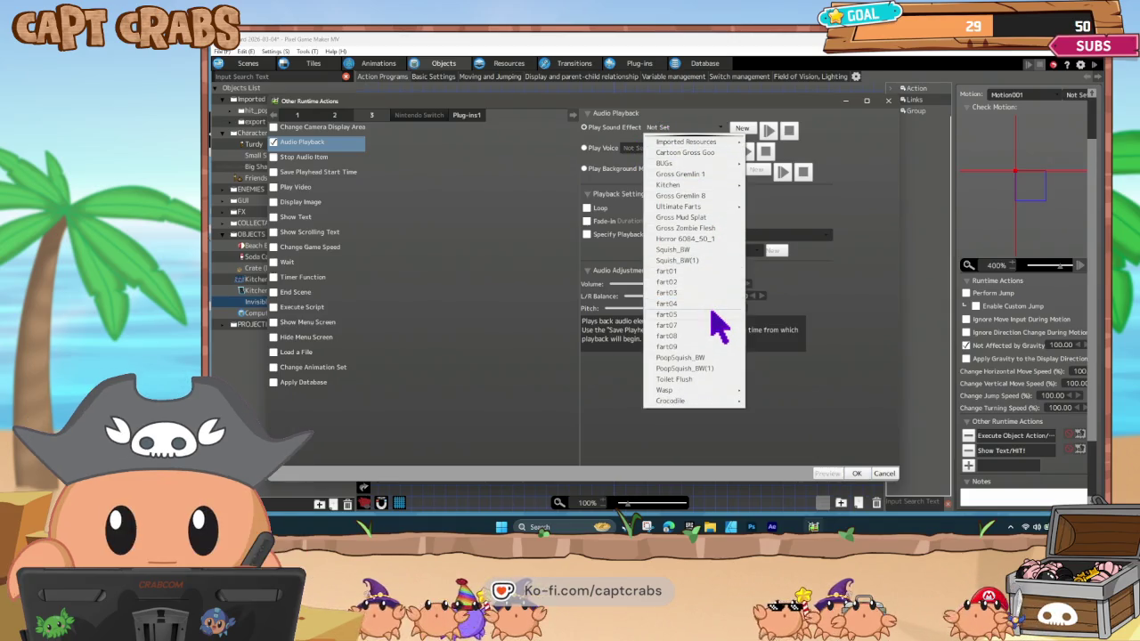
{"action": "scroll", "coordinate": [717, 328], "scroll_direction": "up", "scroll_amount": 1}
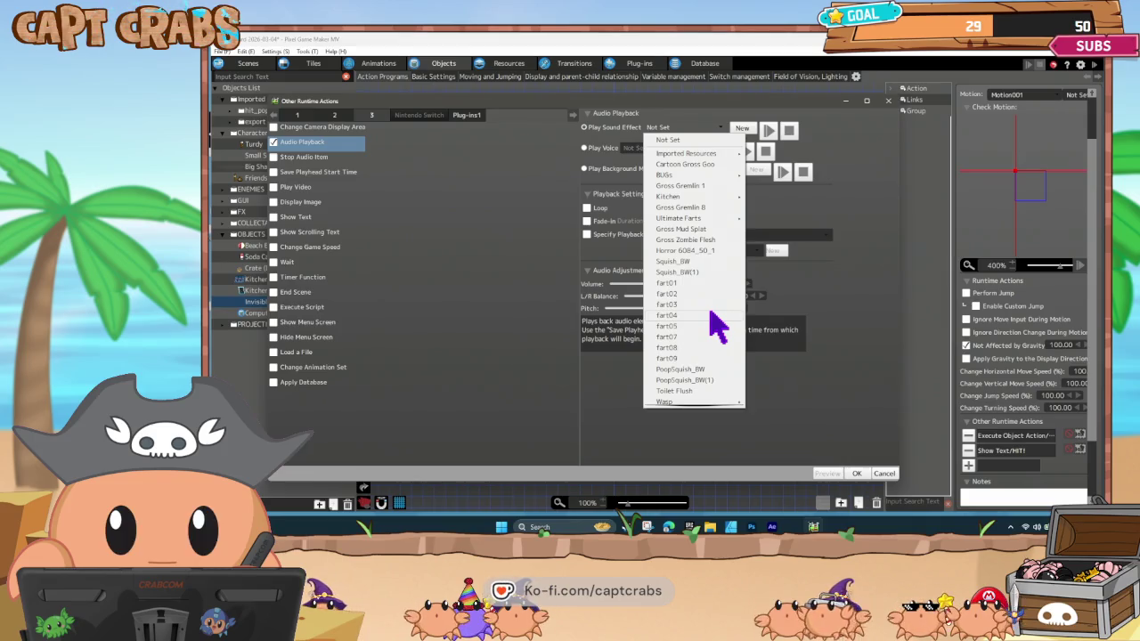
{"action": "scroll", "coordinate": [717, 327], "scroll_direction": "down", "scroll_amount": 1}
{"action": "mouse_move", "coordinate": [713, 401]}
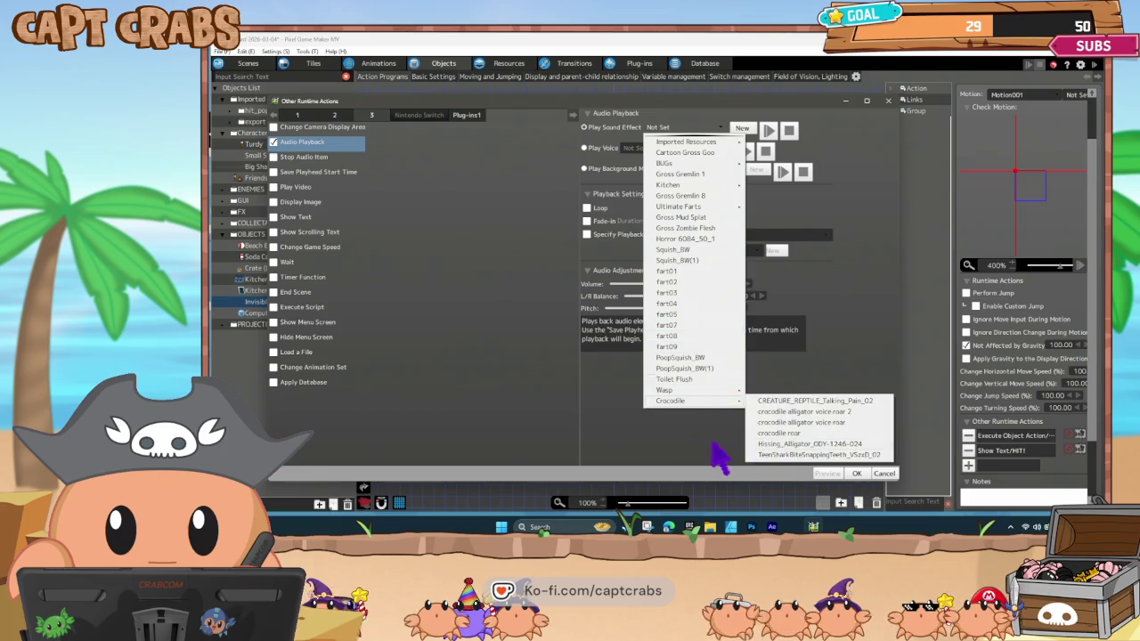
{"action": "left_click", "coordinate": [784, 418]}
{"action": "left_click", "coordinate": [856, 473]}
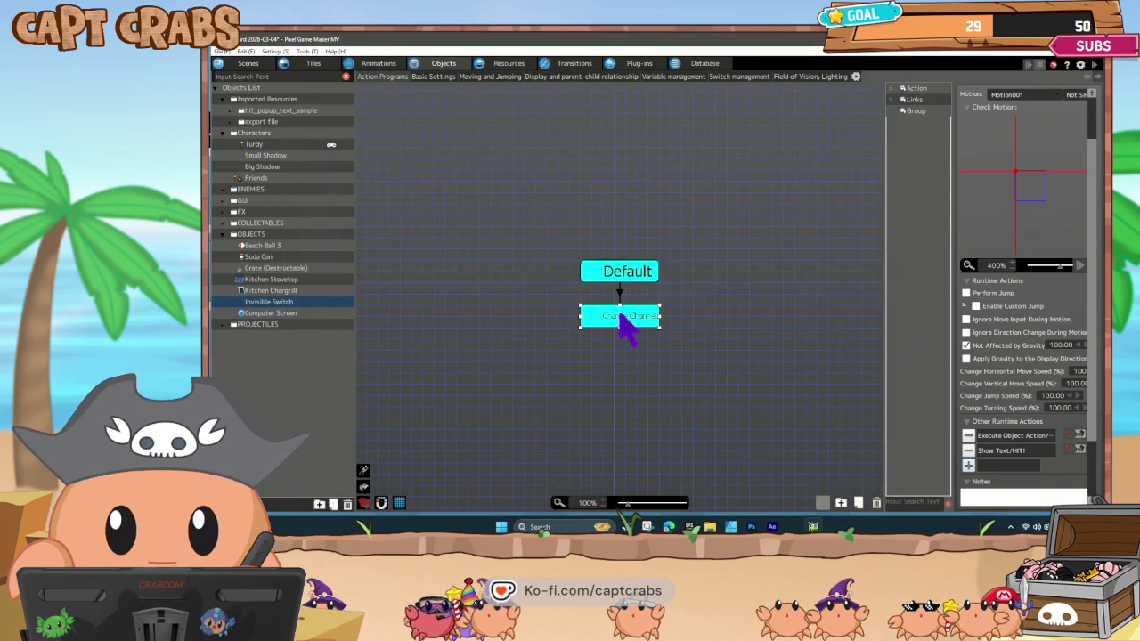
{"action": "left_click", "coordinate": [580, 289]}
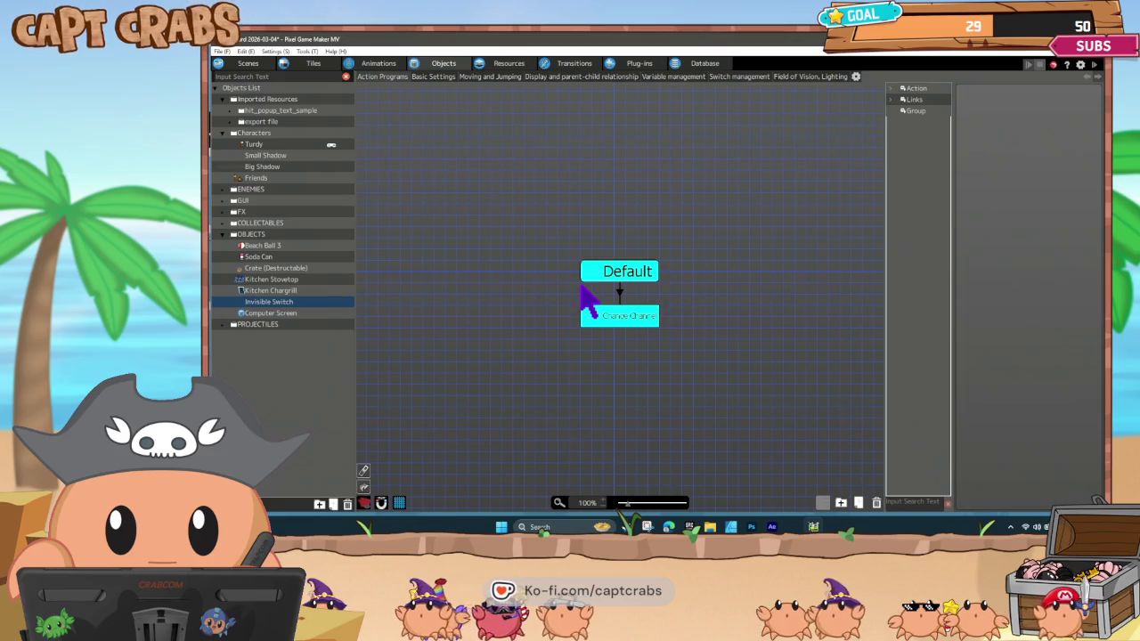
Confirm Change Channel's Execute Object Action targets Computer Screen's Video, then select Computer Screen.
{"action": "left_click", "coordinate": [624, 303]}
{"action": "left_click", "coordinate": [629, 319]}
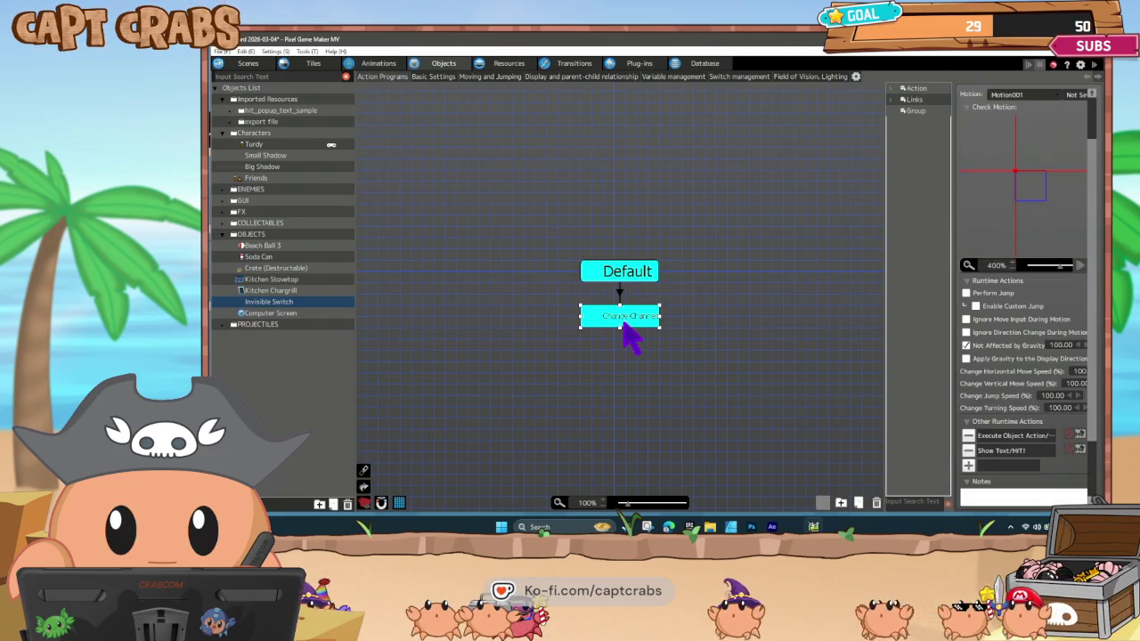
{"action": "double_click", "coordinate": [999, 437]}
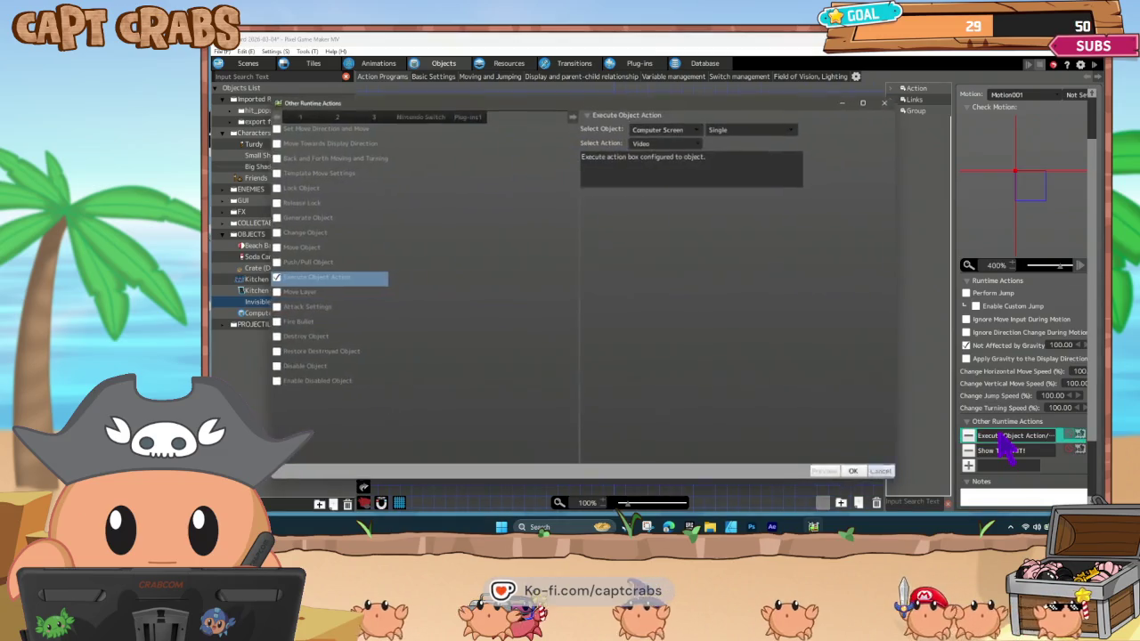
{"action": "left_click", "coordinate": [885, 473]}
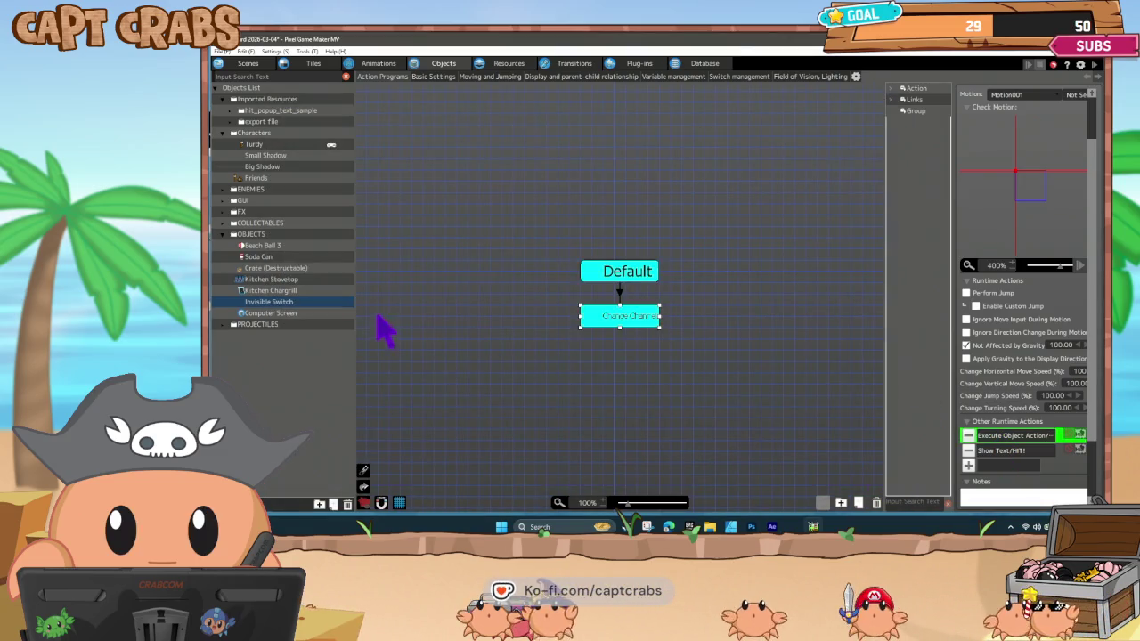
{"action": "left_click", "coordinate": [287, 324]}
Open the Video state's Play Video settings for Crabs Cove Logo and set the size to 256×256.
{"action": "left_click", "coordinate": [304, 312]}
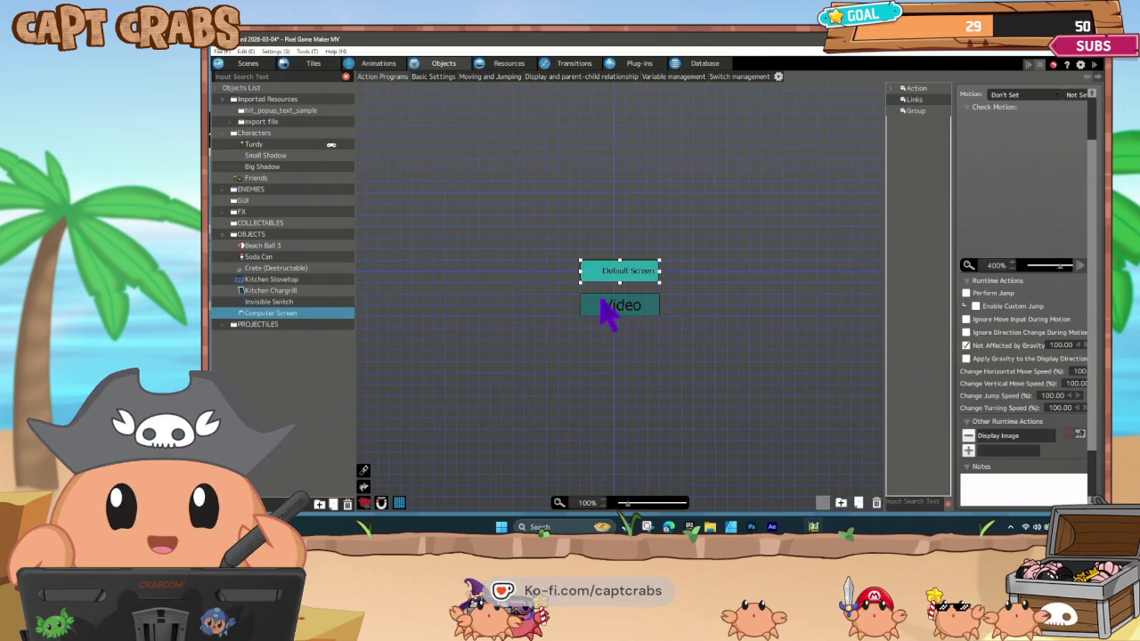
{"action": "double_click", "coordinate": [1029, 437]}
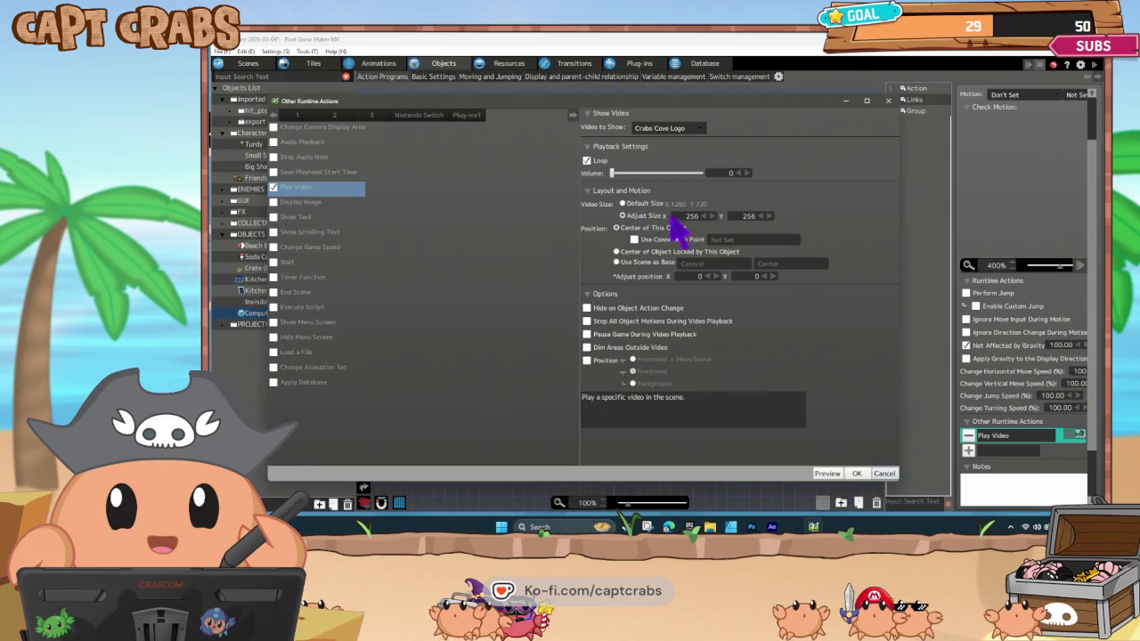
{"action": "left_click", "coordinate": [692, 215]}
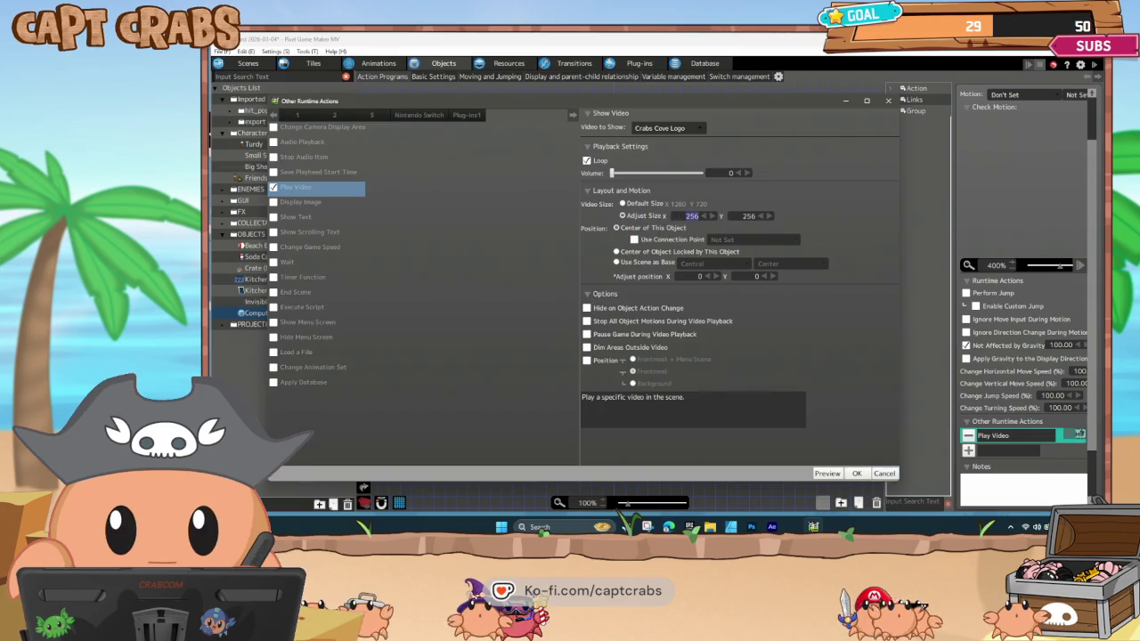
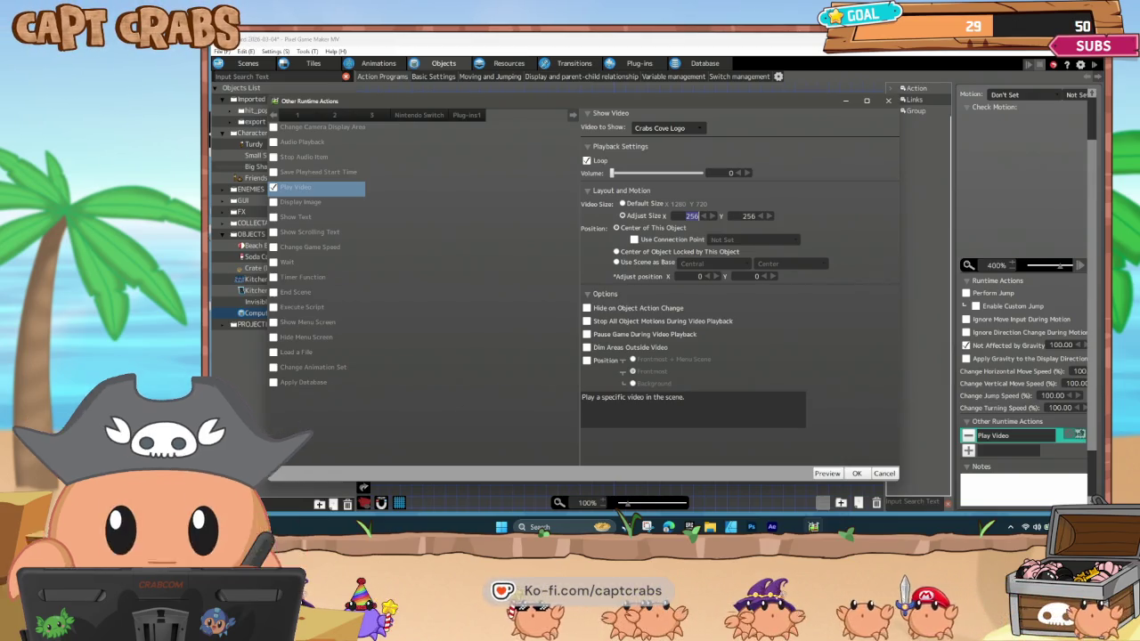
Set the Play Video adjust size to 640 × 480 and confirm.
{"action": "type", "text": "40"}
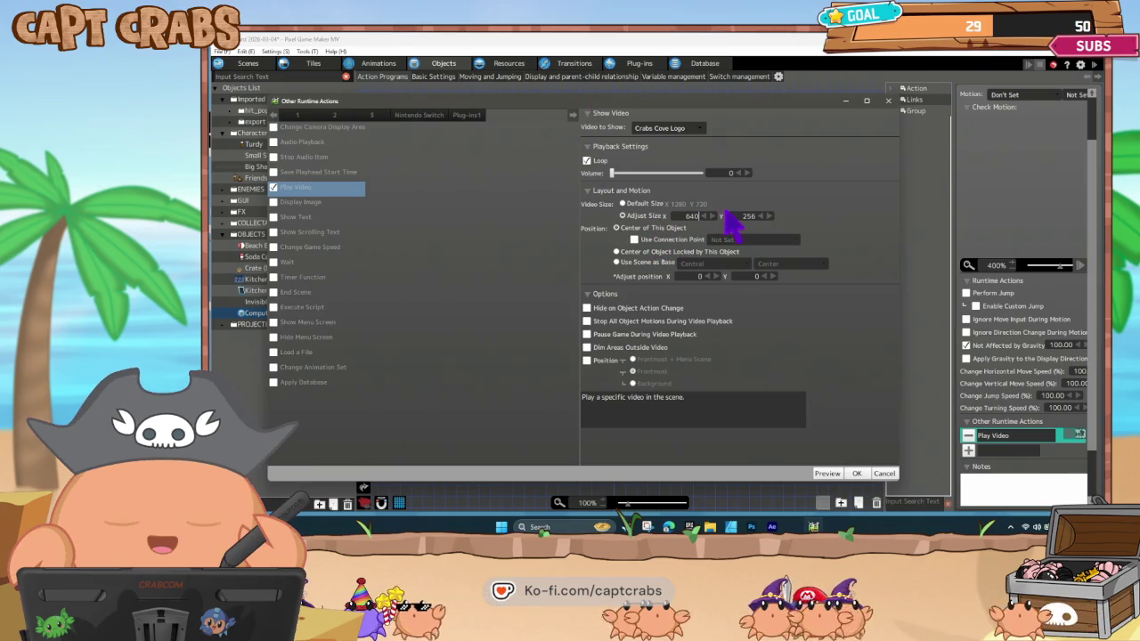
{"action": "key", "text": "Tab"}
{"action": "type", "text": "48"}
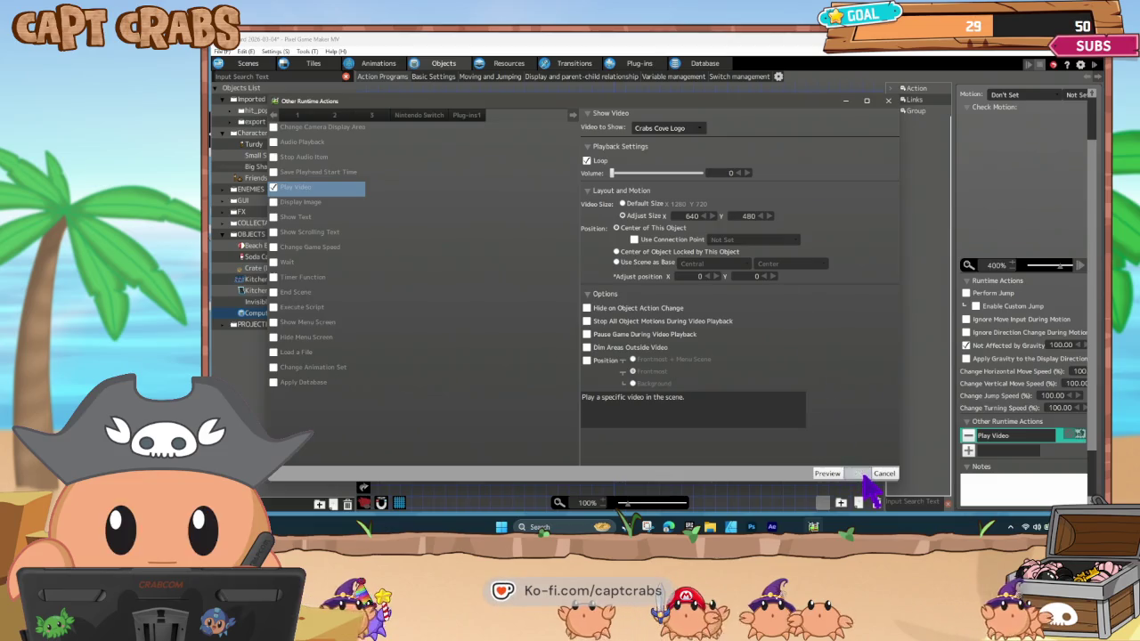
{"action": "left_click", "coordinate": [857, 473]}
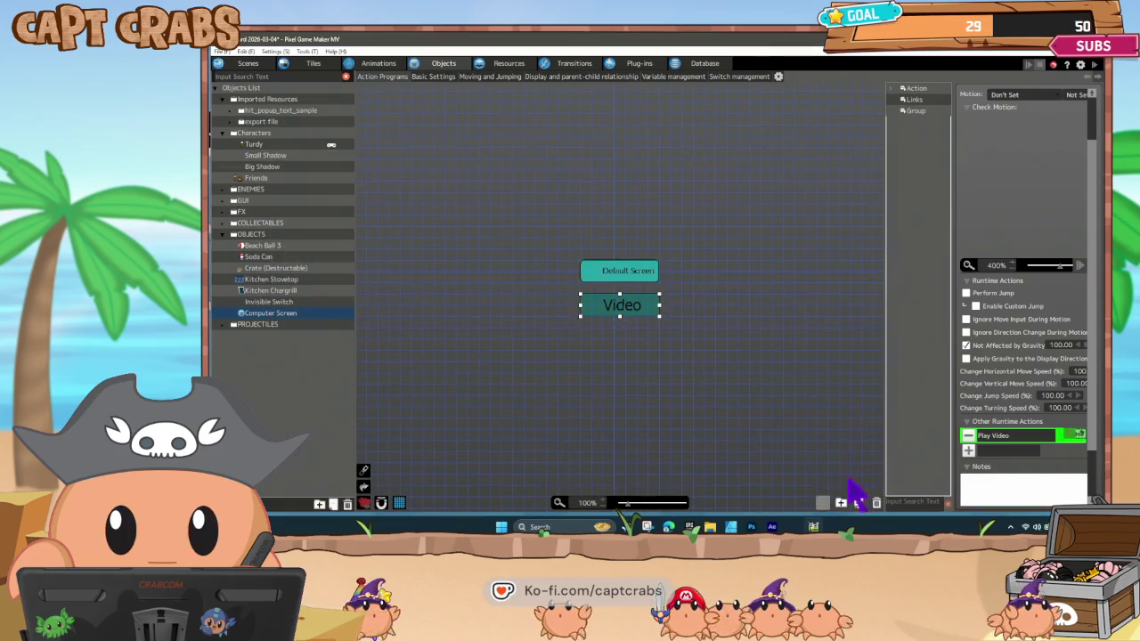
Set the Default Screen state's Display Image width to 640.
{"action": "left_click", "coordinate": [626, 276]}
{"action": "double_click", "coordinate": [1008, 439]}
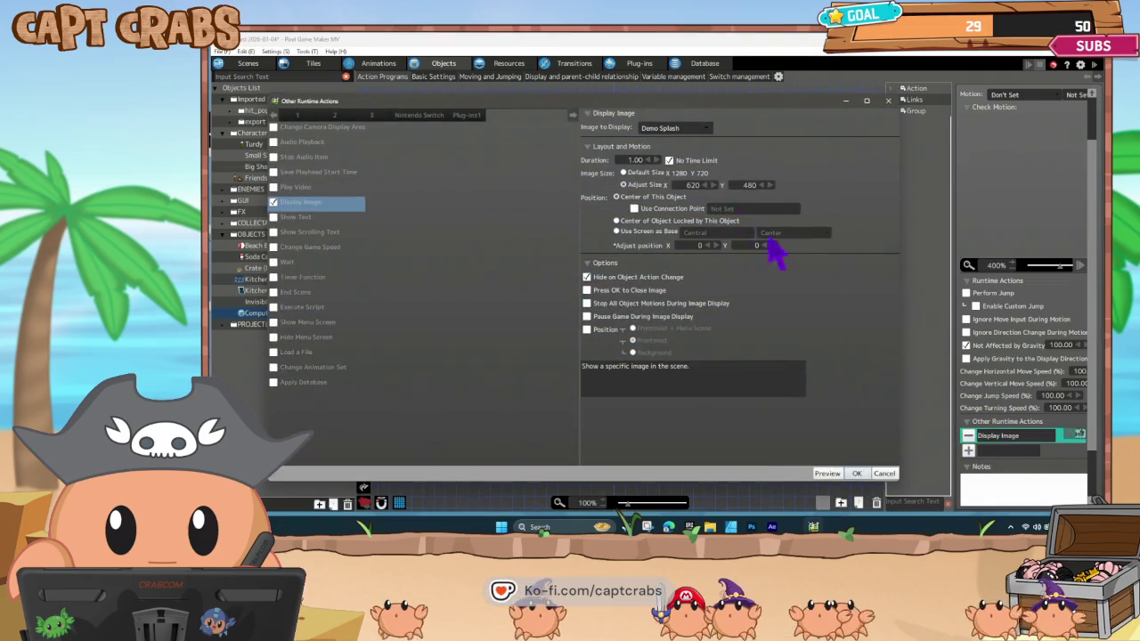
{"action": "double_click", "coordinate": [692, 184]}
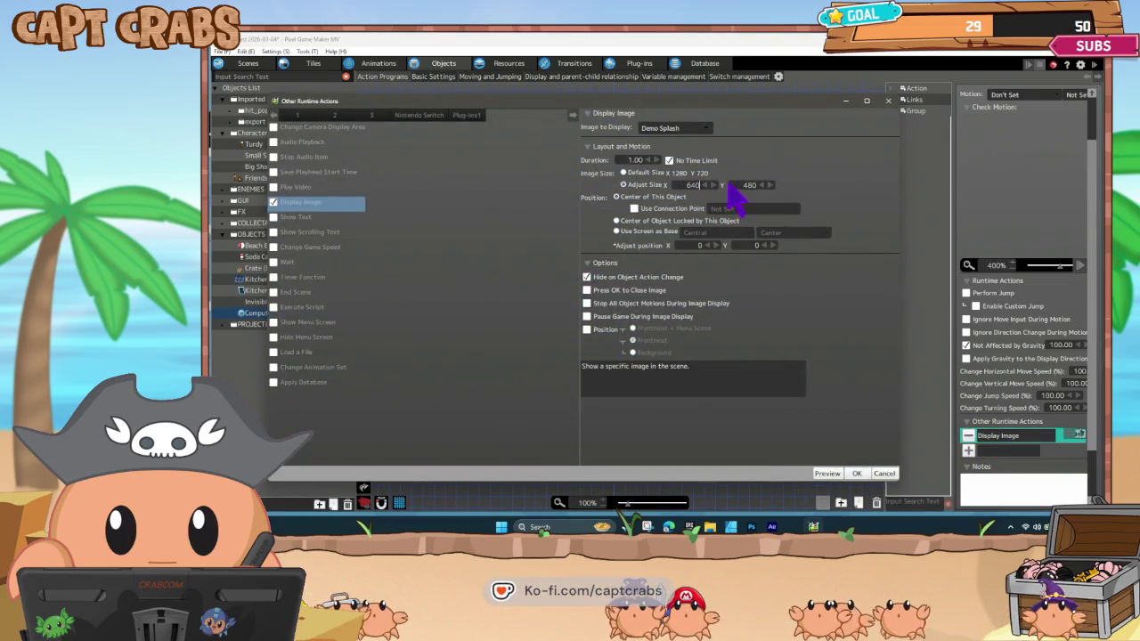
{"action": "left_click", "coordinate": [857, 474]}
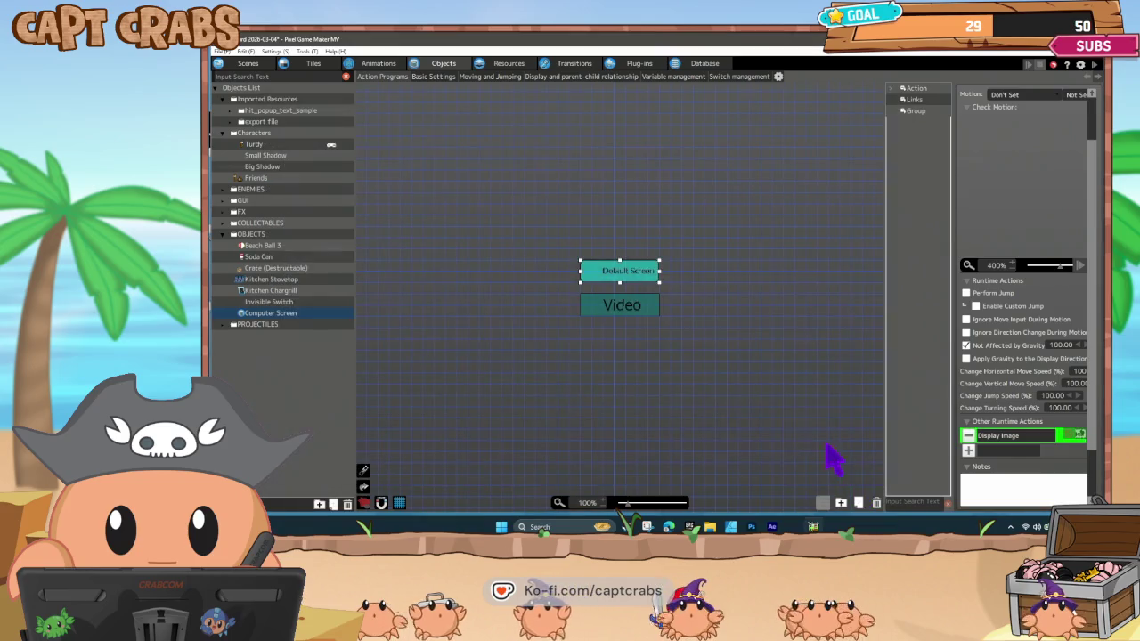
{"action": "left_click", "coordinate": [632, 352]}
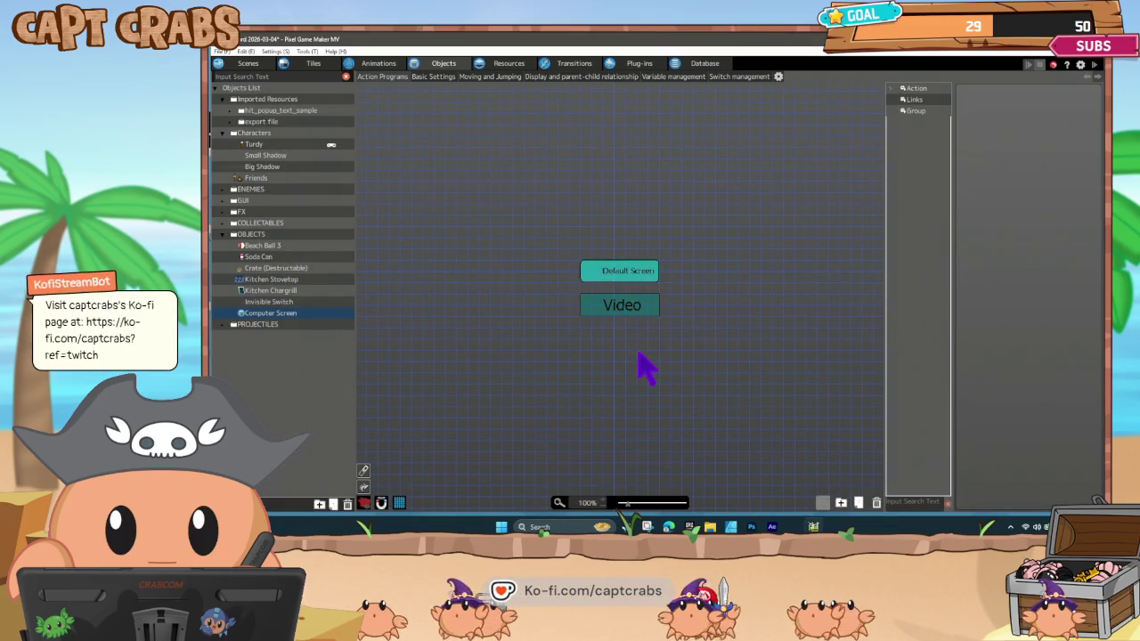
{"action": "double_click", "coordinate": [637, 356]}
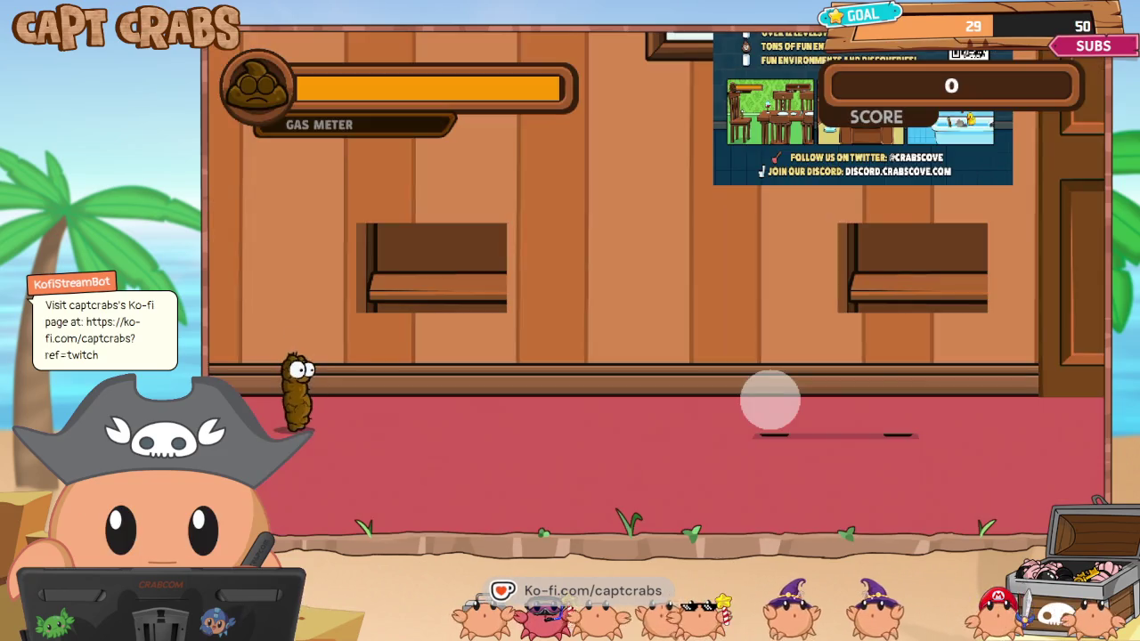
{"action": "key", "text": "Right"}
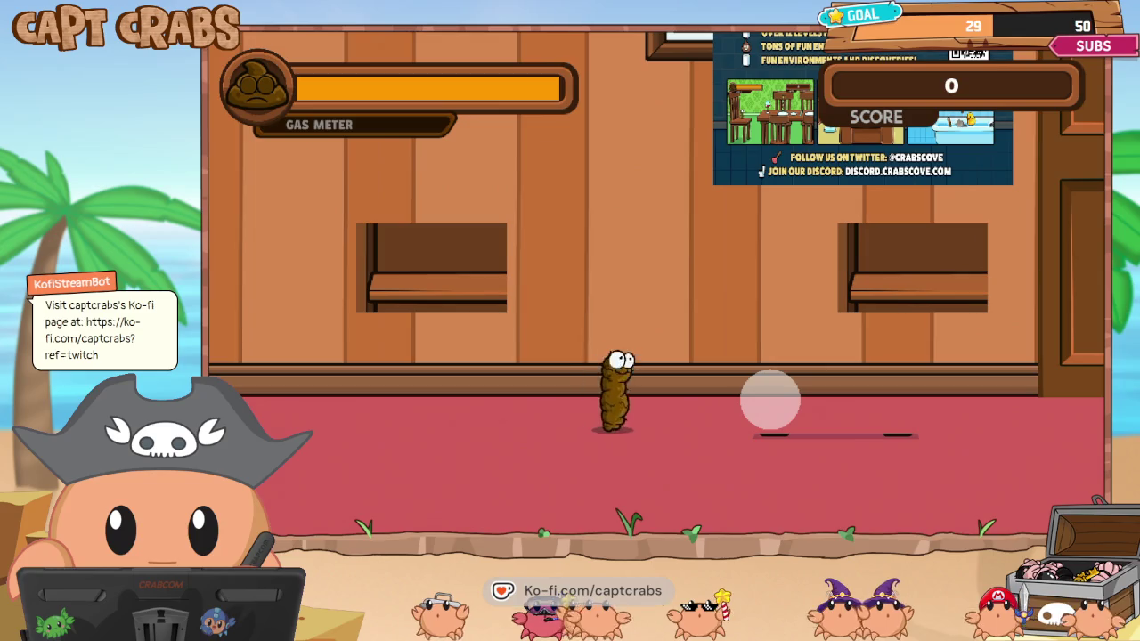
{"action": "left_click", "coordinate": [730, 400]}
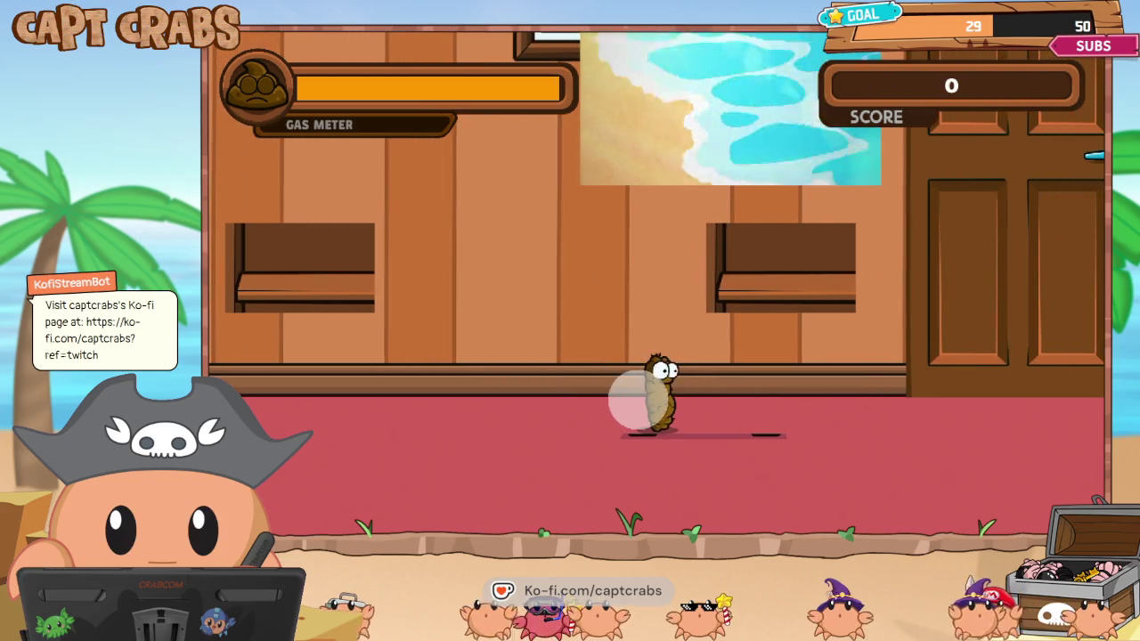
{"action": "key", "text": "Left"}
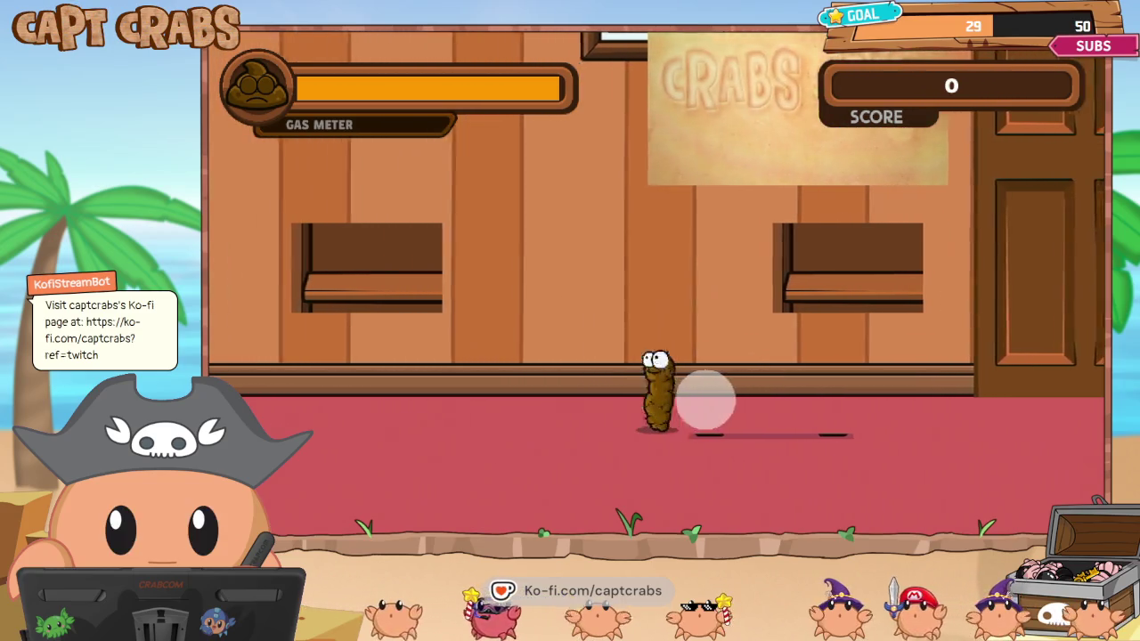
{"action": "key", "text": "Right"}
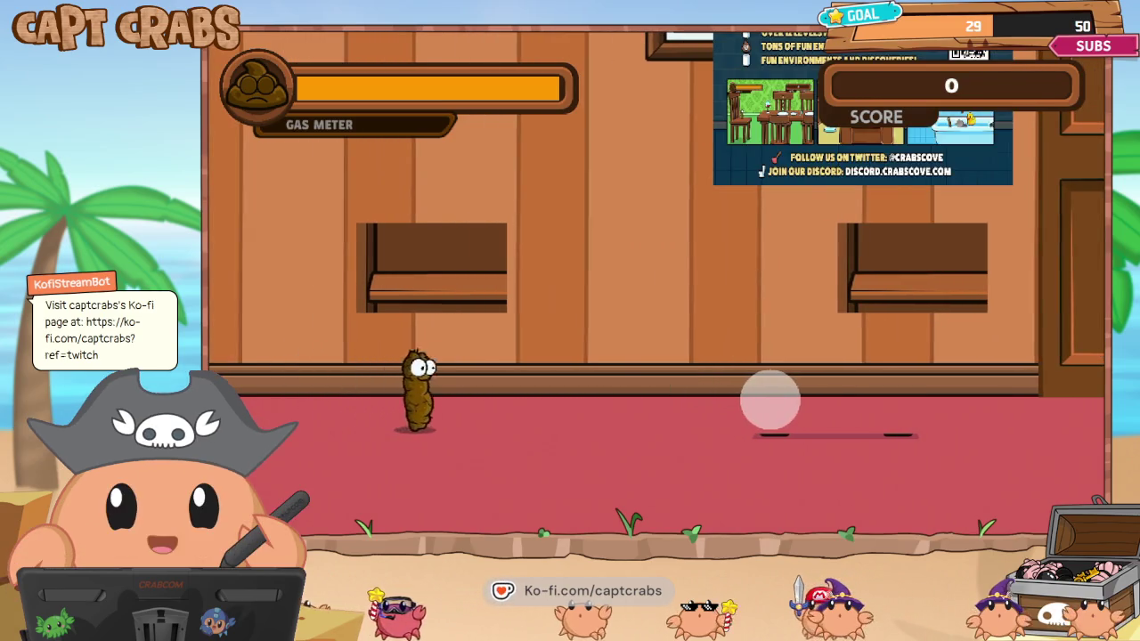
{"action": "left_click", "coordinate": [757, 401]}
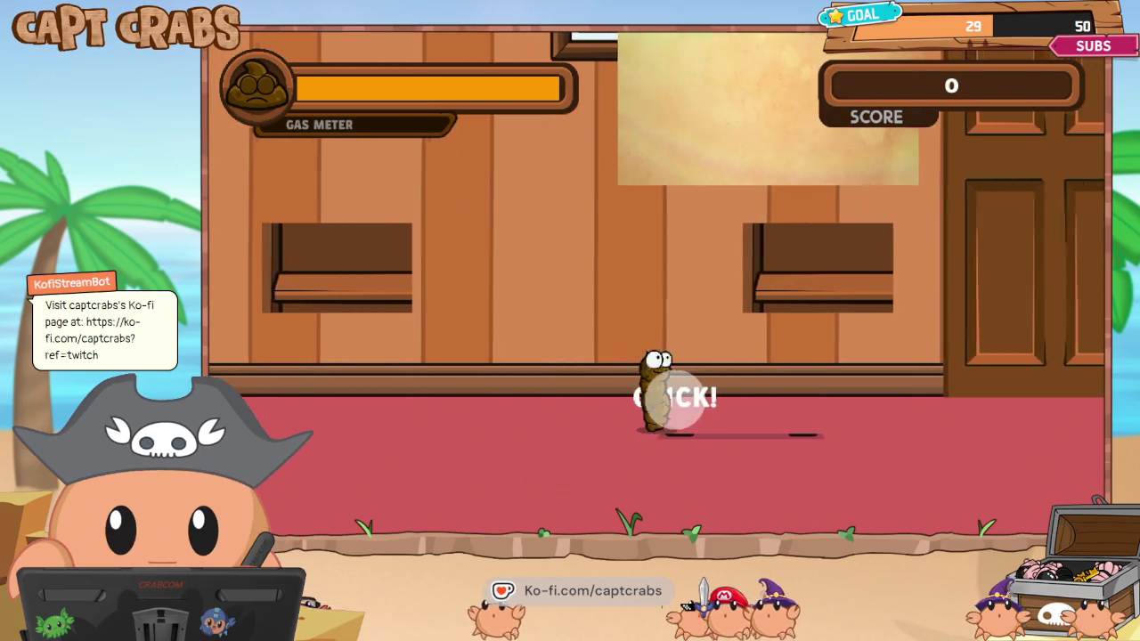
{"action": "key", "text": "Right"}
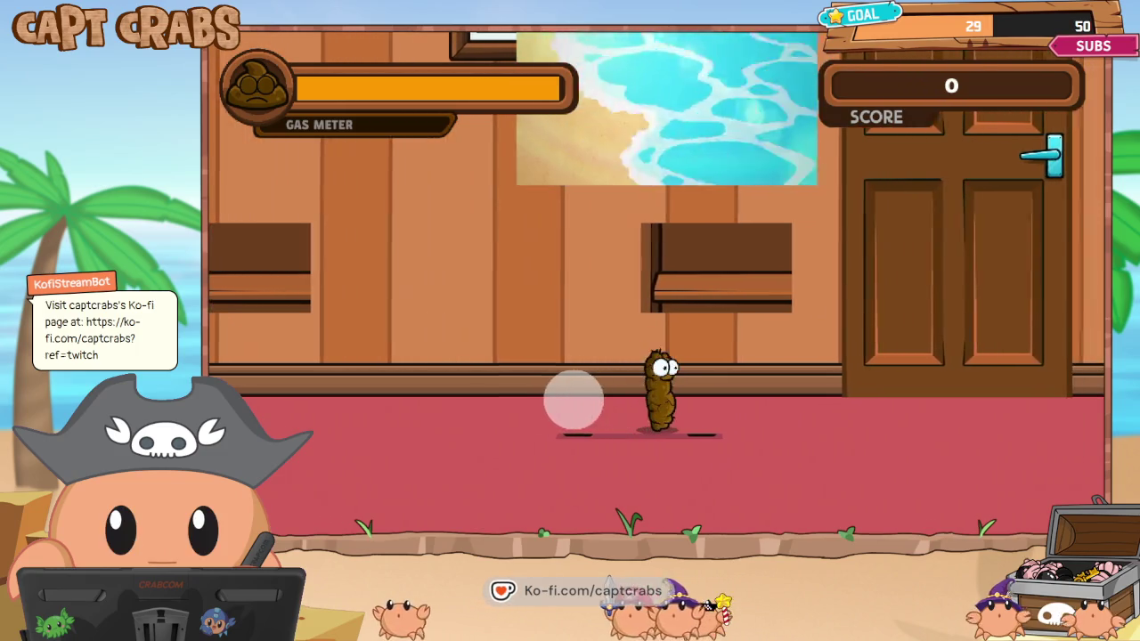
{"action": "key", "text": "Left"}
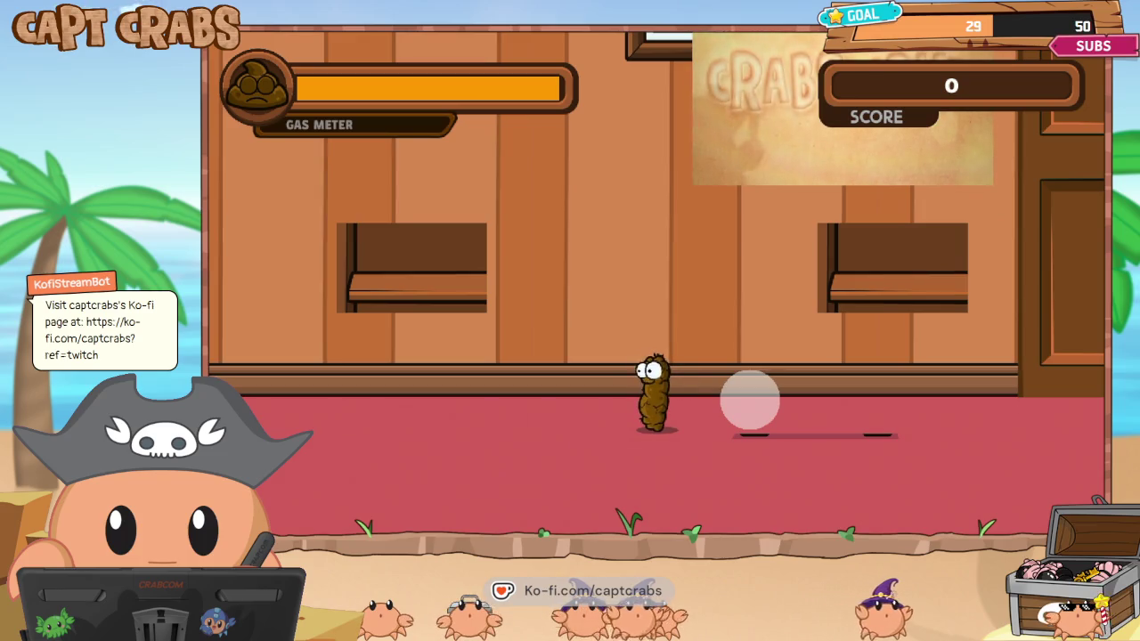
{"action": "key", "text": "Right"}
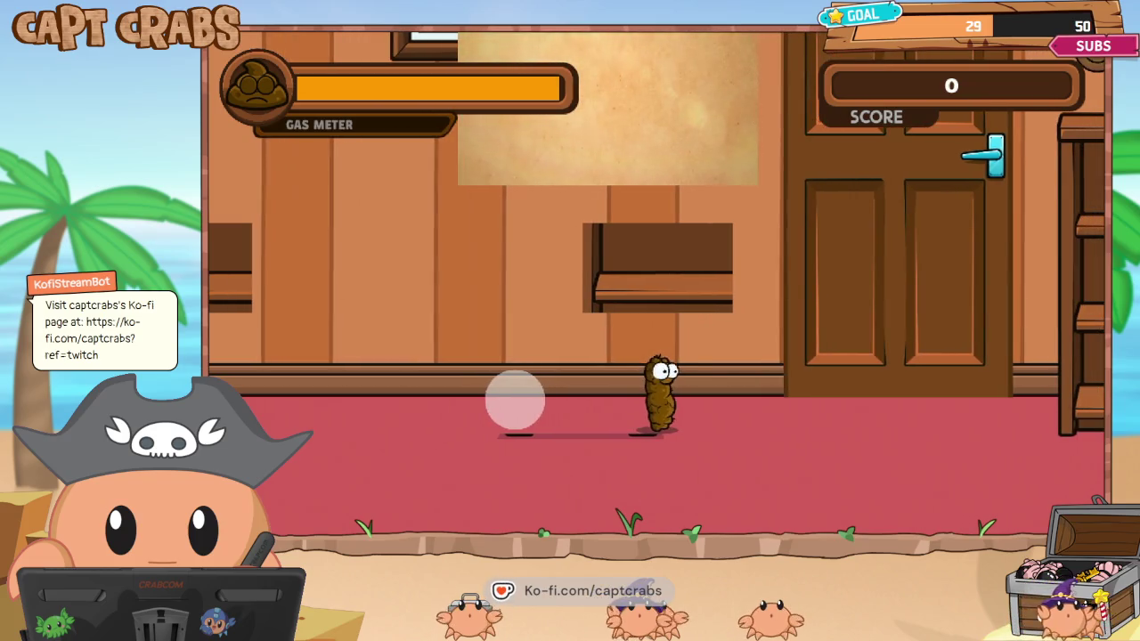
{"action": "key", "text": "Right"}
{"action": "key", "text": "Left"}
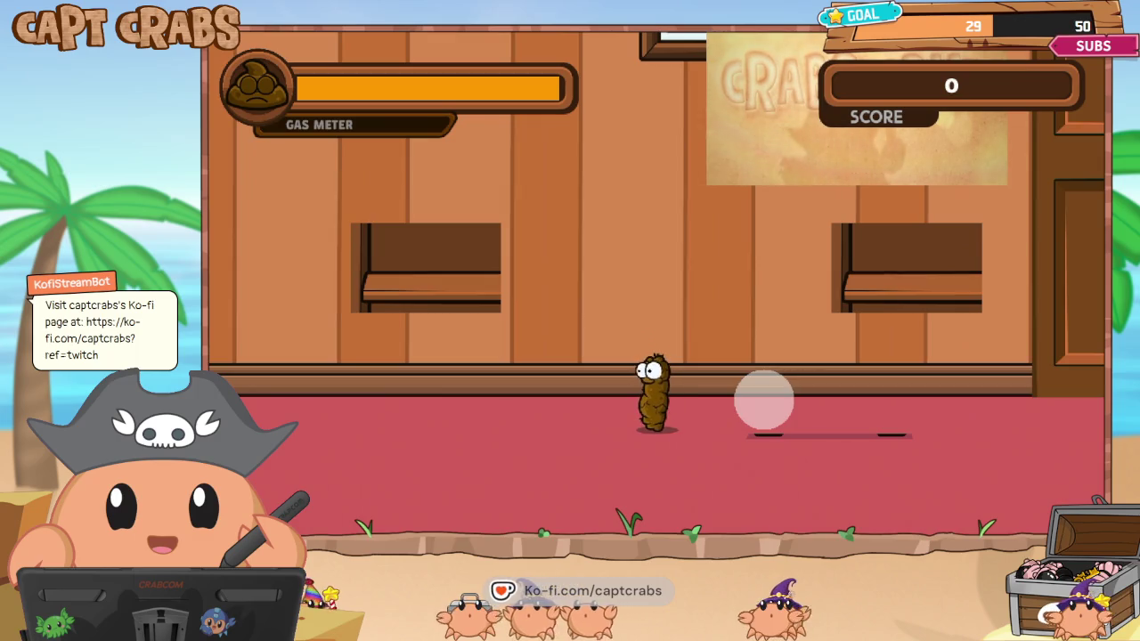
{"action": "key", "text": "Escape"}
{"action": "key", "text": "alt+F4"}
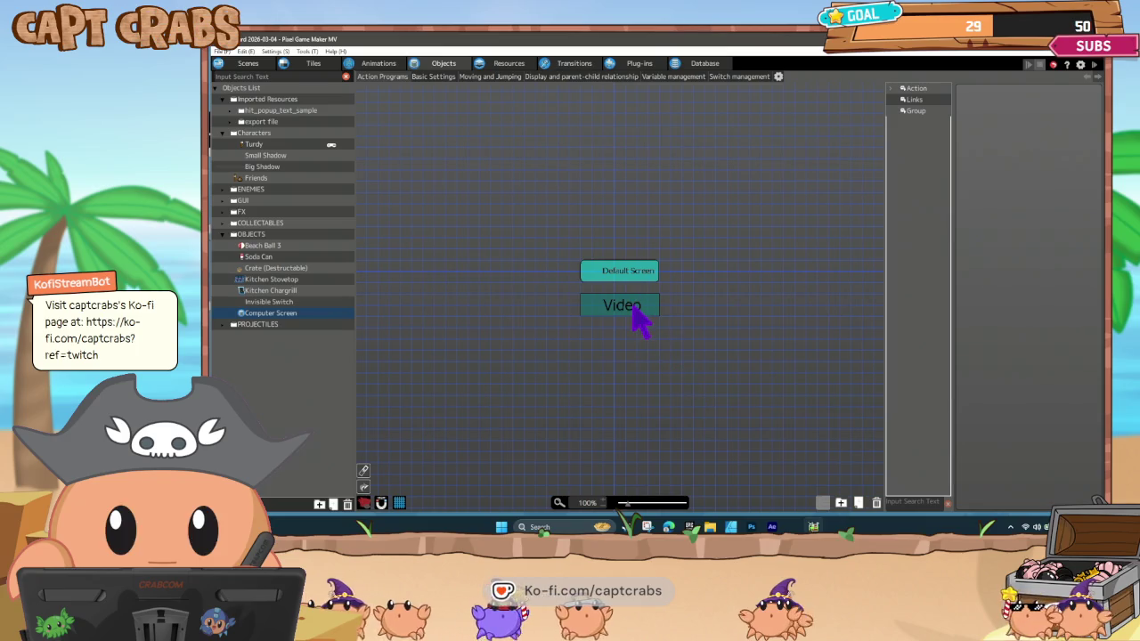
In the Invisible Switch's action program, paste the copied link onto the Change state.
{"action": "left_click", "coordinate": [634, 312]}
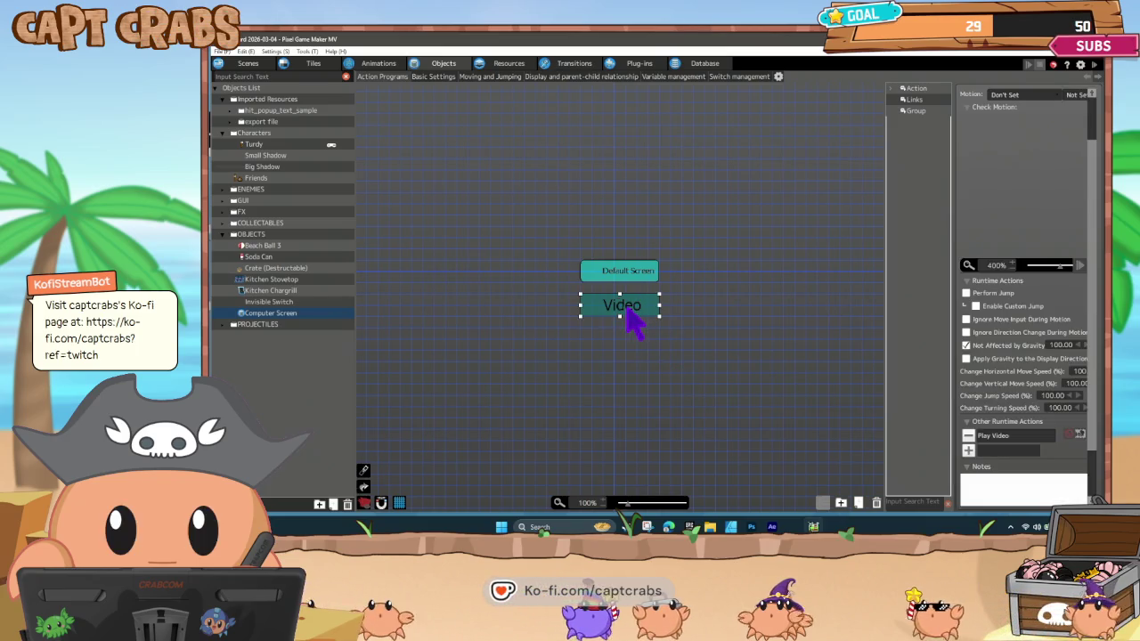
{"action": "left_click", "coordinate": [291, 302]}
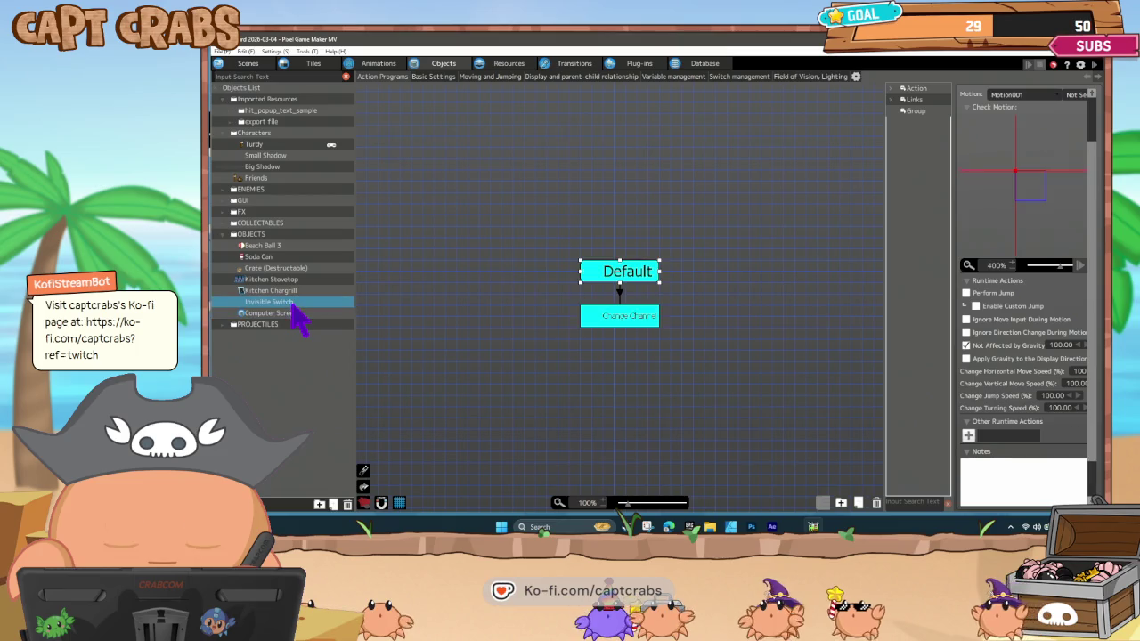
{"action": "left_click", "coordinate": [619, 294]}
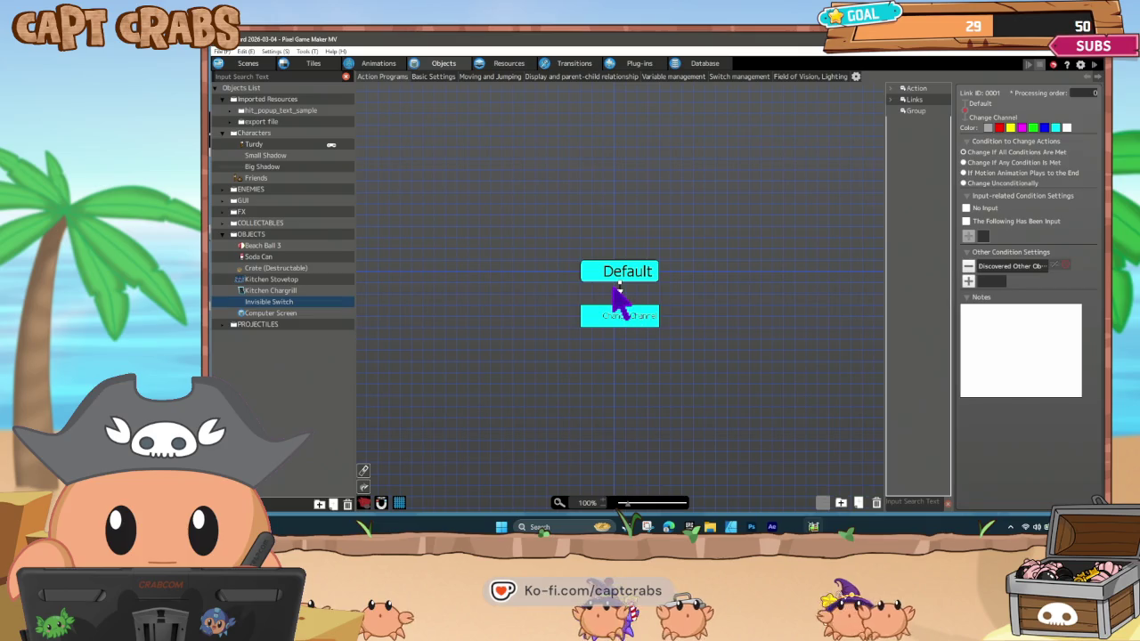
{"action": "right_click", "coordinate": [621, 294]}
{"action": "left_click", "coordinate": [650, 330]}
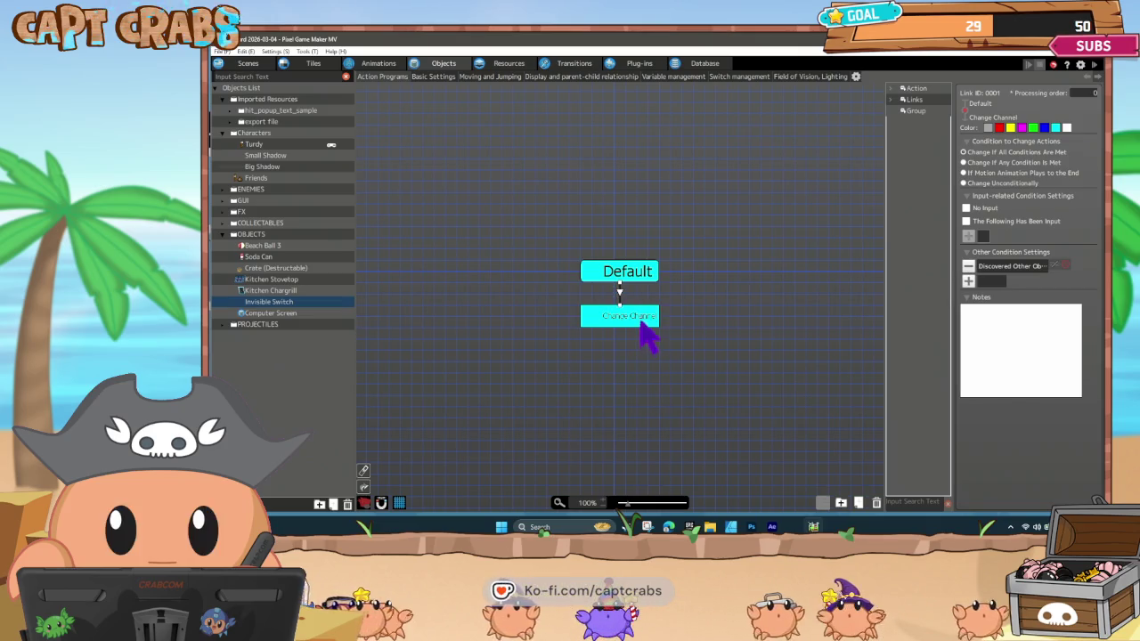
{"action": "right_click", "coordinate": [641, 314]}
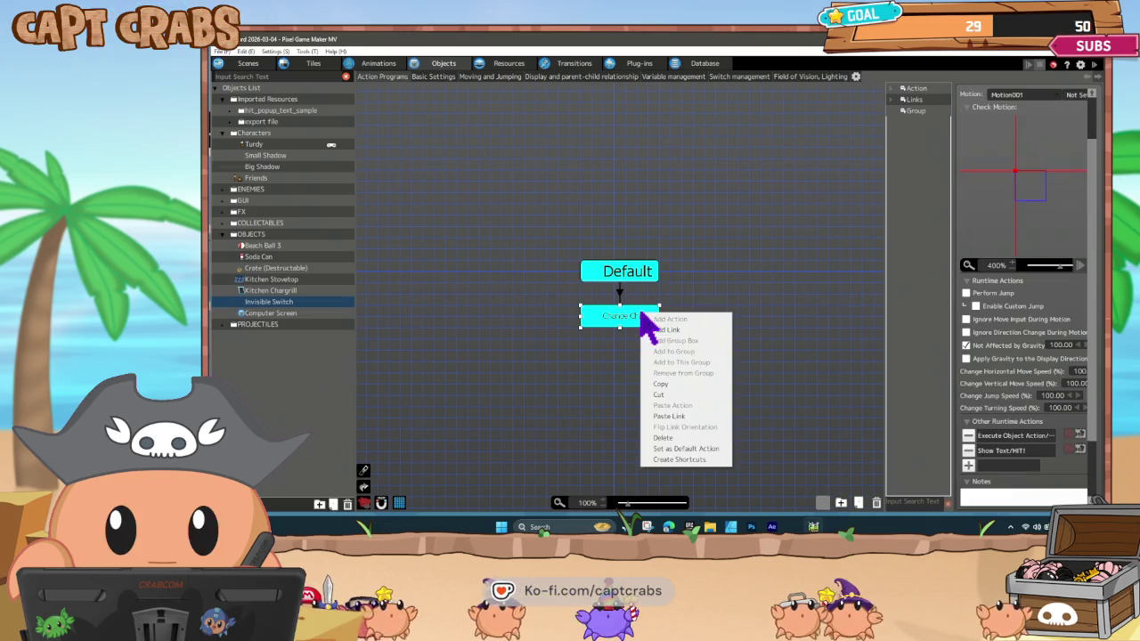
{"action": "left_click", "coordinate": [682, 417]}
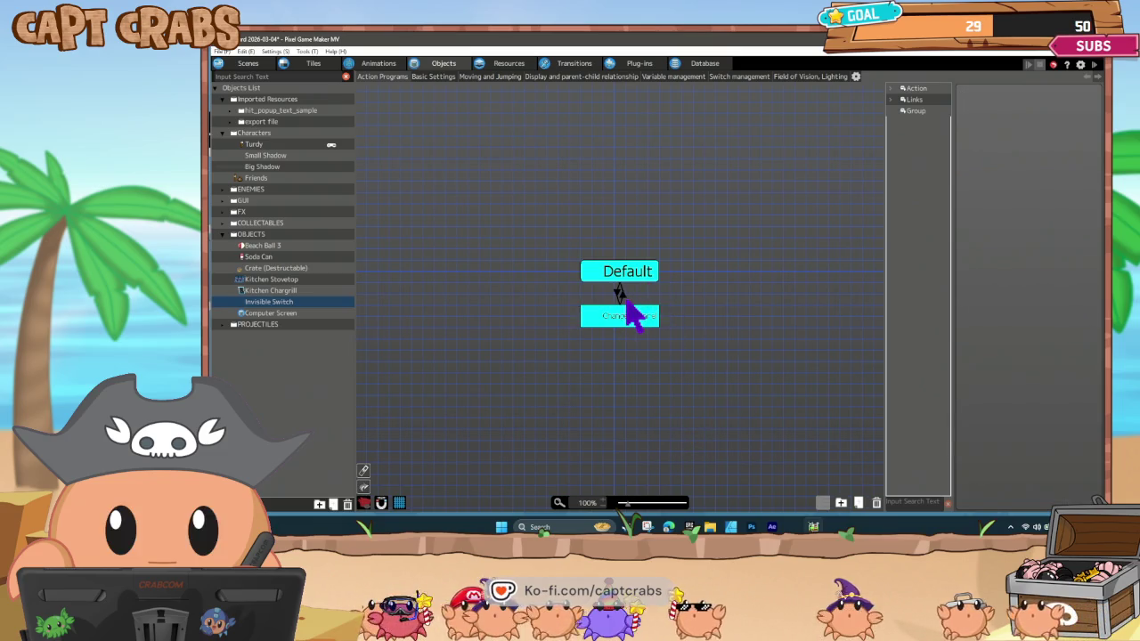
{"action": "left_click", "coordinate": [621, 295]}
Paste the Execute Object Action into the Default state and open its settings.
{"action": "left_click", "coordinate": [631, 278]}
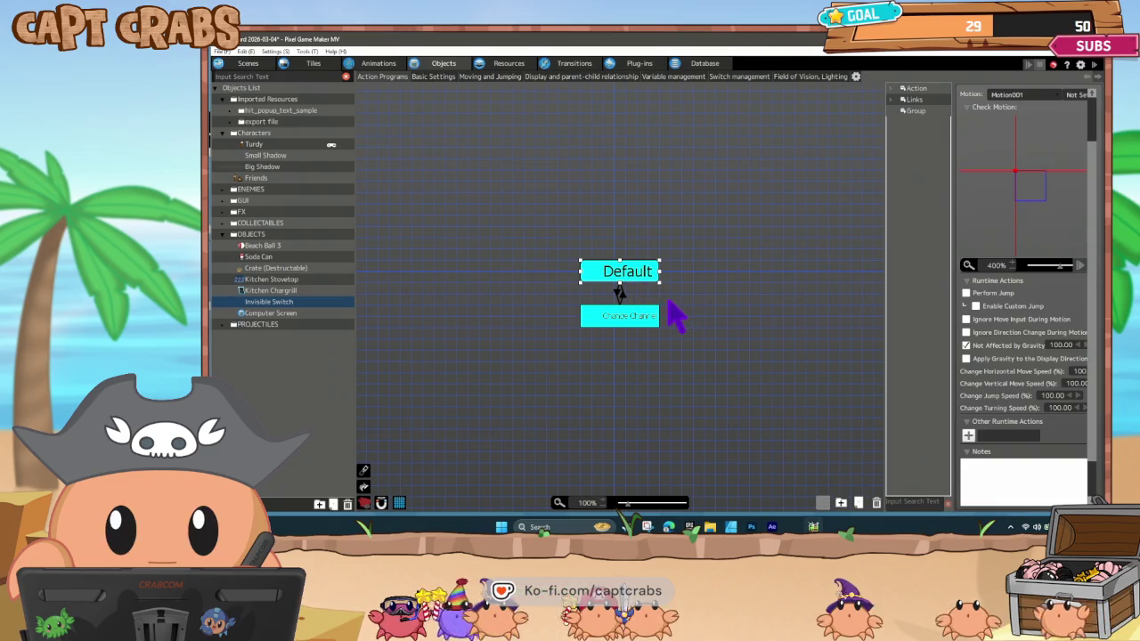
{"action": "left_click", "coordinate": [634, 318]}
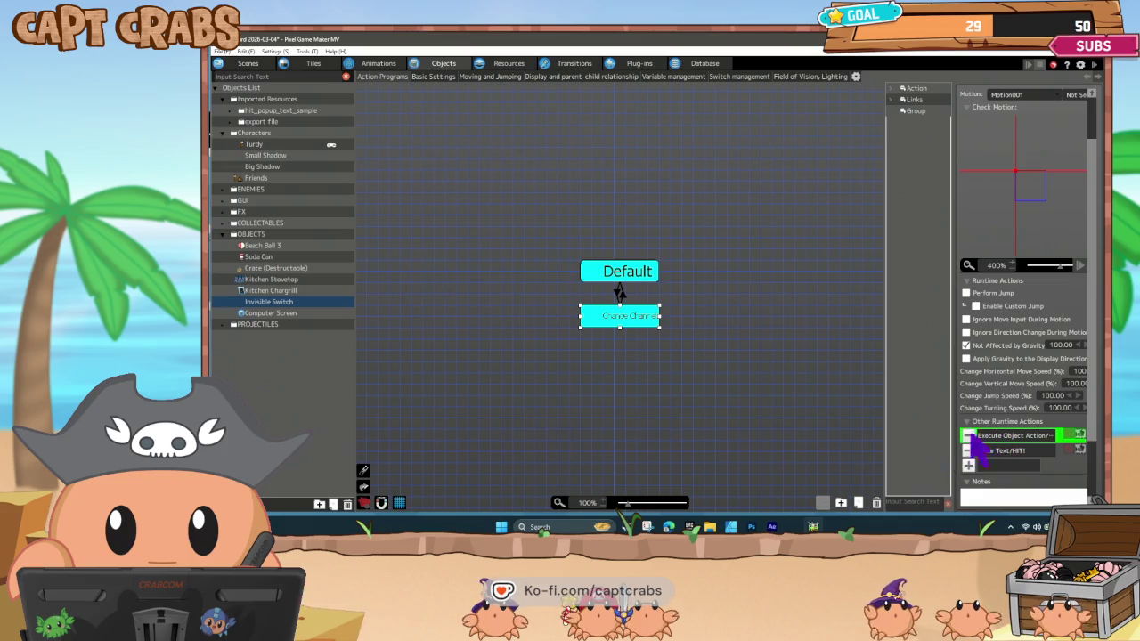
{"action": "left_click", "coordinate": [640, 283]}
{"action": "key", "text": "ctrl+v"}
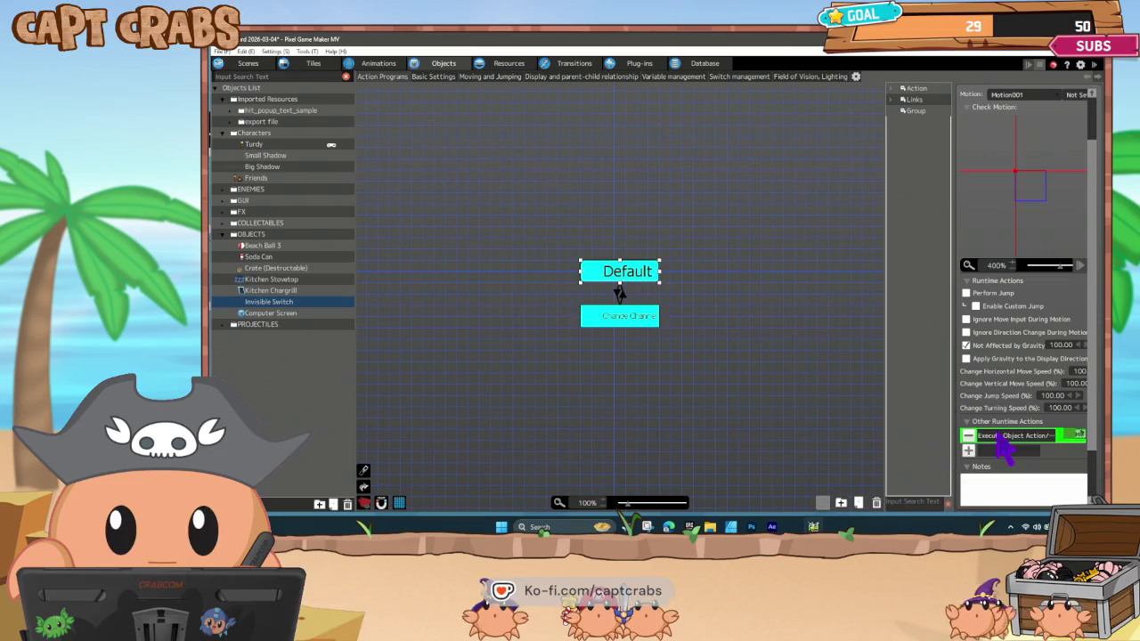
{"action": "double_click", "coordinate": [1004, 437]}
Make Default's Execute Object Action run Computer Screen's Default Screen action, then save.
{"action": "left_click", "coordinate": [689, 147]}
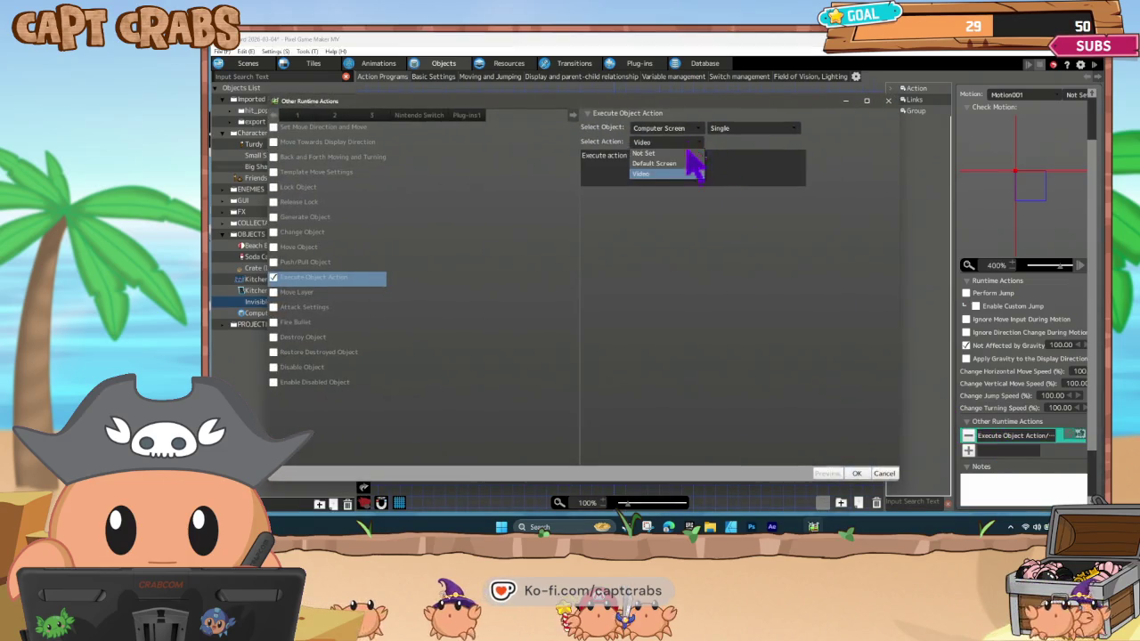
{"action": "left_click", "coordinate": [687, 174]}
{"action": "left_click", "coordinate": [874, 475]}
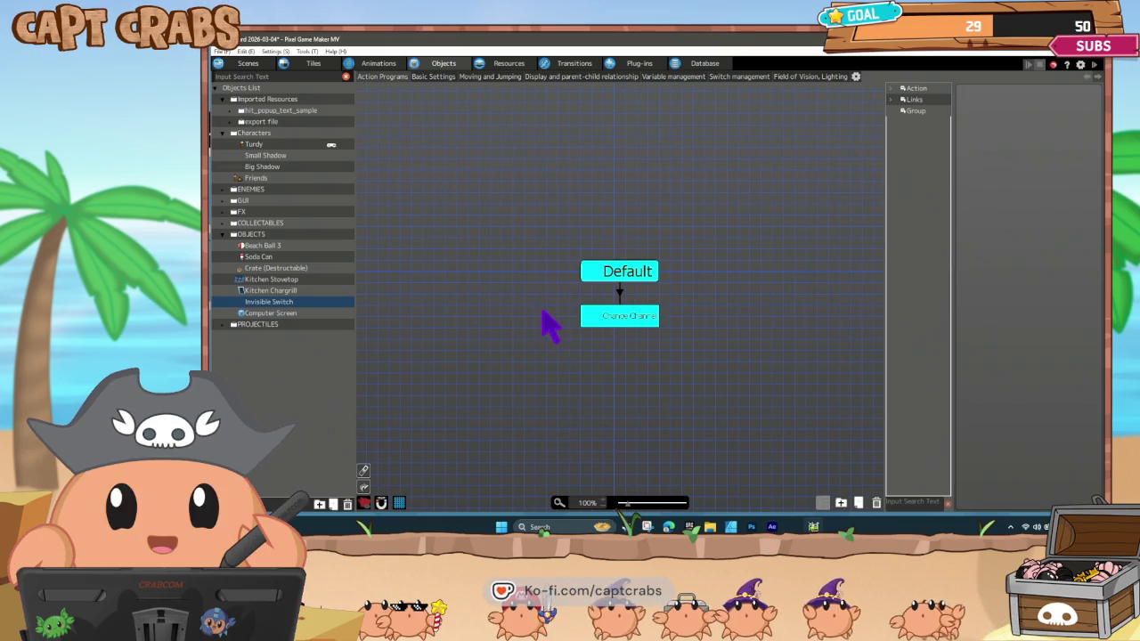
{"action": "key", "text": "ctrl+s"}
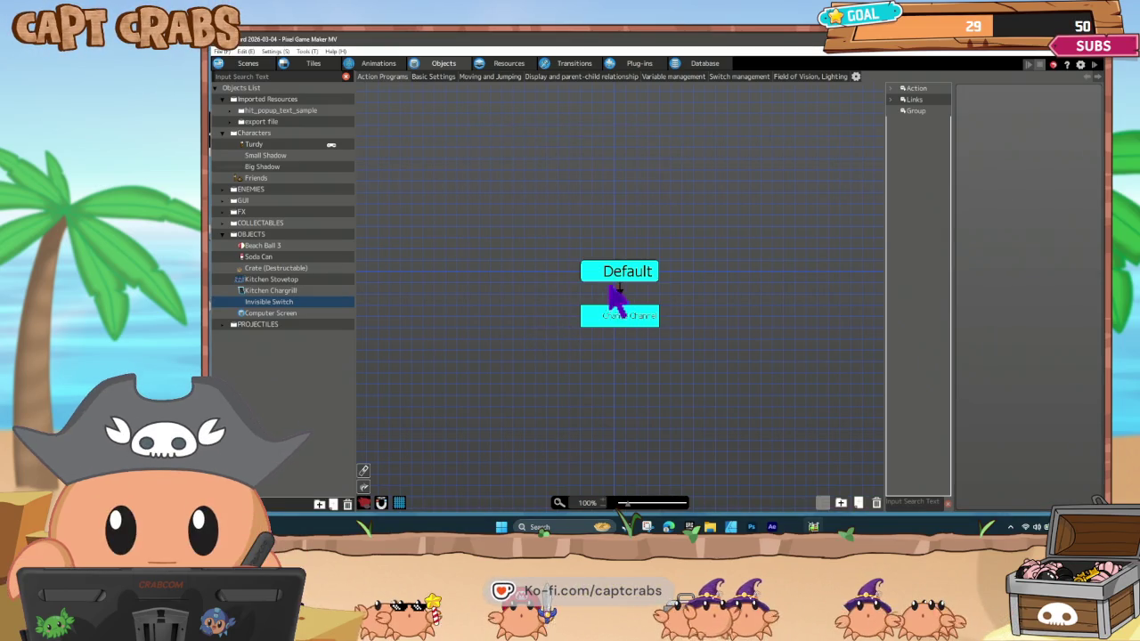
Review the Default and Change Channel Execute Object Action settings without changing them.
{"action": "left_click", "coordinate": [620, 276]}
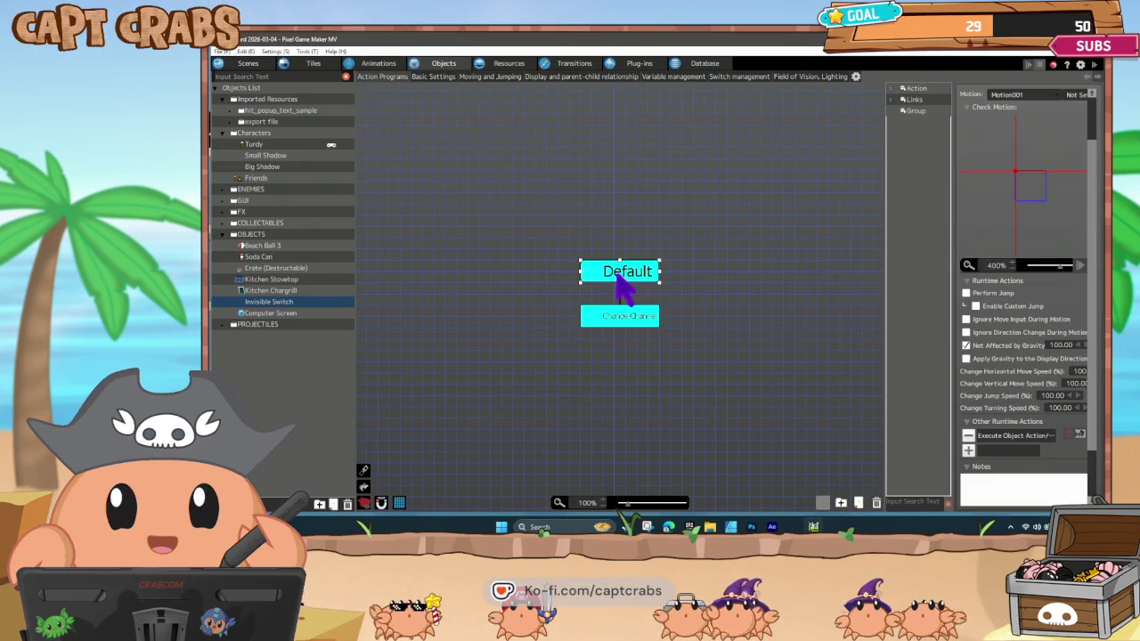
{"action": "double_click", "coordinate": [1007, 438]}
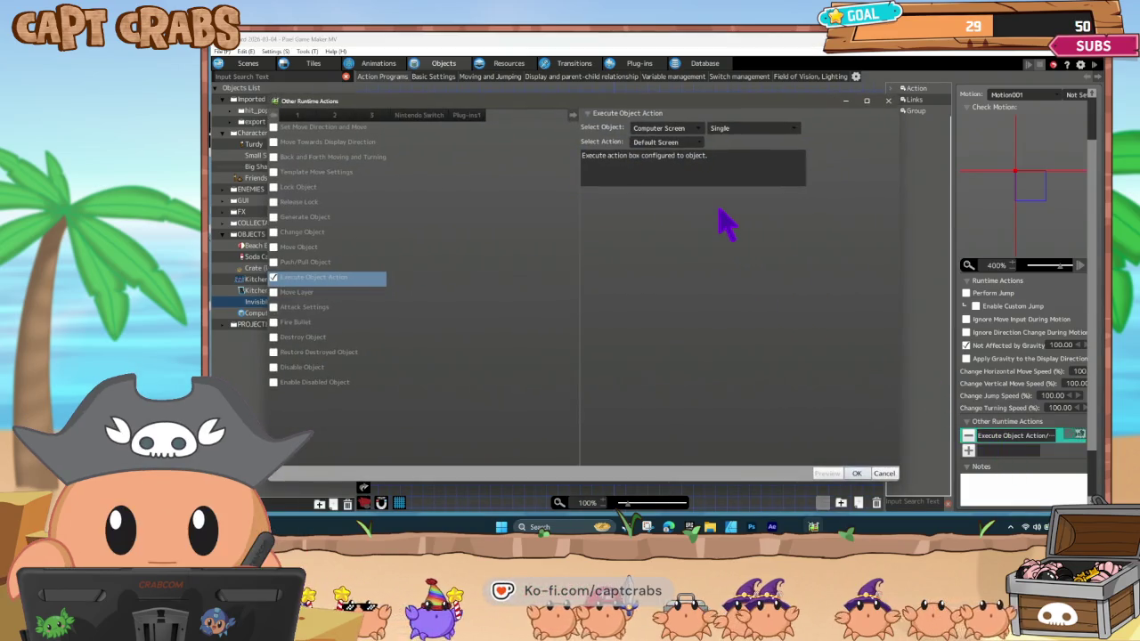
{"action": "left_click", "coordinate": [882, 473]}
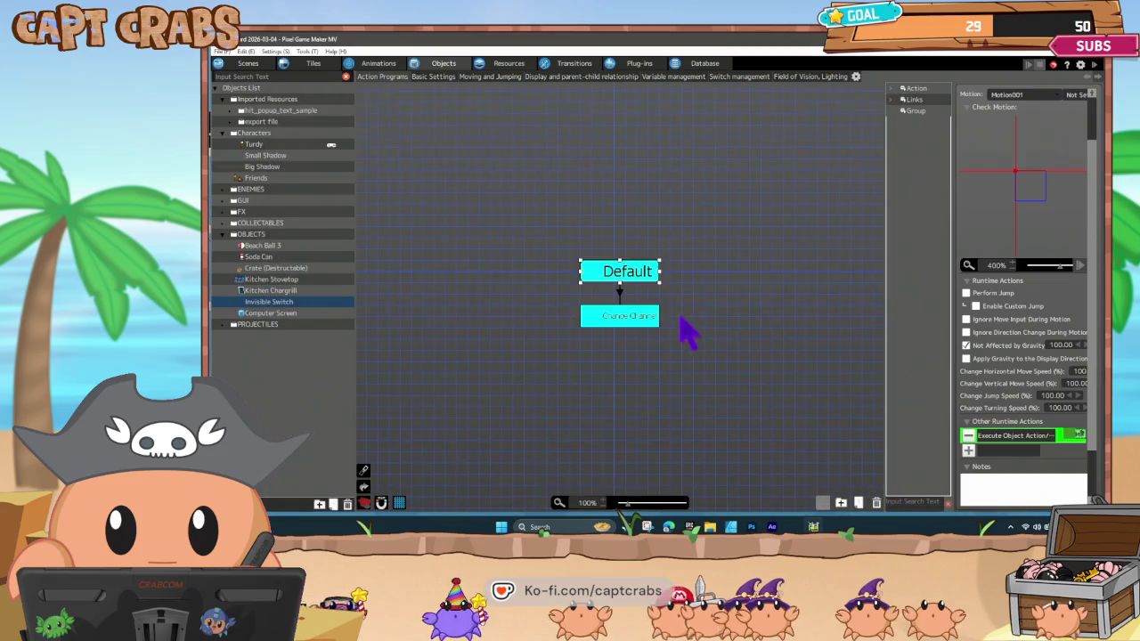
{"action": "double_click", "coordinate": [991, 438]}
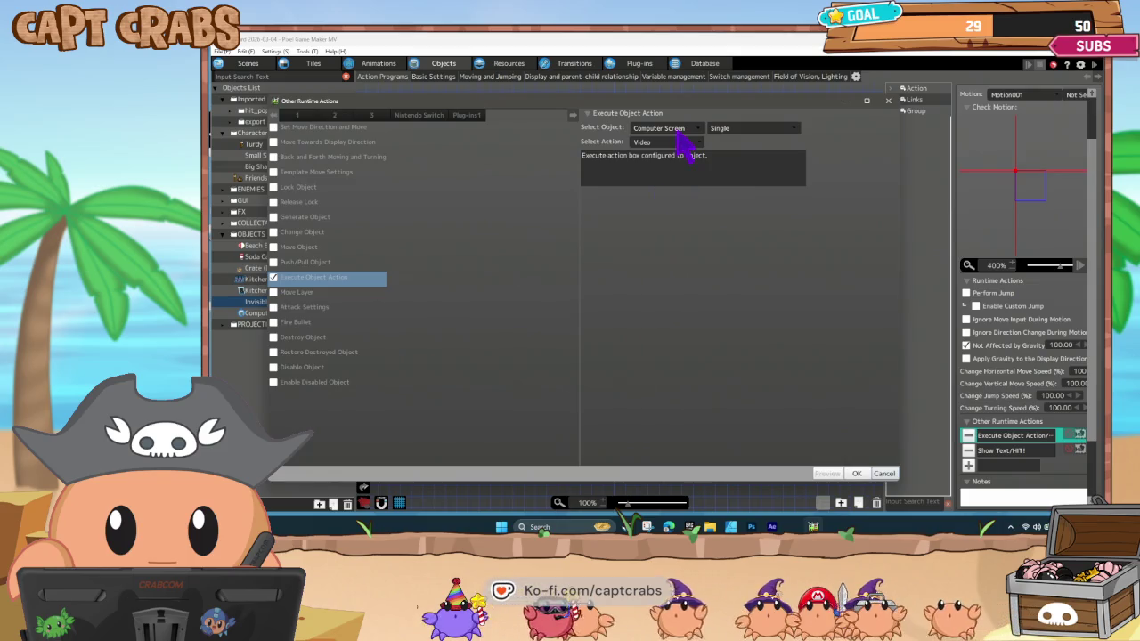
{"action": "left_click", "coordinate": [887, 475]}
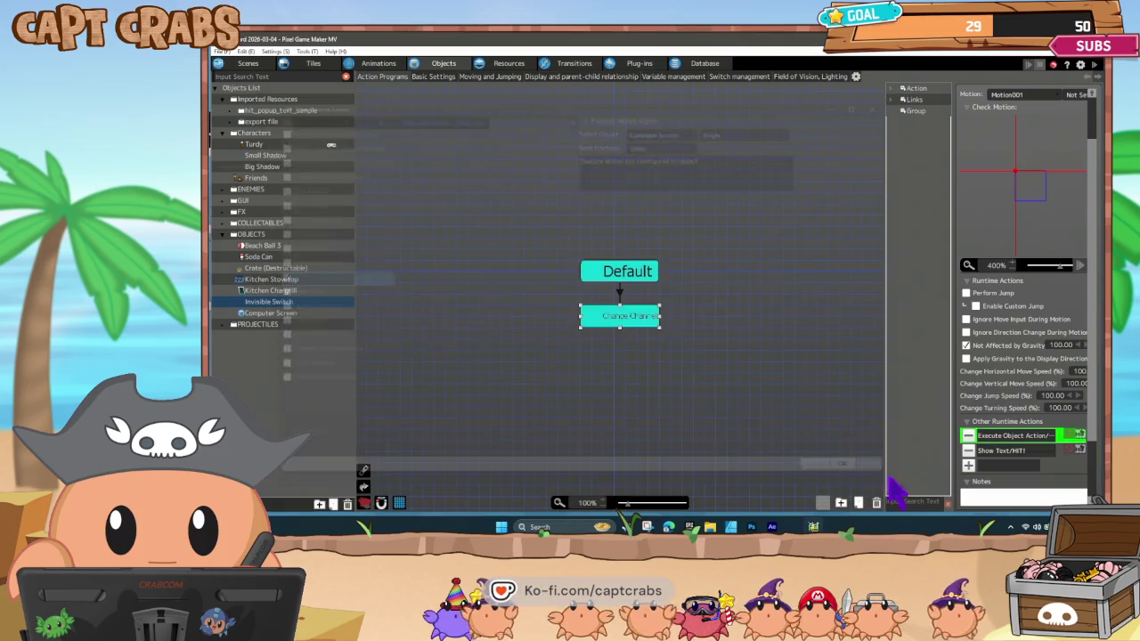
Keep Crabs Cove Logo as the Computer Screen Video state's Play Video clip.
{"action": "left_click", "coordinate": [278, 314]}
{"action": "left_click", "coordinate": [613, 307]}
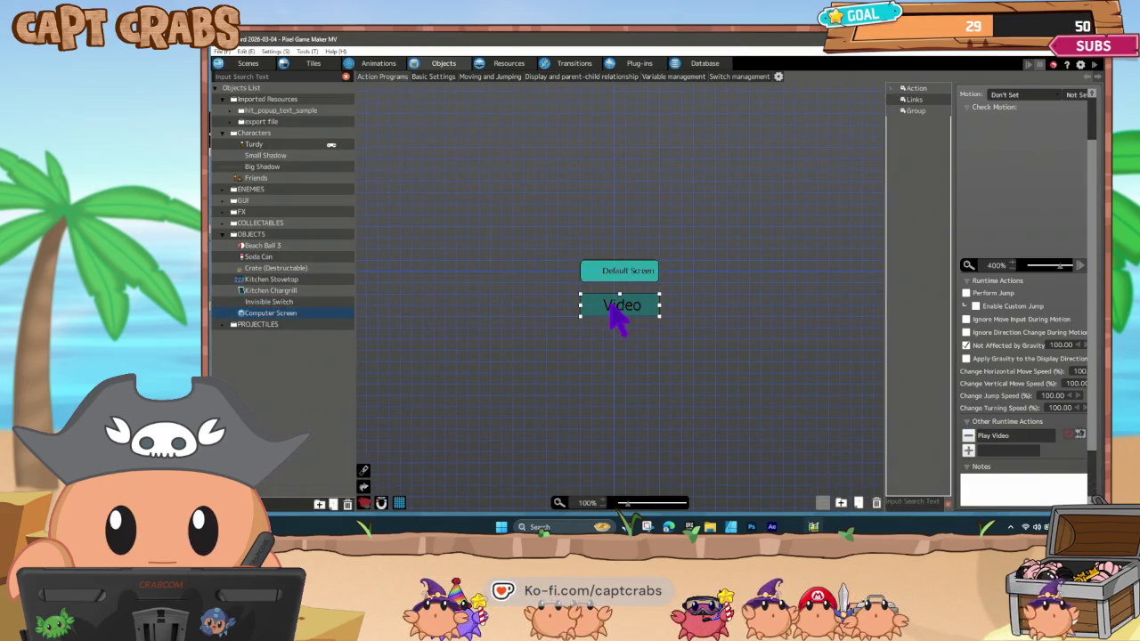
{"action": "double_click", "coordinate": [1009, 436]}
{"action": "left_click", "coordinate": [674, 129]}
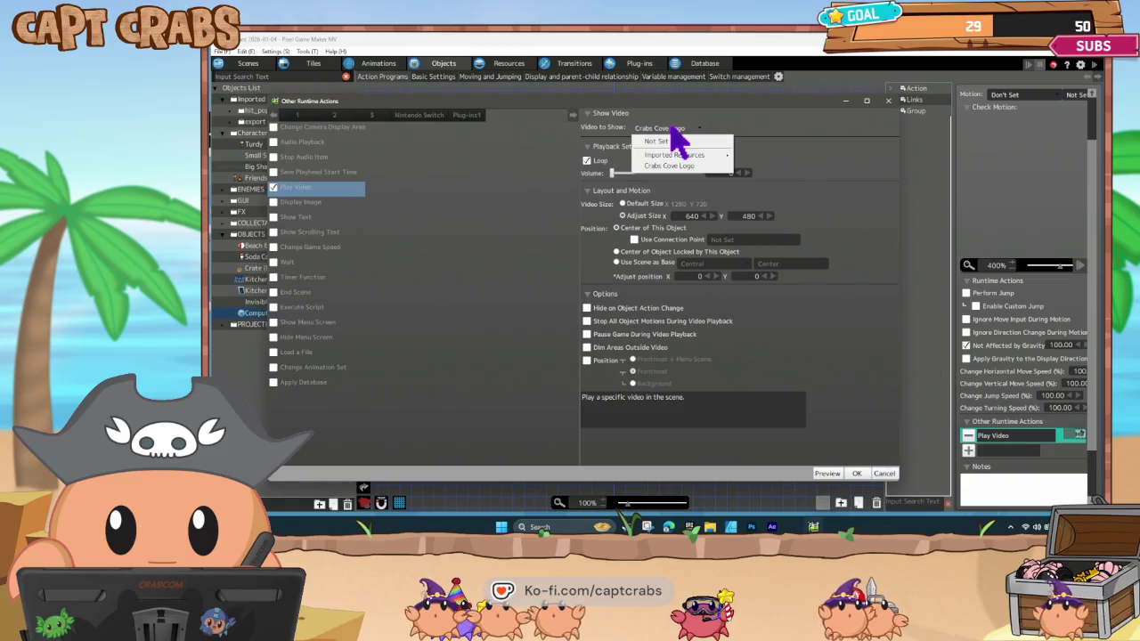
{"action": "mouse_move", "coordinate": [751, 156]}
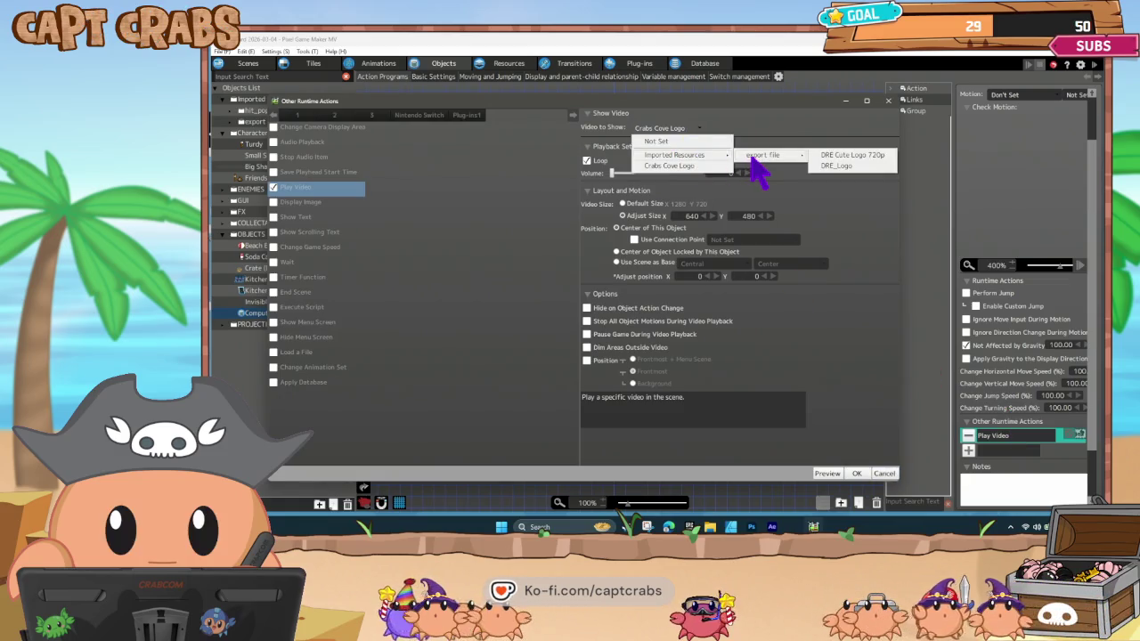
{"action": "left_click", "coordinate": [758, 128]}
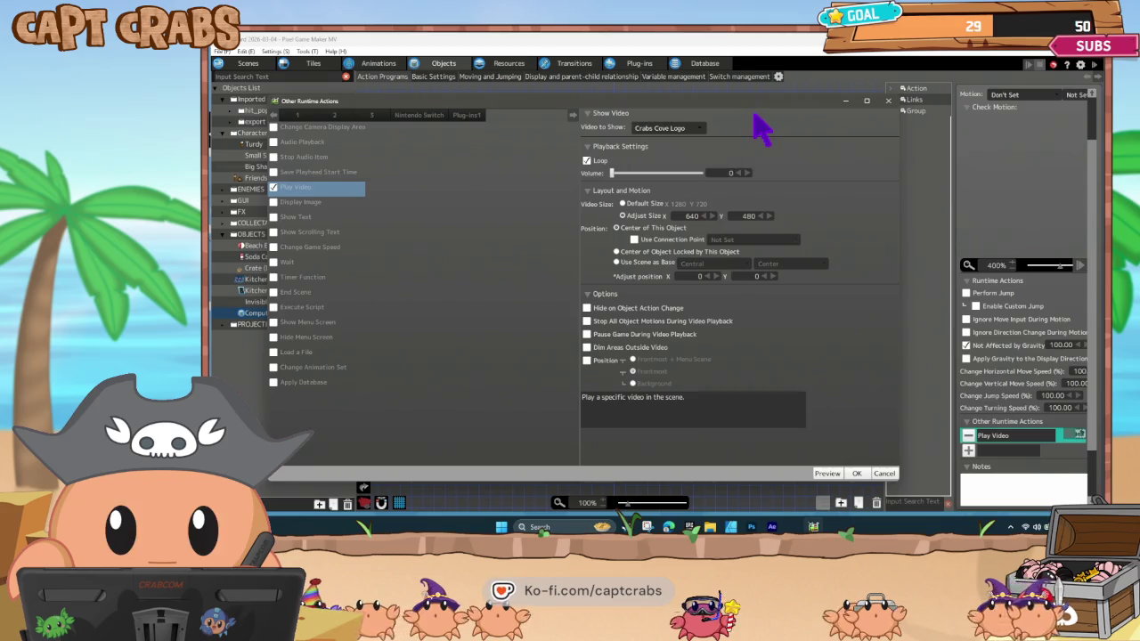
{"action": "left_click", "coordinate": [892, 473]}
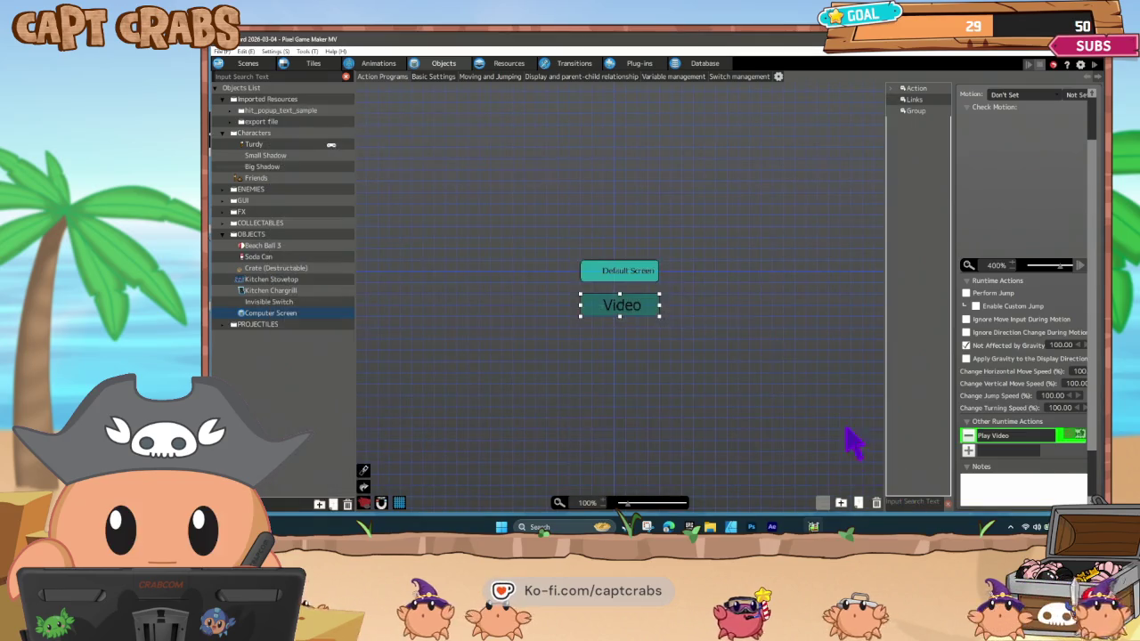
Reopen the Video state's Play Video settings and confirm them with looping off.
{"action": "left_click", "coordinate": [665, 333]}
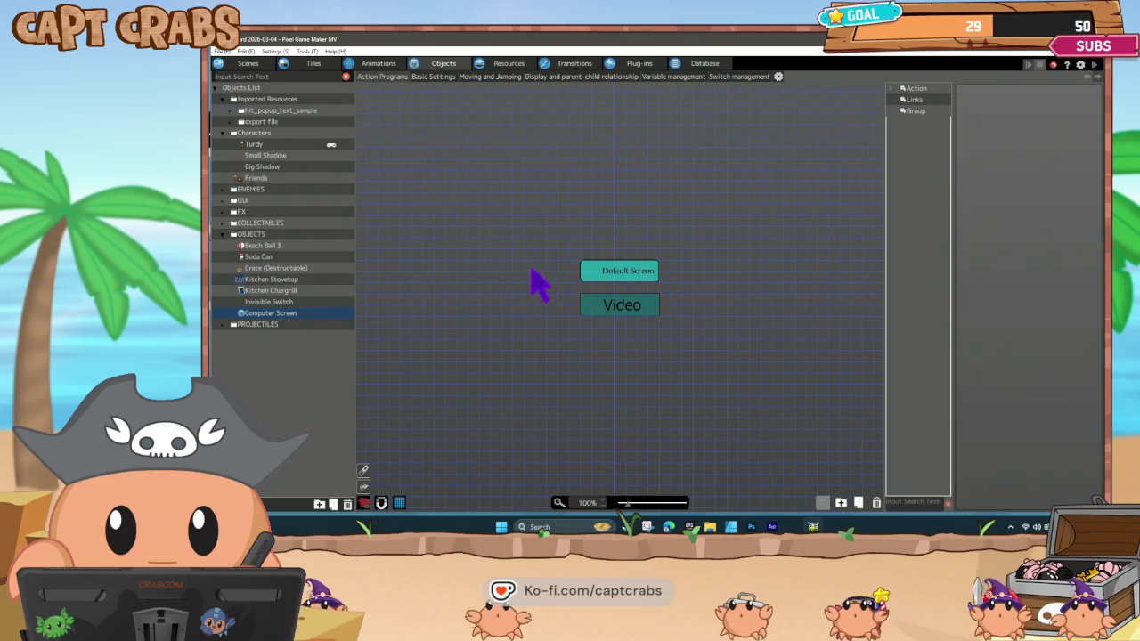
{"action": "left_click", "coordinate": [617, 309]}
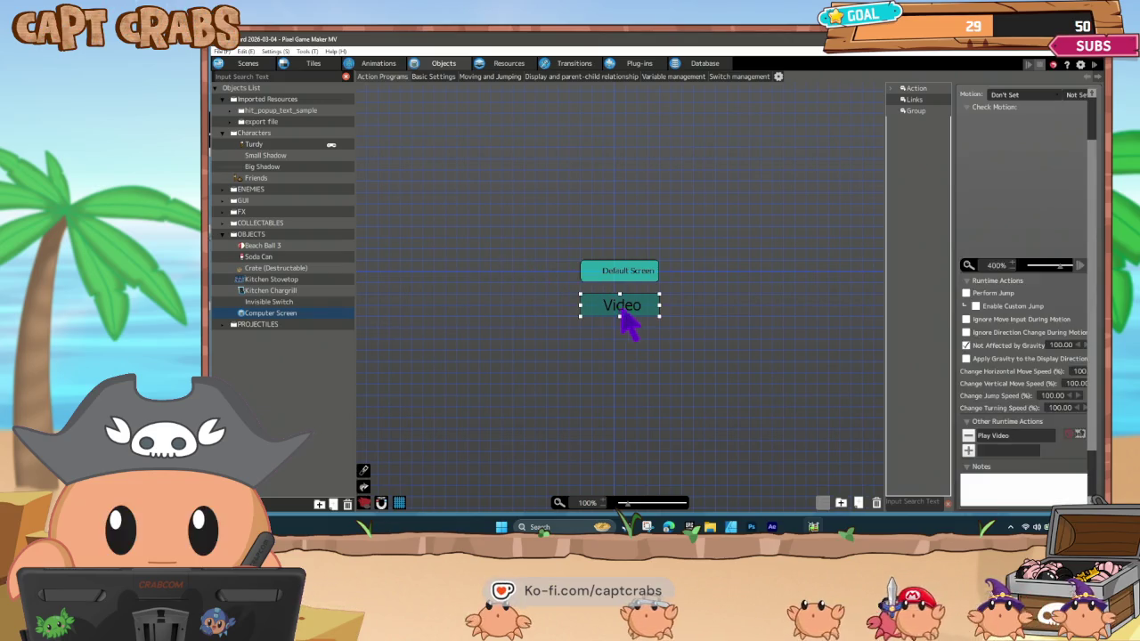
{"action": "left_click", "coordinate": [1012, 440]}
{"action": "double_click", "coordinate": [1012, 439]}
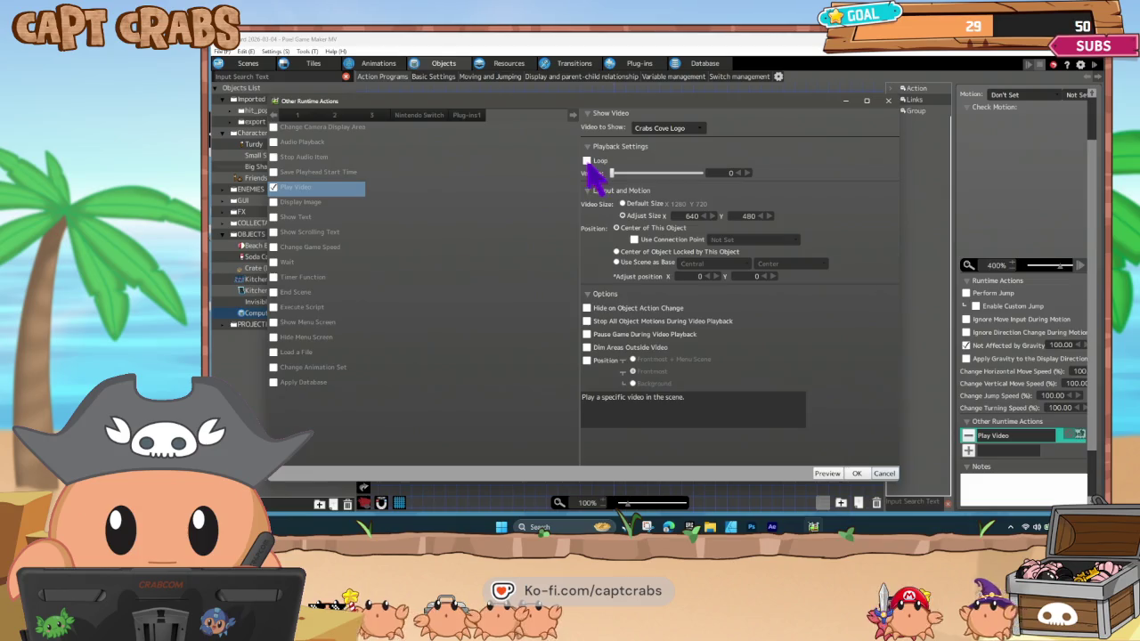
{"action": "left_click", "coordinate": [856, 473]}
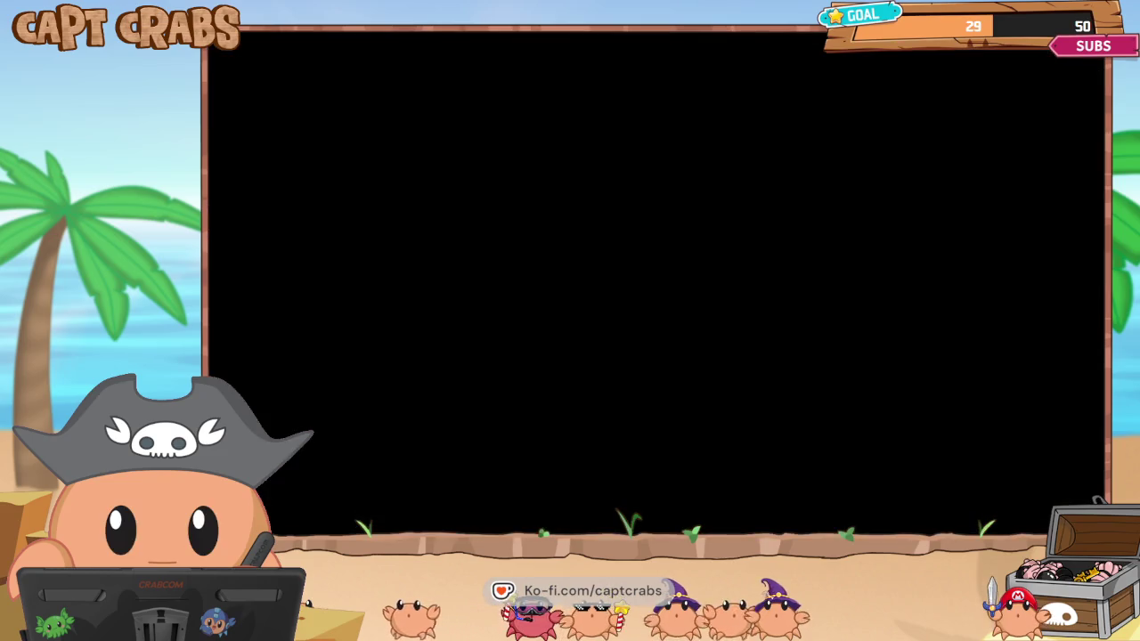
Walk the character right to see the video, then quit through the pause menu.
{"action": "key", "text": "Right"}
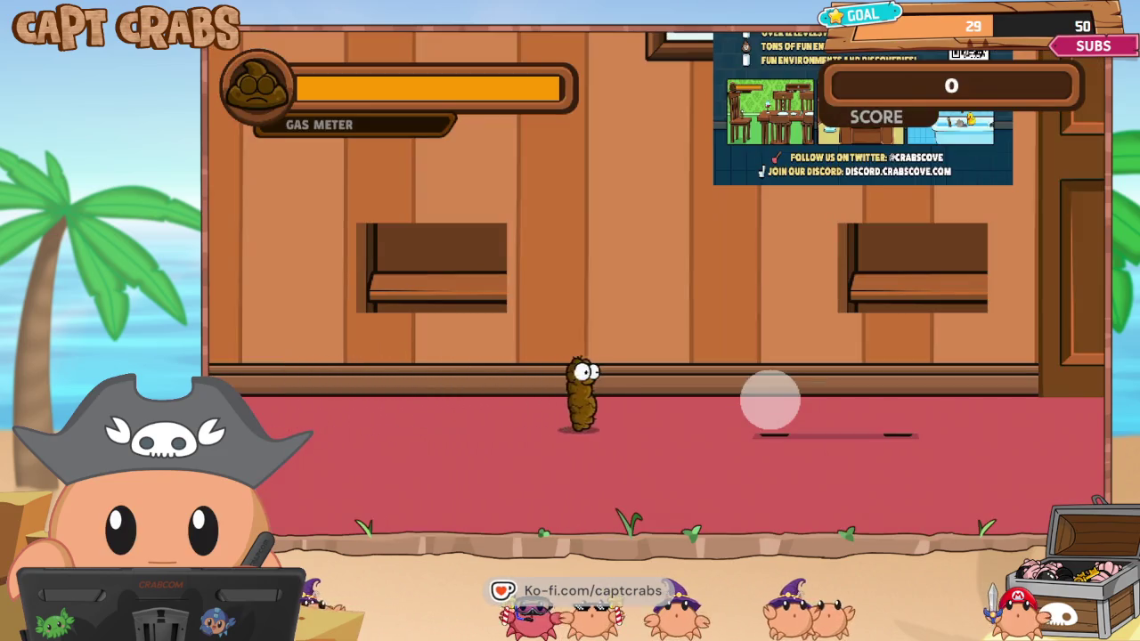
{"action": "key", "text": "Right"}
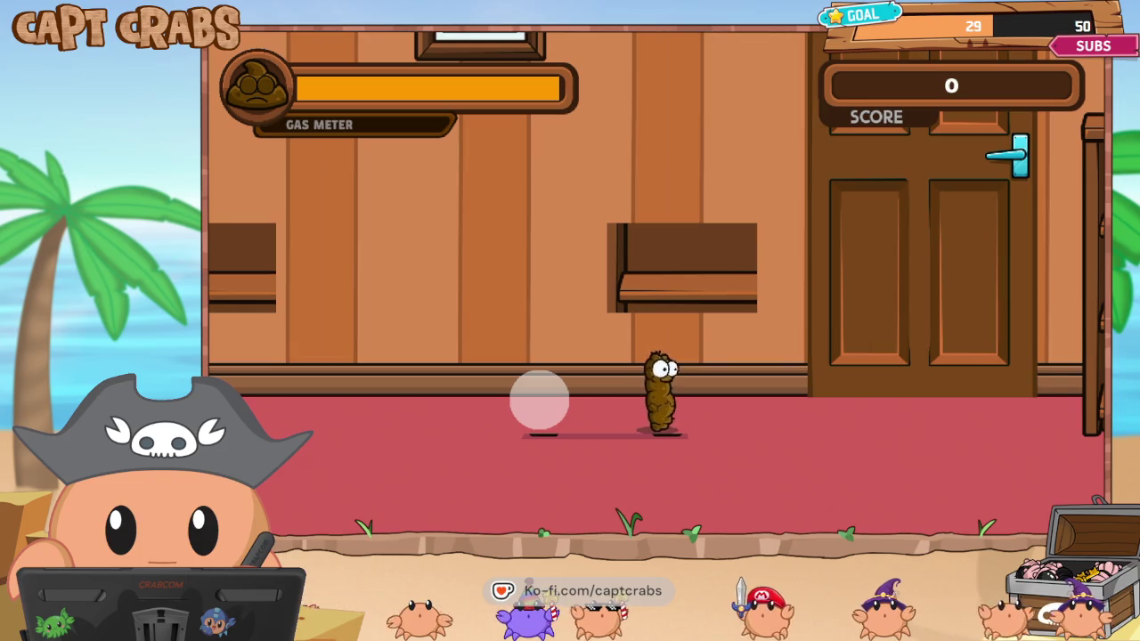
{"action": "left_click_drag", "start_coordinate": [539, 400], "coordinate": [769, 400]}
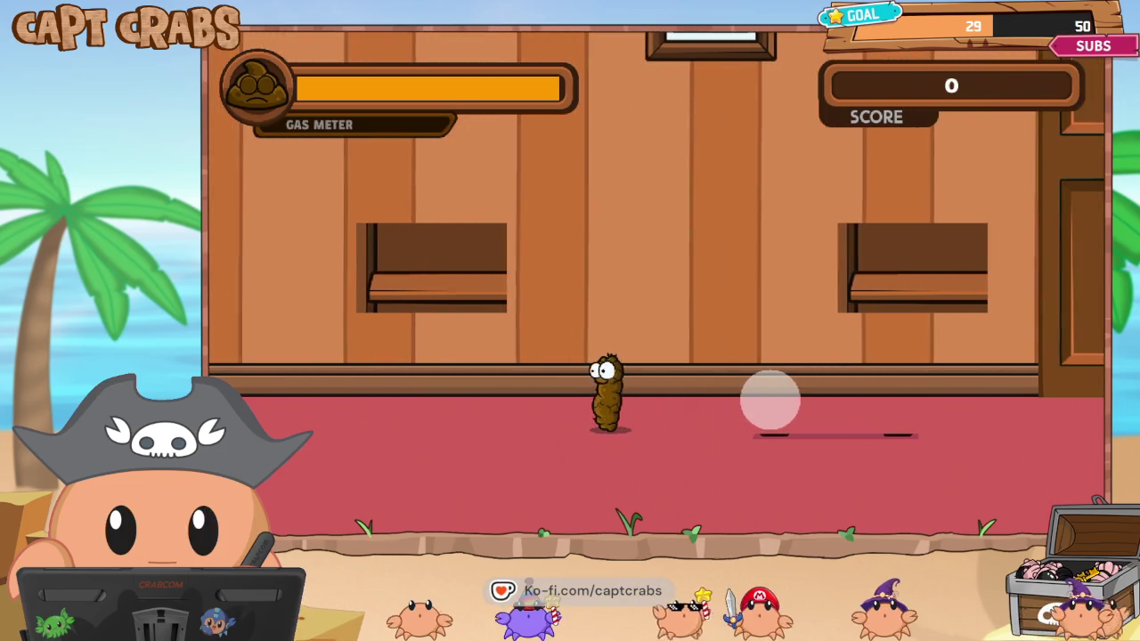
{"action": "key", "text": "Escape"}
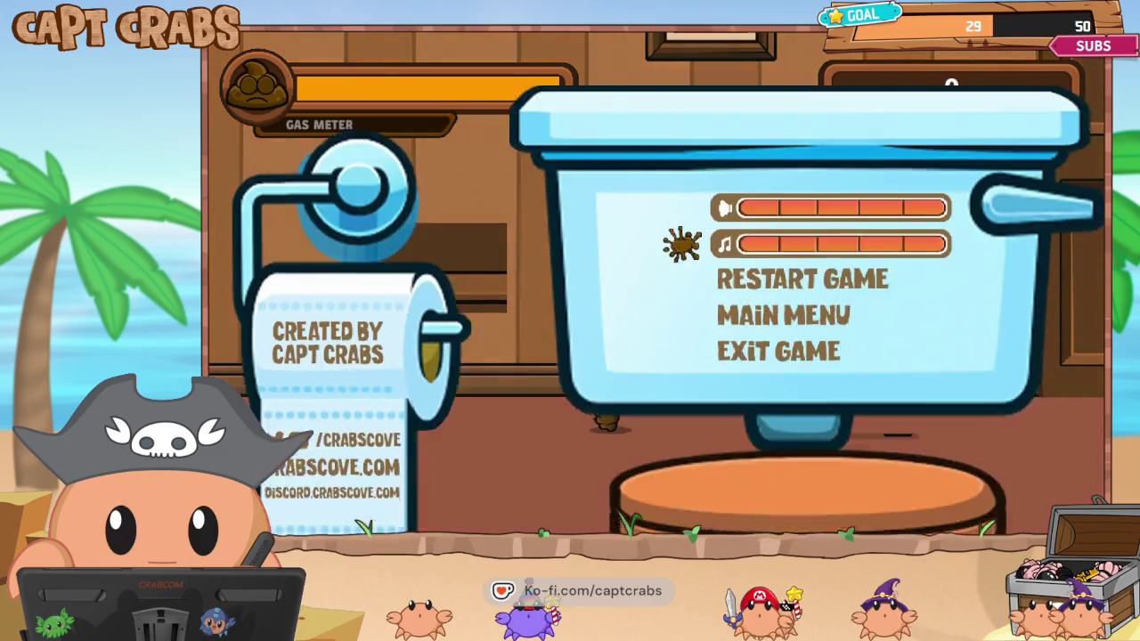
{"action": "key", "text": "Down"}
{"action": "key", "text": "Down"}
{"action": "key", "text": "Escape"}
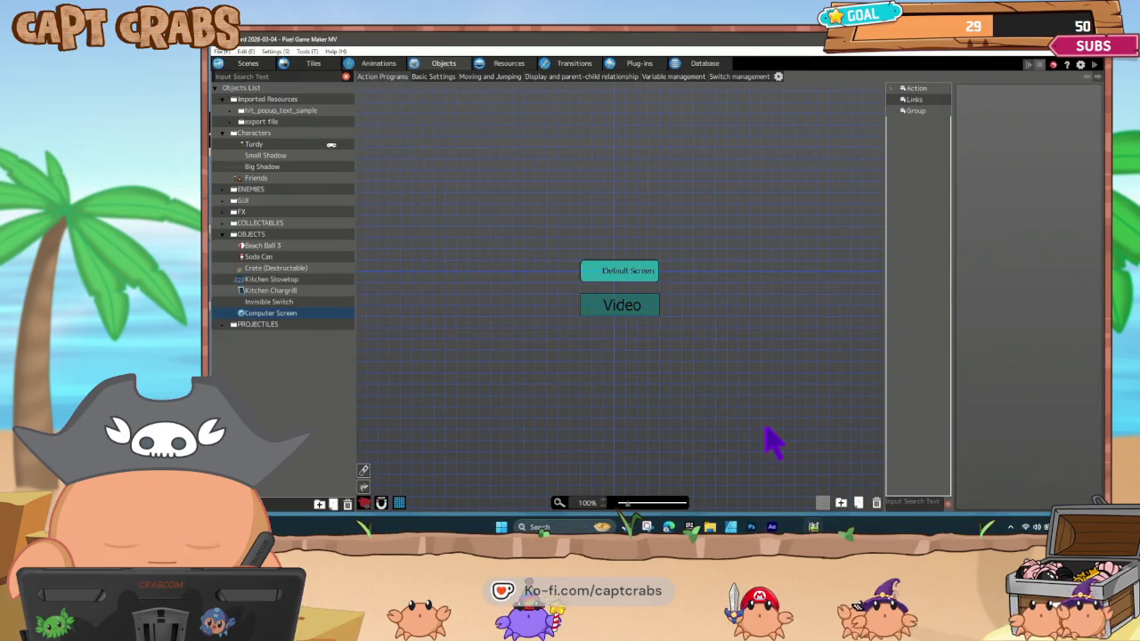
Turn Loop back on in the Video state's Play Video action and save the project.
{"action": "left_click", "coordinate": [636, 308]}
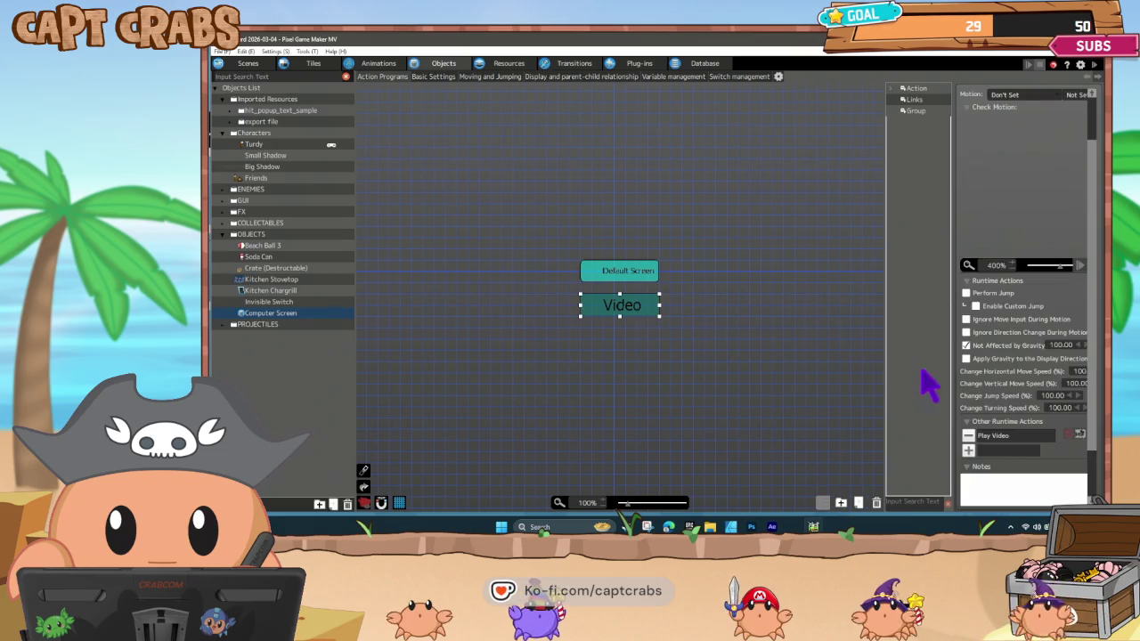
{"action": "double_click", "coordinate": [994, 437]}
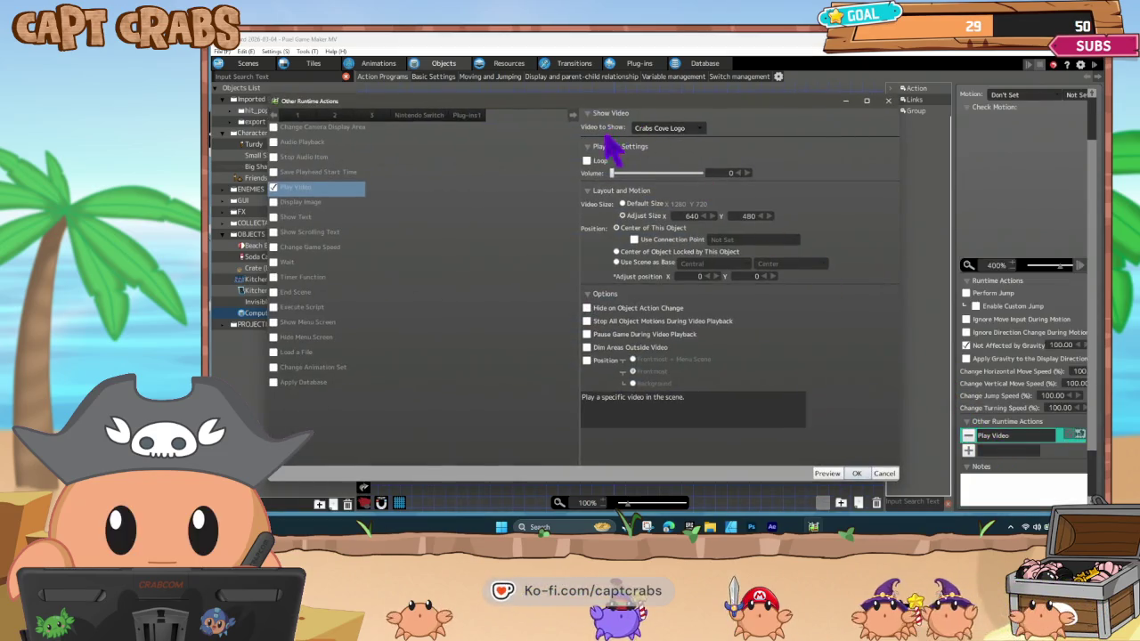
{"action": "left_click", "coordinate": [587, 162]}
{"action": "left_click", "coordinate": [853, 473]}
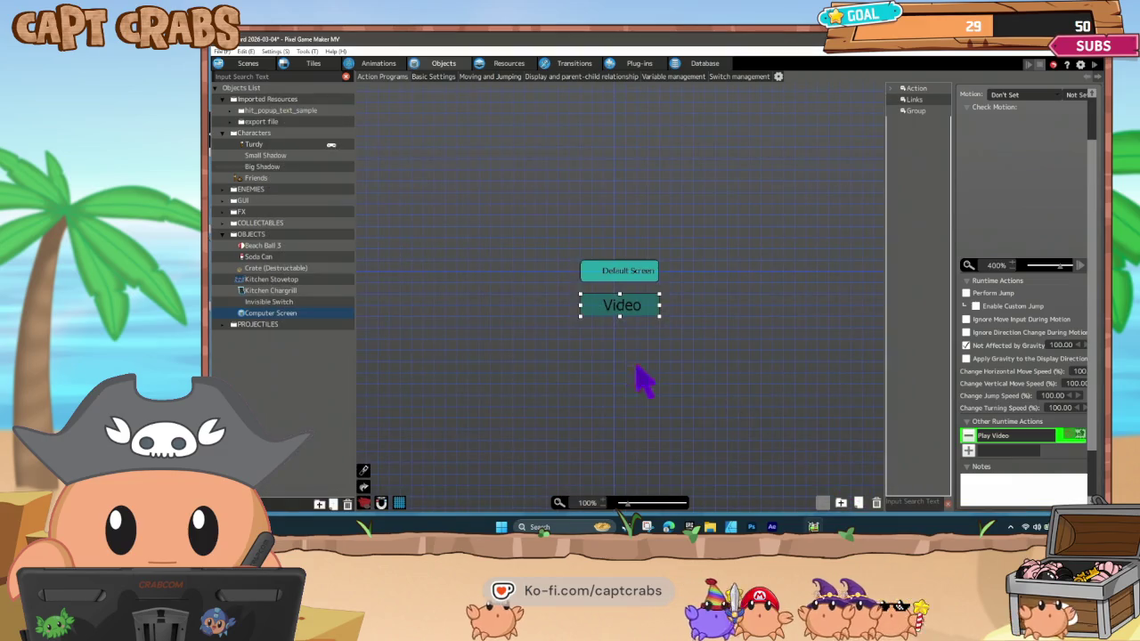
{"action": "left_click", "coordinate": [592, 332]}
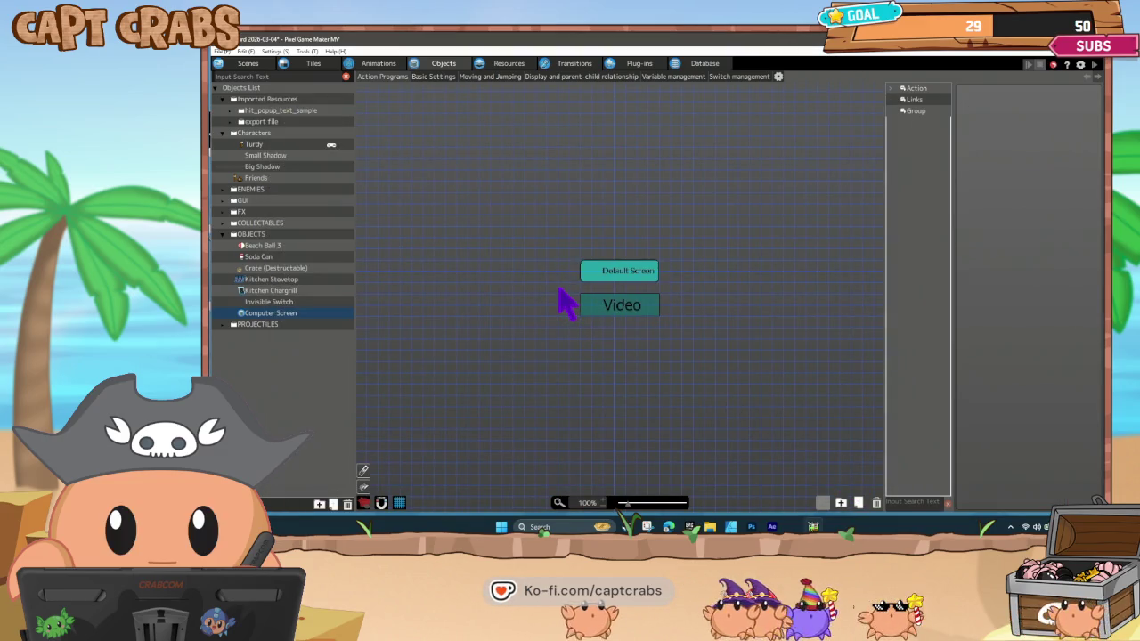
{"action": "key", "text": "ctrl+s"}
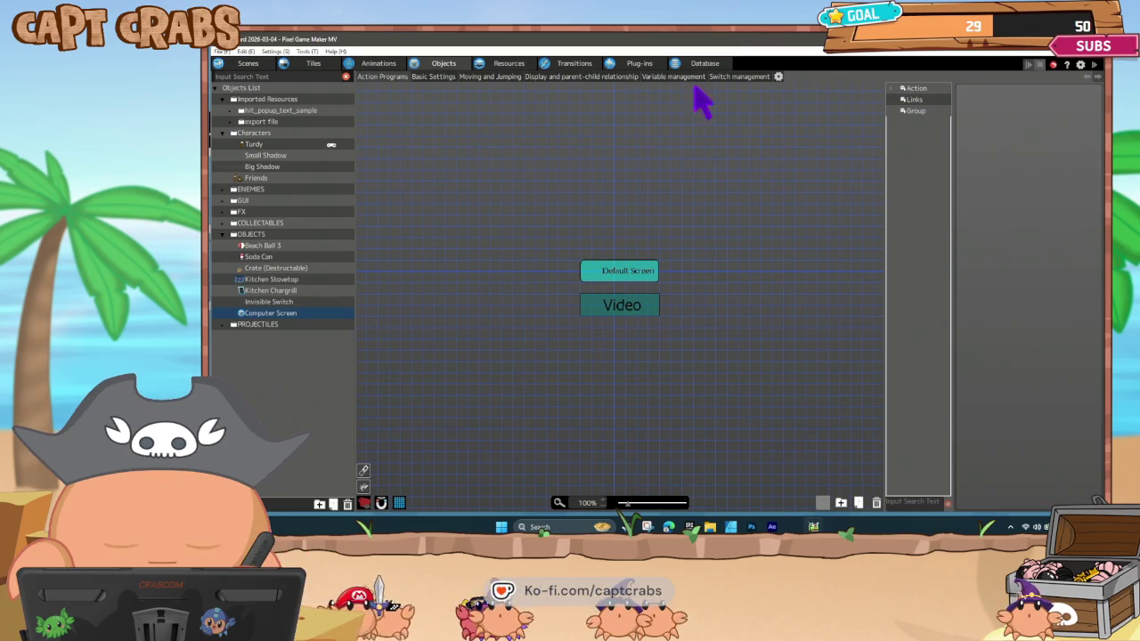
Switch to the Scenes tab and open Bedroom from the scenes list.
{"action": "left_click", "coordinate": [253, 65]}
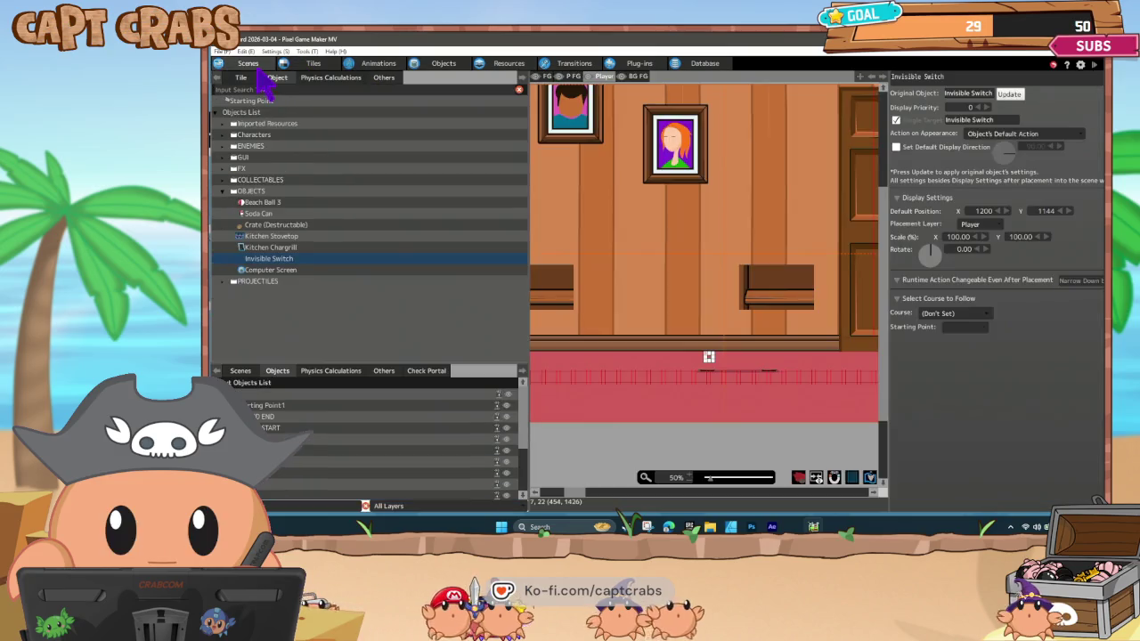
{"action": "scroll", "coordinate": [281, 463], "scroll_direction": "down", "scroll_amount": 3}
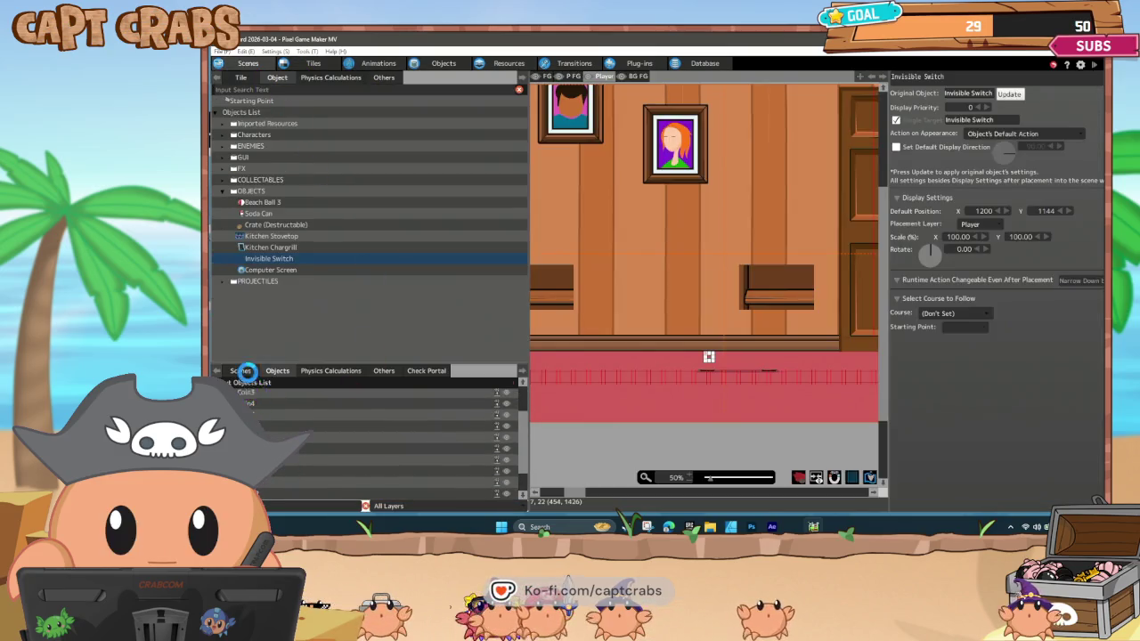
{"action": "left_click", "coordinate": [244, 370]}
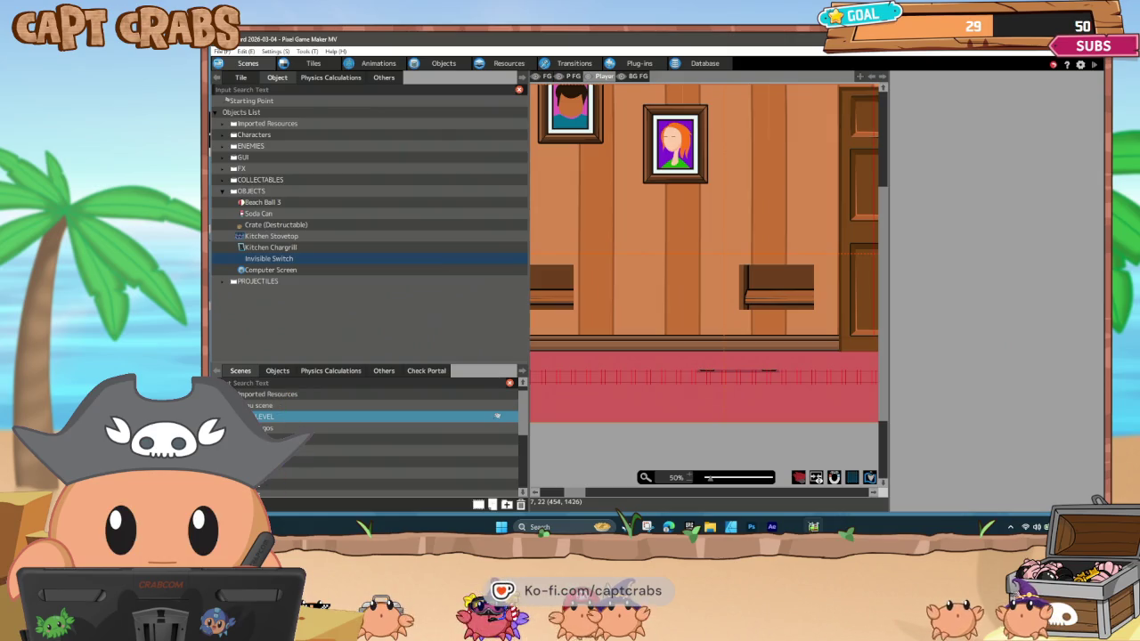
{"action": "scroll", "coordinate": [341, 433], "scroll_direction": "down", "scroll_amount": 5}
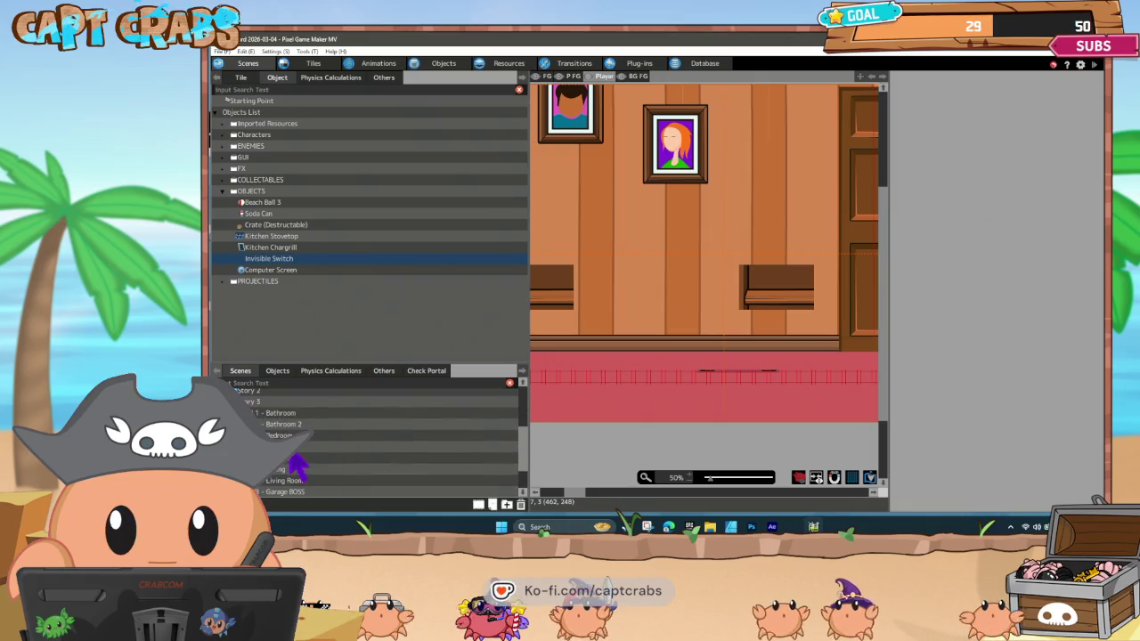
{"action": "left_click", "coordinate": [294, 436]}
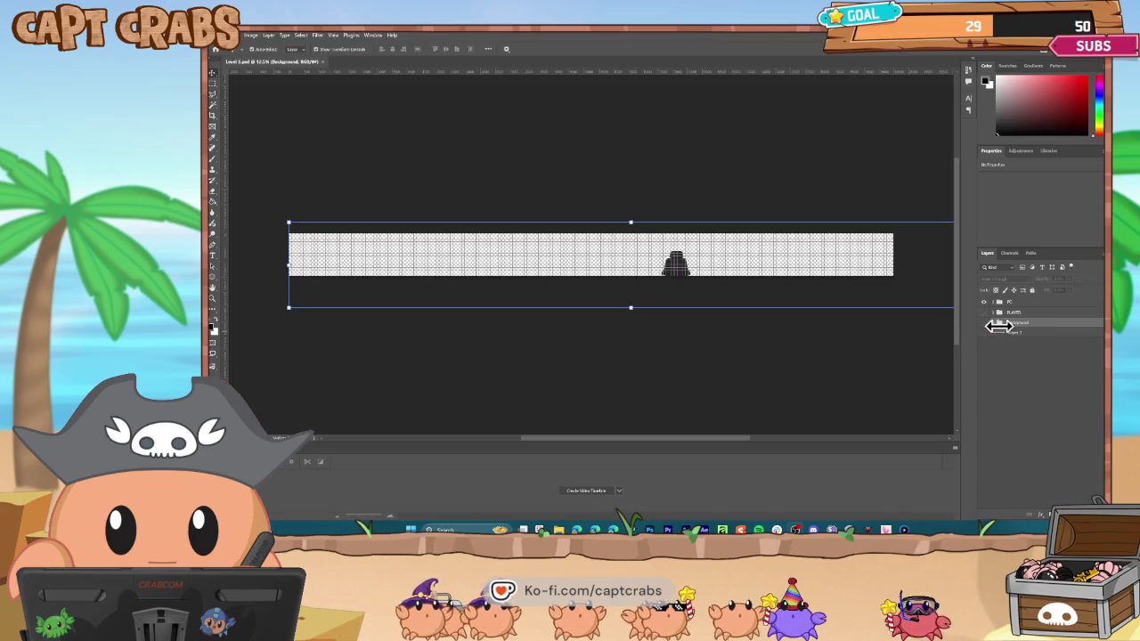
Toggle the PLAYER group's layer visibility and expand it to list its layers.
{"action": "left_click", "coordinate": [983, 315]}
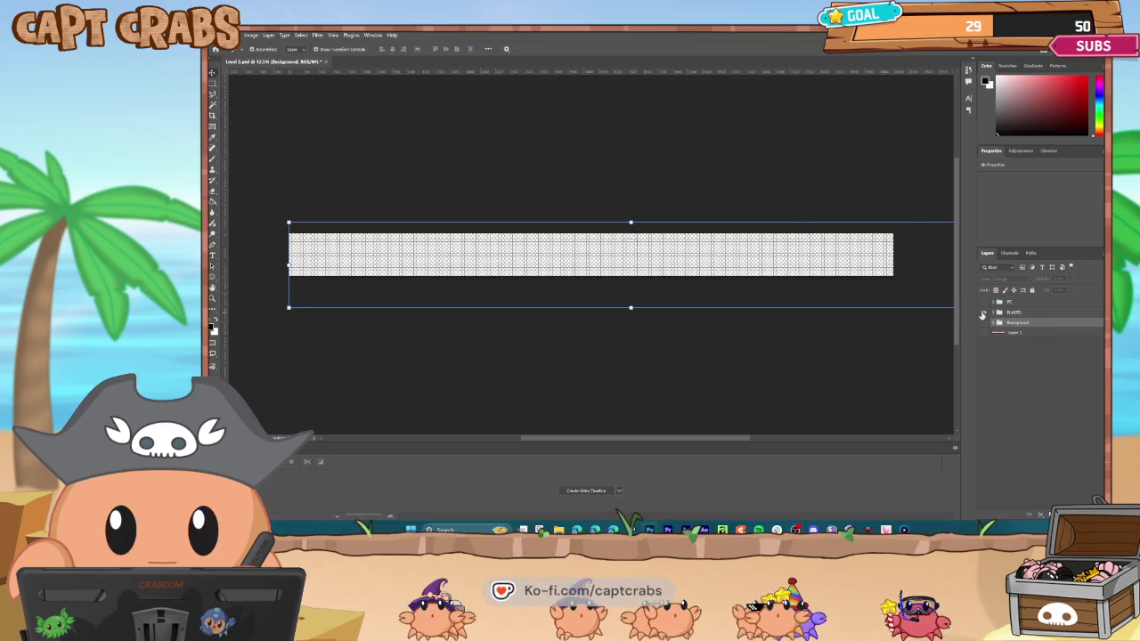
{"action": "left_click", "coordinate": [983, 314]}
{"action": "left_click", "coordinate": [996, 314]}
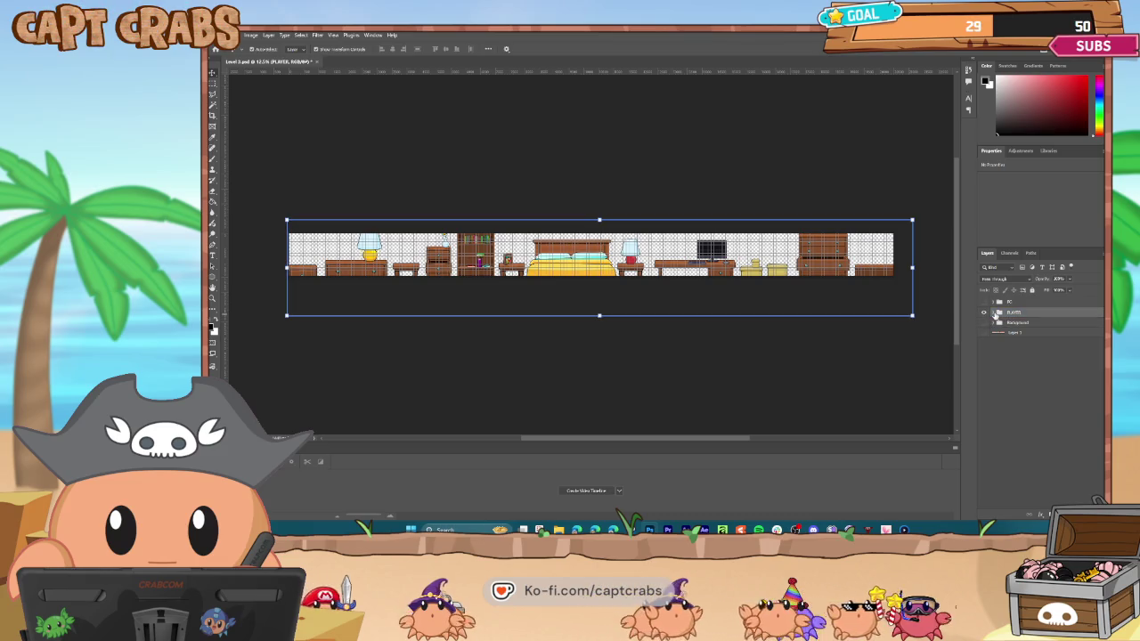
{"action": "left_click", "coordinate": [997, 312]}
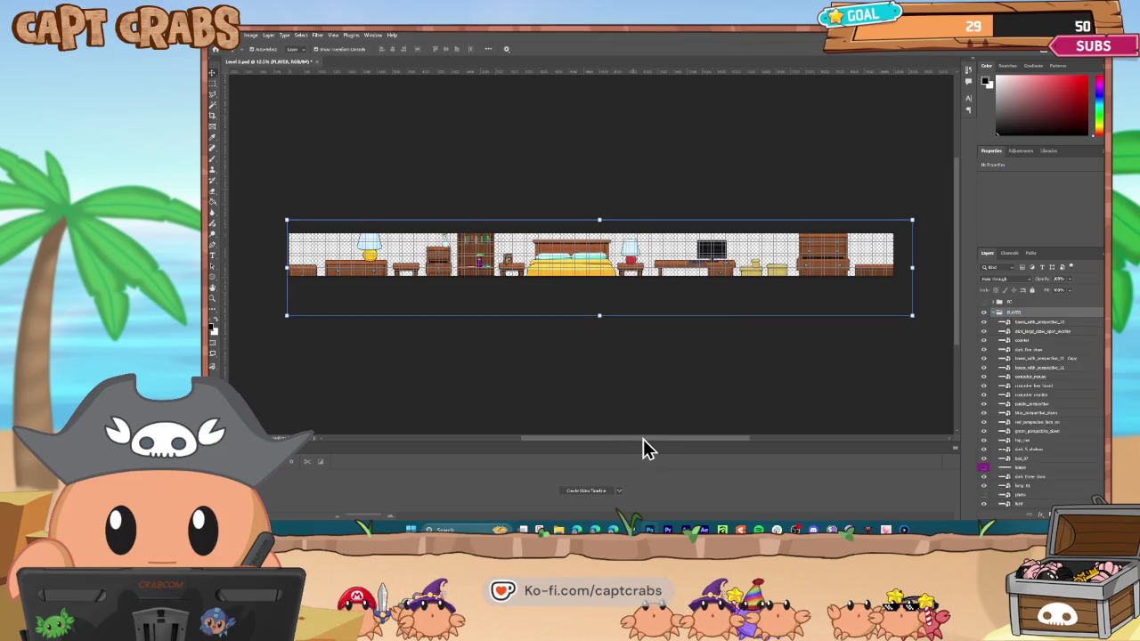
{"action": "mouse_move", "coordinate": [643, 439]}
{"action": "left_mouse_down"}
{"action": "mouse_move", "coordinate": [679, 439]}
{"action": "mouse_move", "coordinate": [639, 444]}
{"action": "left_mouse_up"}
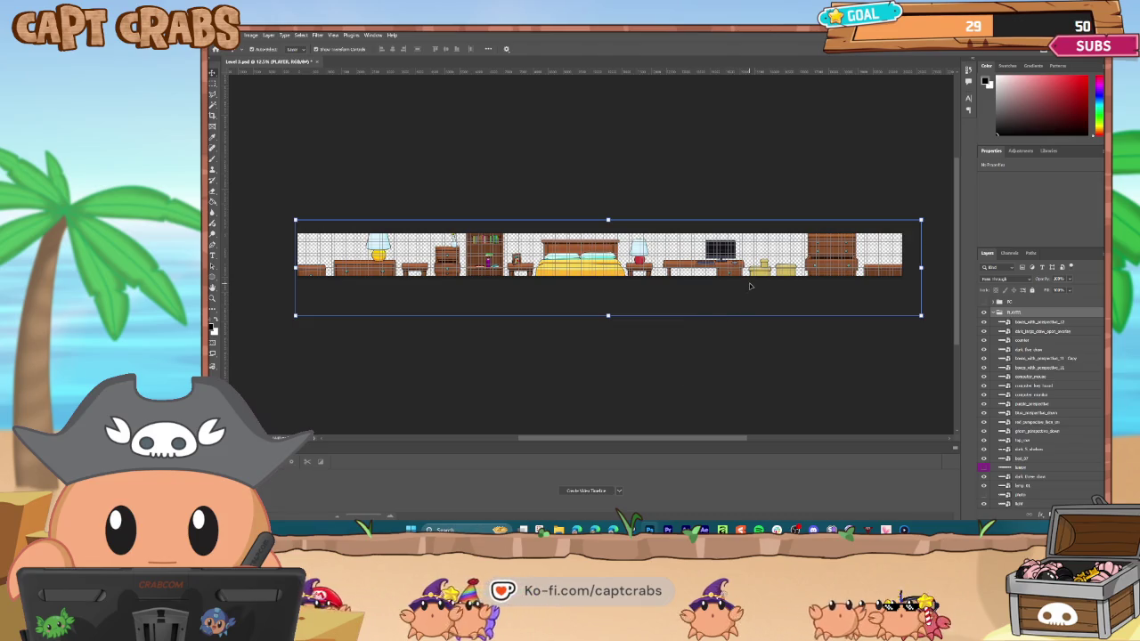
Zoom in on the furniture, select computer_monitor, then close Level 3.psd without saving.
{"action": "key", "text": "ctrl+plus"}
{"action": "key", "text": "ctrl+plus"}
{"action": "key", "text": "ctrl+plus"}
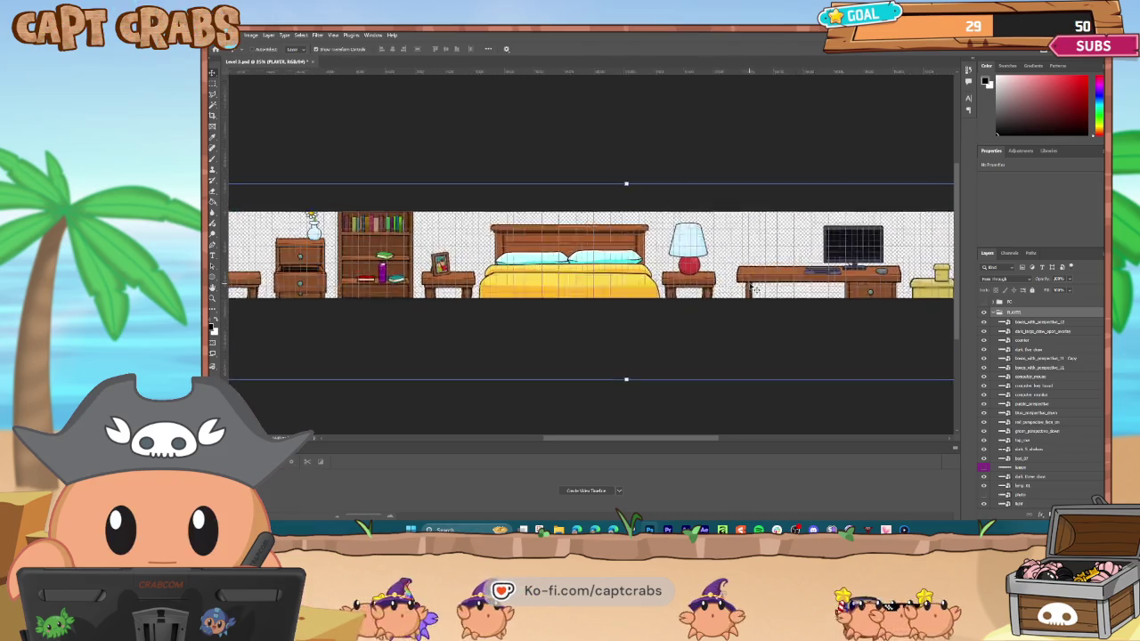
{"action": "key", "text": "ctrl+plus"}
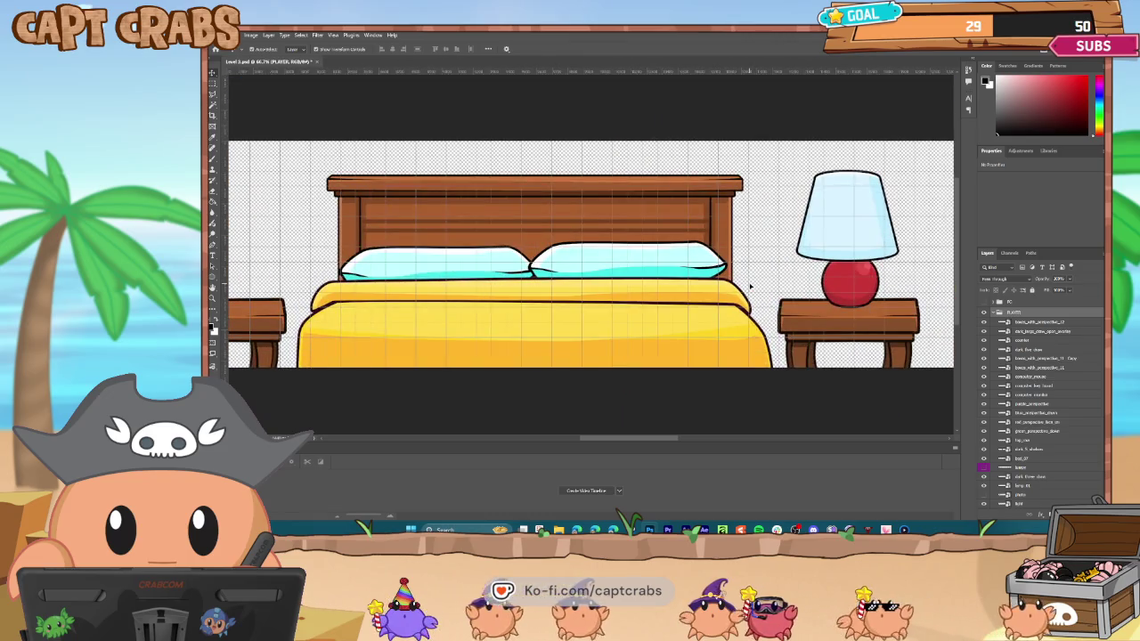
{"action": "left_click_drag", "start_coordinate": [663, 442], "coordinate": [755, 434]}
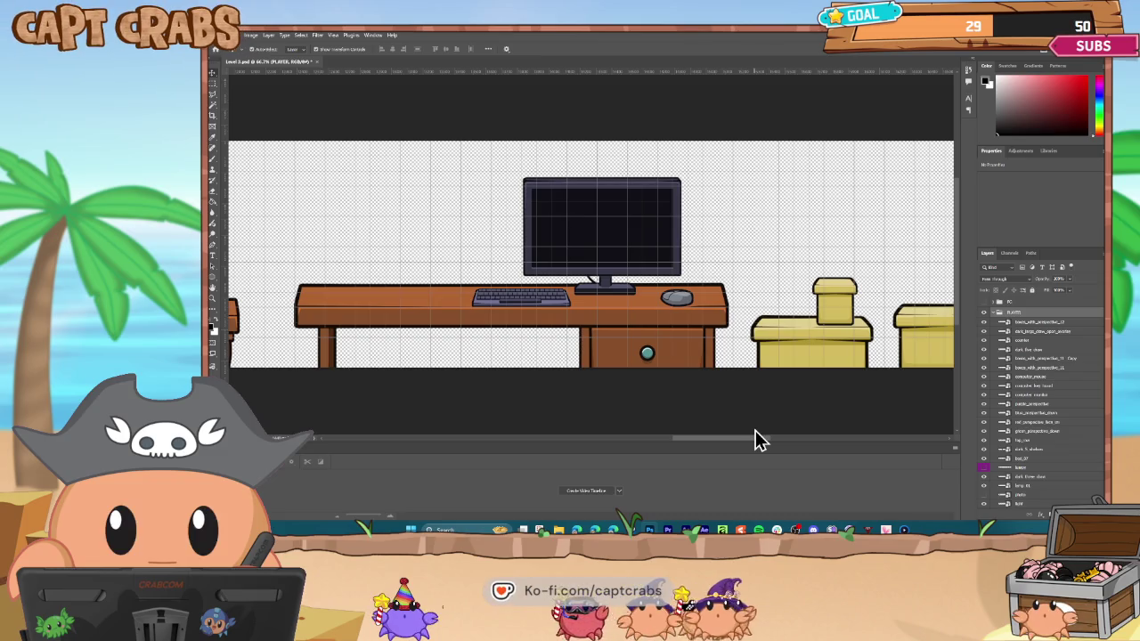
{"action": "left_click", "coordinate": [565, 246]}
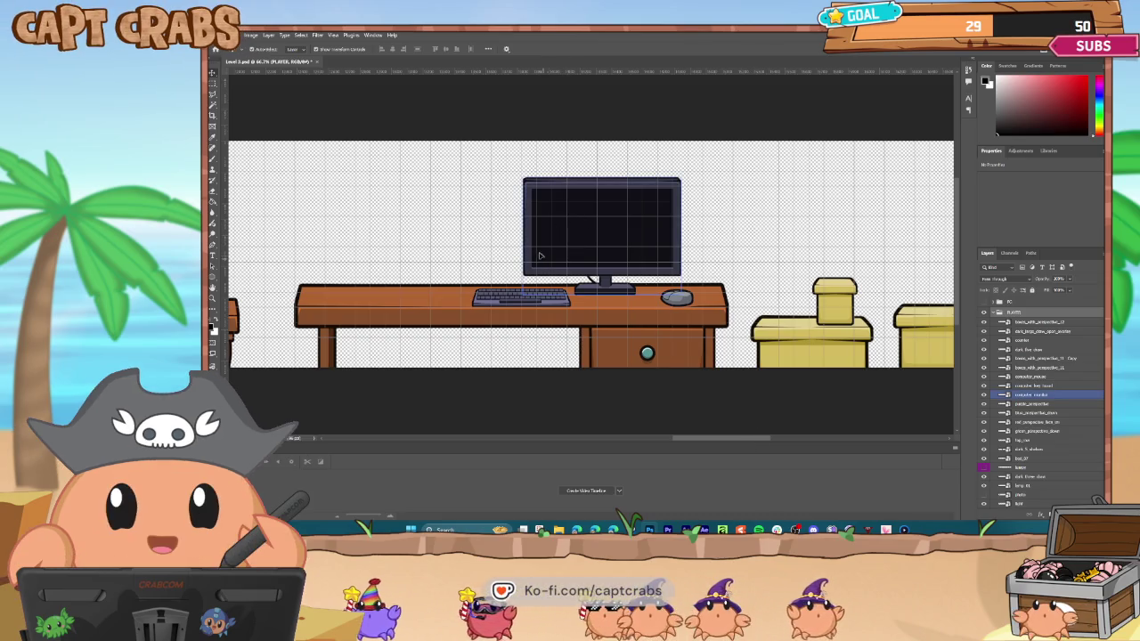
{"action": "left_click", "coordinate": [319, 62]}
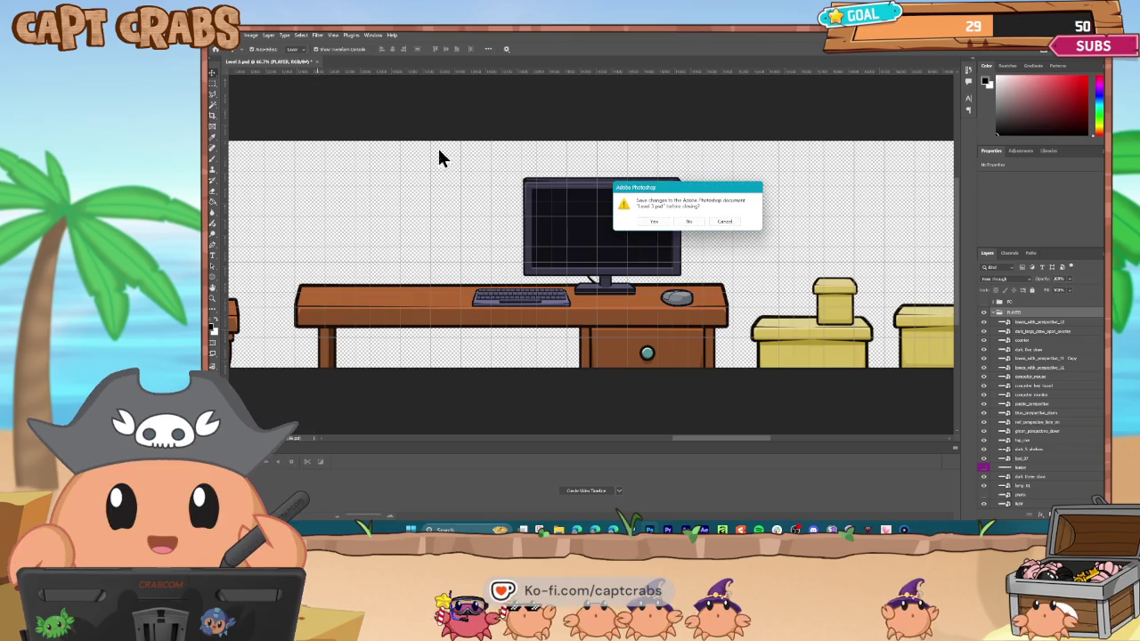
{"action": "left_click", "coordinate": [683, 221]}
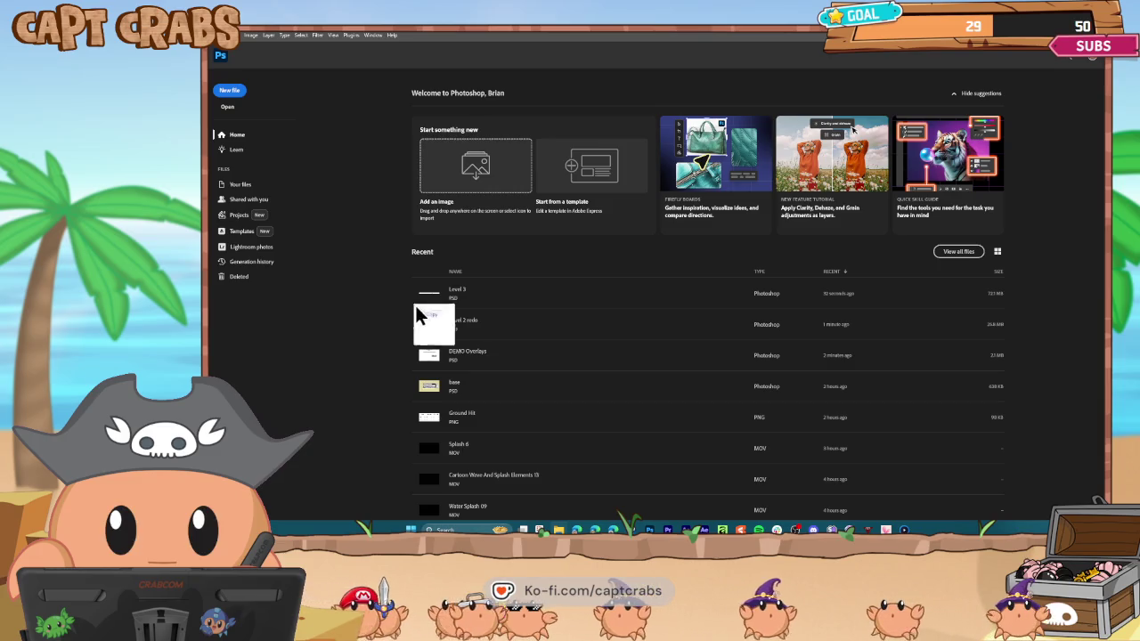
Open the Level 2 redo file and zoom in on the computer monitor.
{"action": "left_click_drag", "start_coordinate": [420, 316], "coordinate": [591, 285]}
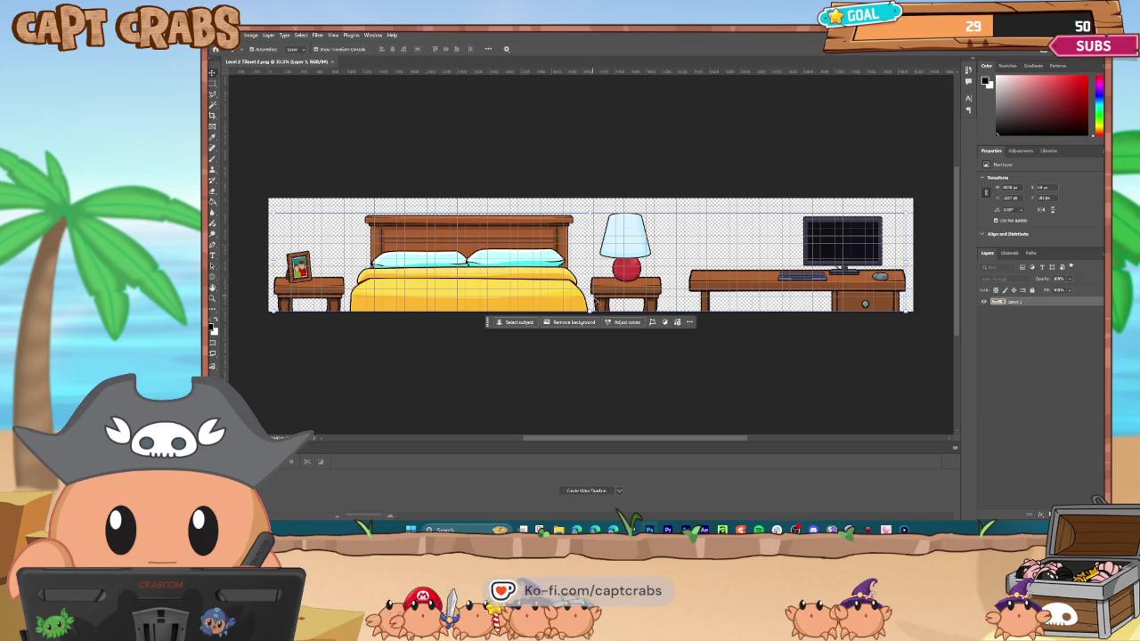
{"action": "left_click_drag", "start_coordinate": [600, 439], "coordinate": [705, 439]}
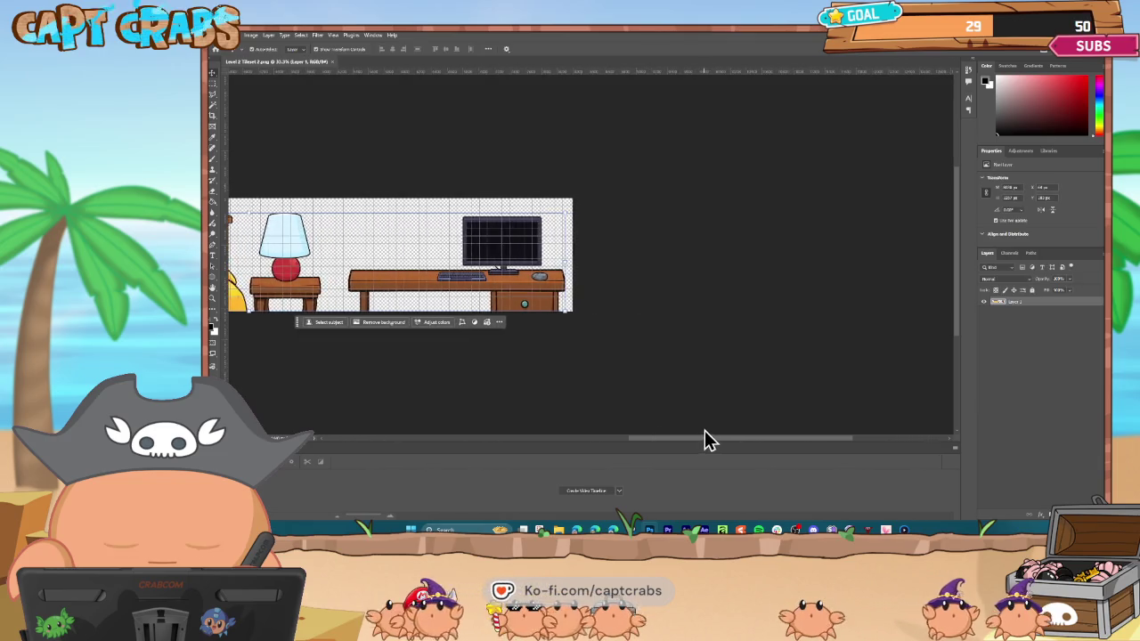
{"action": "key", "text": "ctrl+1"}
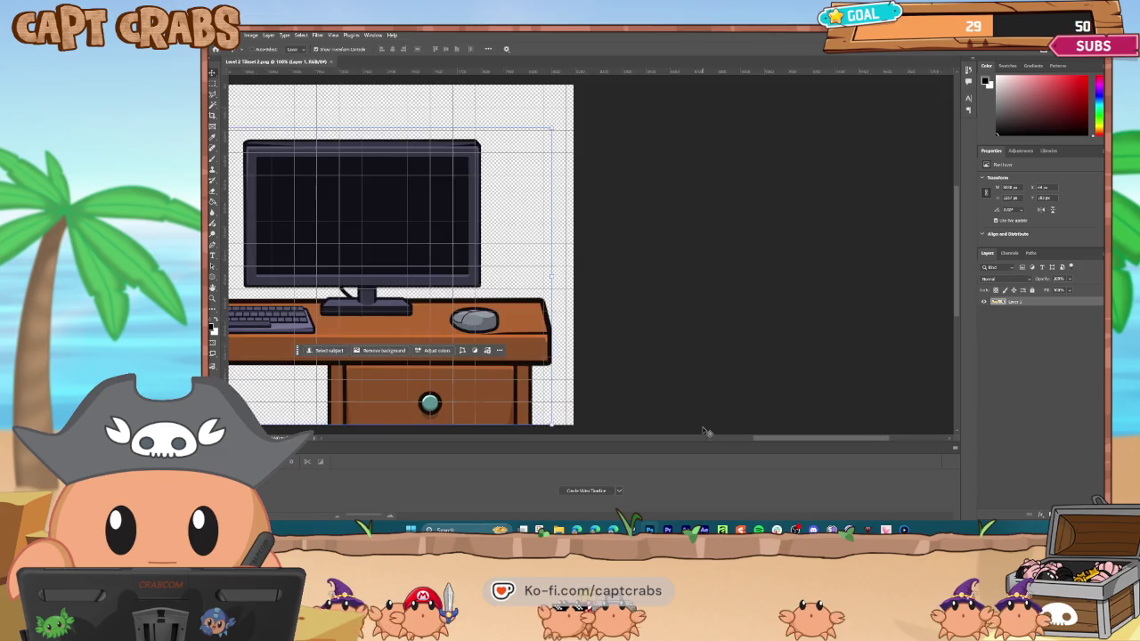
{"action": "key", "text": "ctrl+plus"}
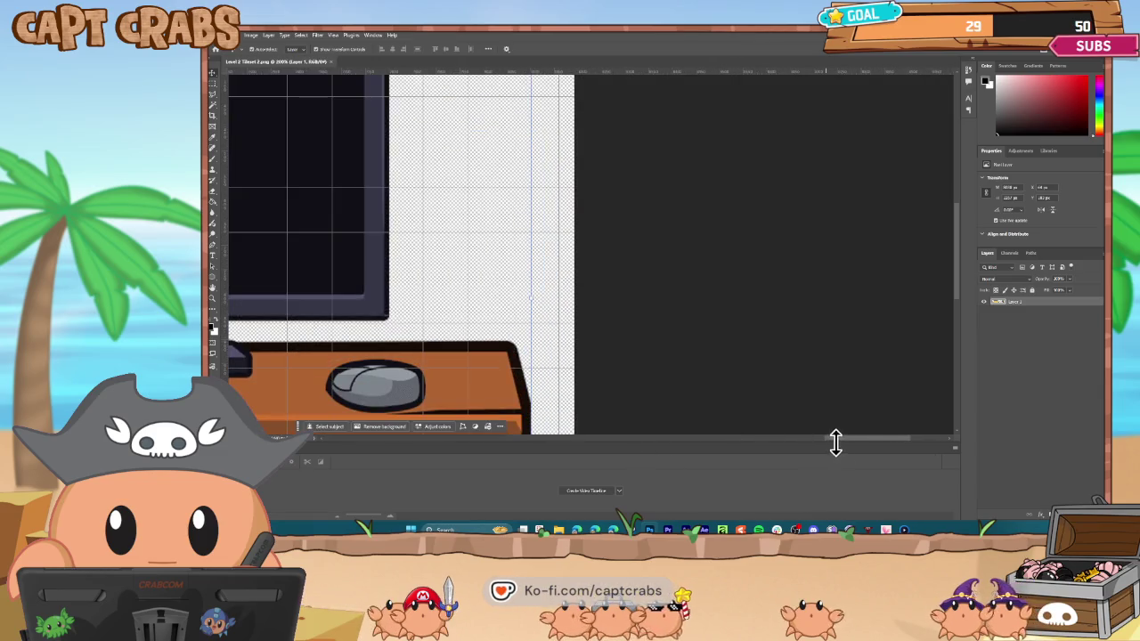
{"action": "mouse_move", "coordinate": [836, 443]}
{"action": "left_mouse_down"}
{"action": "mouse_move", "coordinate": [754, 458]}
{"action": "mouse_move", "coordinate": [784, 451]}
{"action": "mouse_move", "coordinate": [773, 435]}
{"action": "left_mouse_up"}
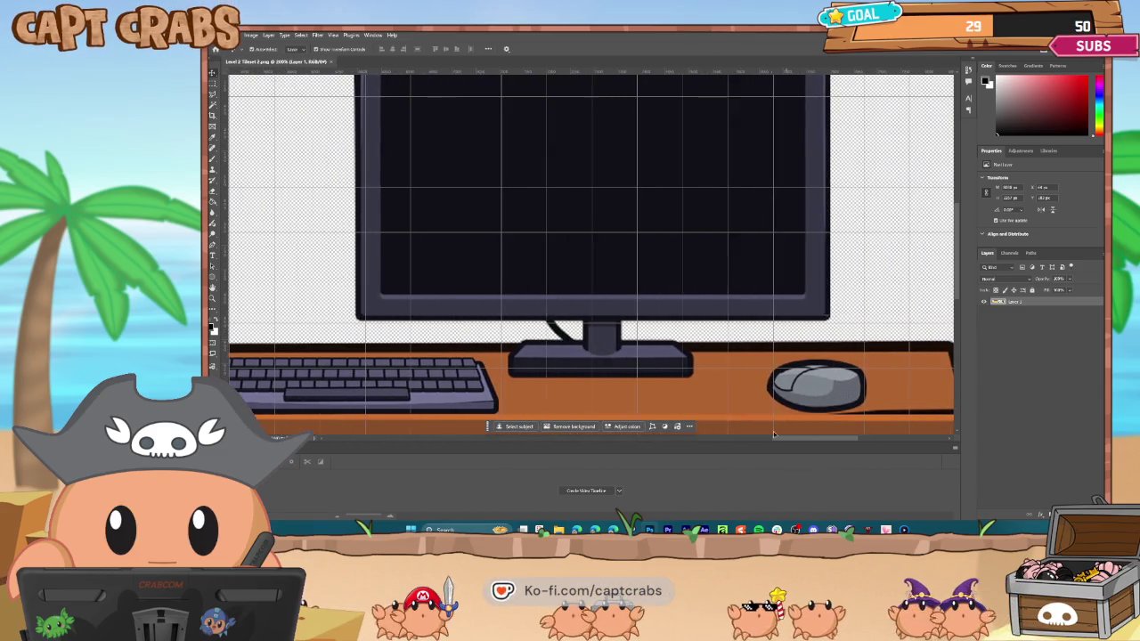
Magic Wand the monitor's black screen, delete it, and deselect.
{"action": "left_click", "coordinate": [213, 104]}
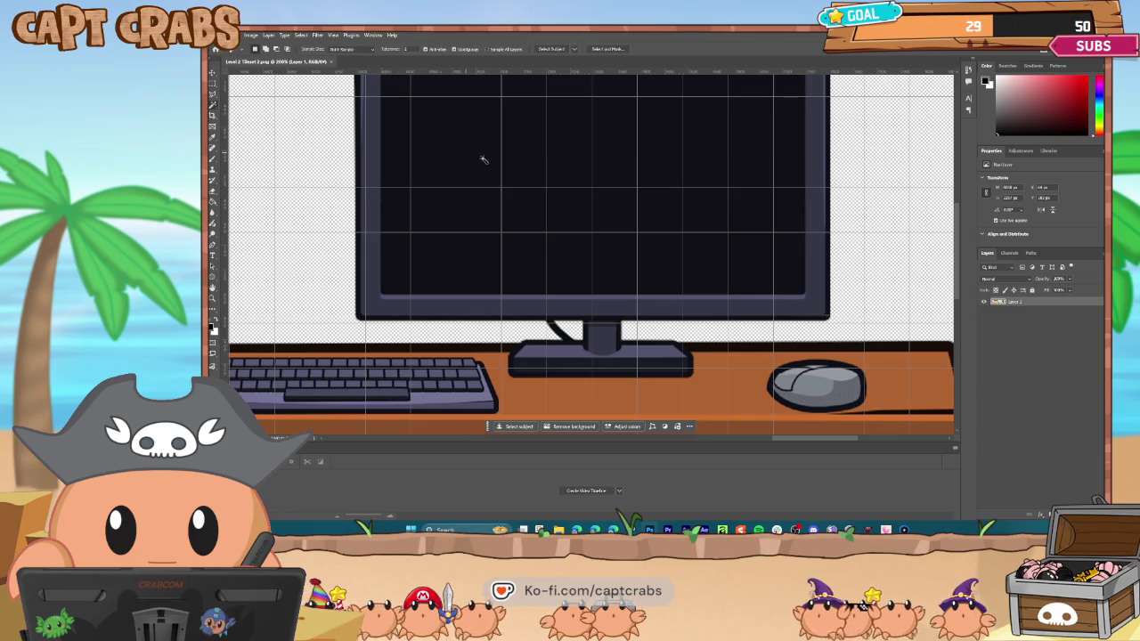
{"action": "left_click", "coordinate": [491, 165]}
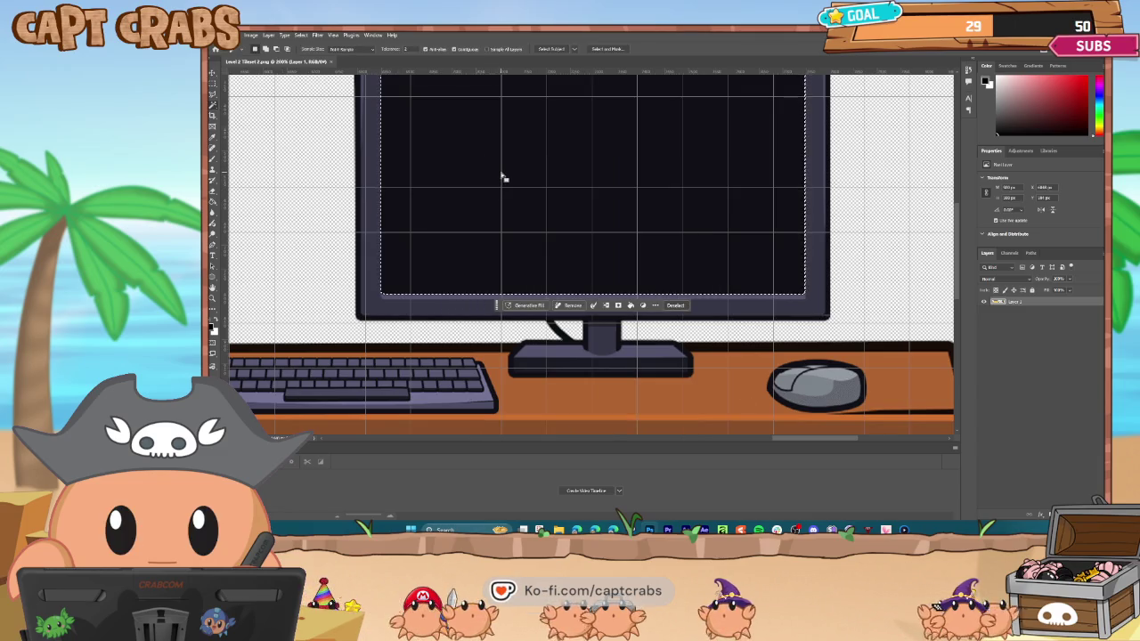
{"action": "key", "text": "Delete"}
{"action": "scroll", "coordinate": [963, 249], "scroll_direction": "up", "scroll_amount": 3}
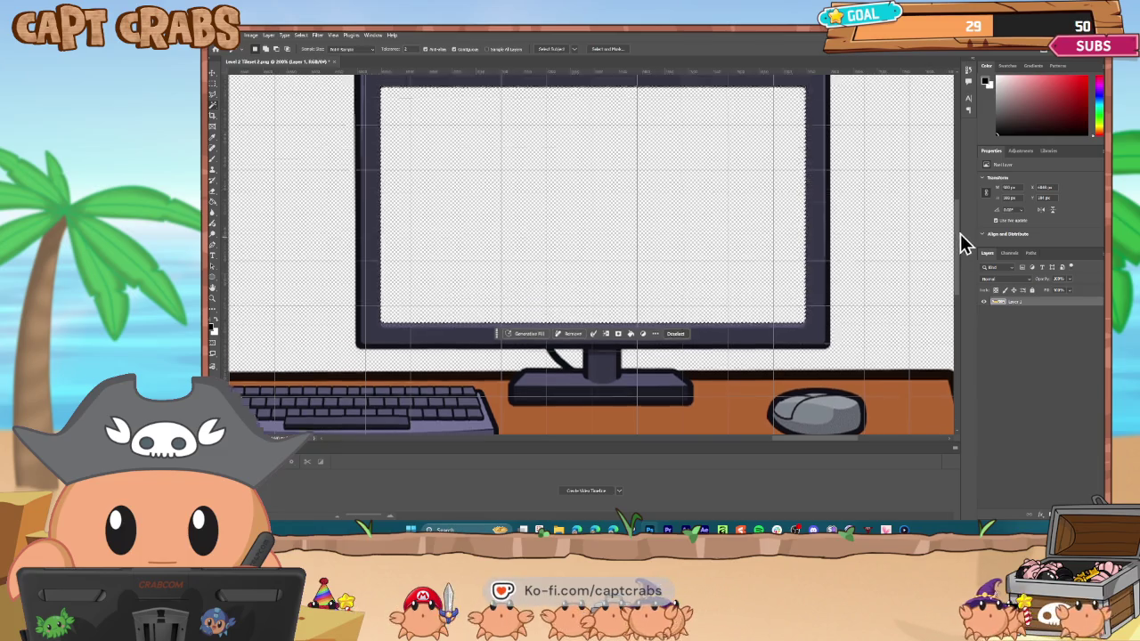
{"action": "left_click", "coordinate": [214, 73]}
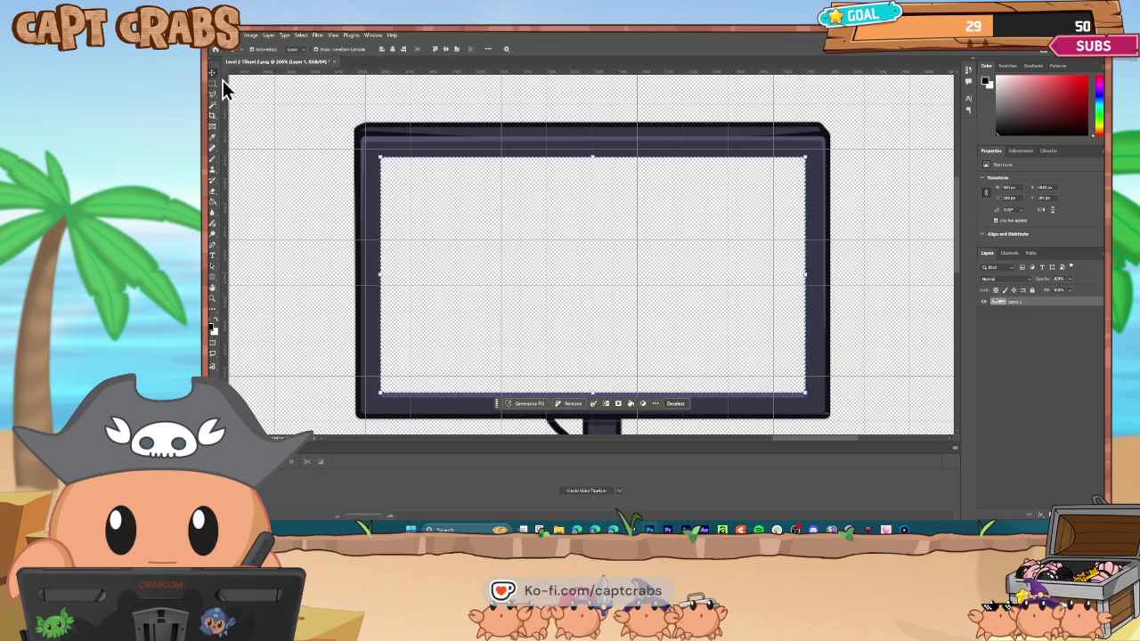
{"action": "left_click", "coordinate": [302, 35]}
{"action": "left_click", "coordinate": [312, 51]}
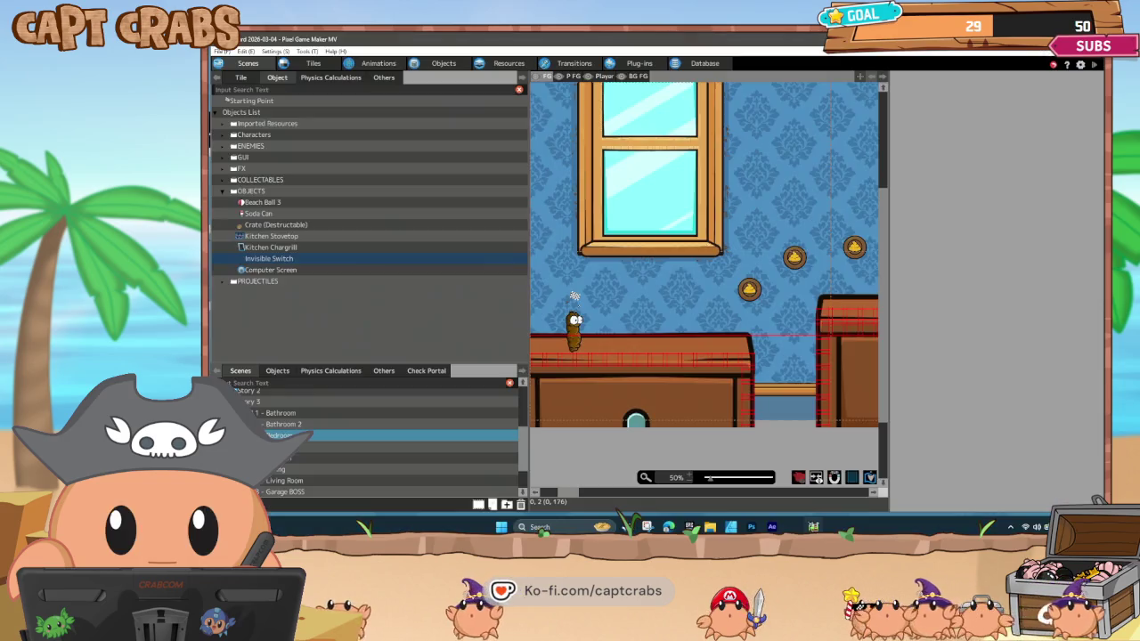
Update the Level 2 Tileset 2 image in the LEVELS folder from the edited file.
{"action": "left_click", "coordinate": [444, 64]}
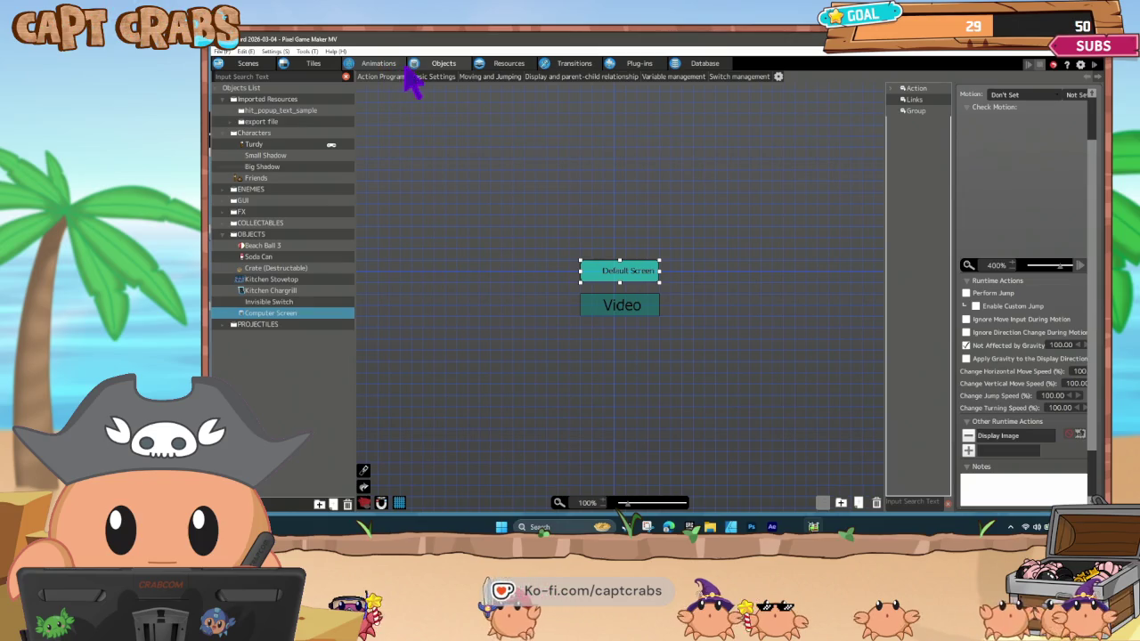
{"action": "left_click", "coordinate": [510, 66]}
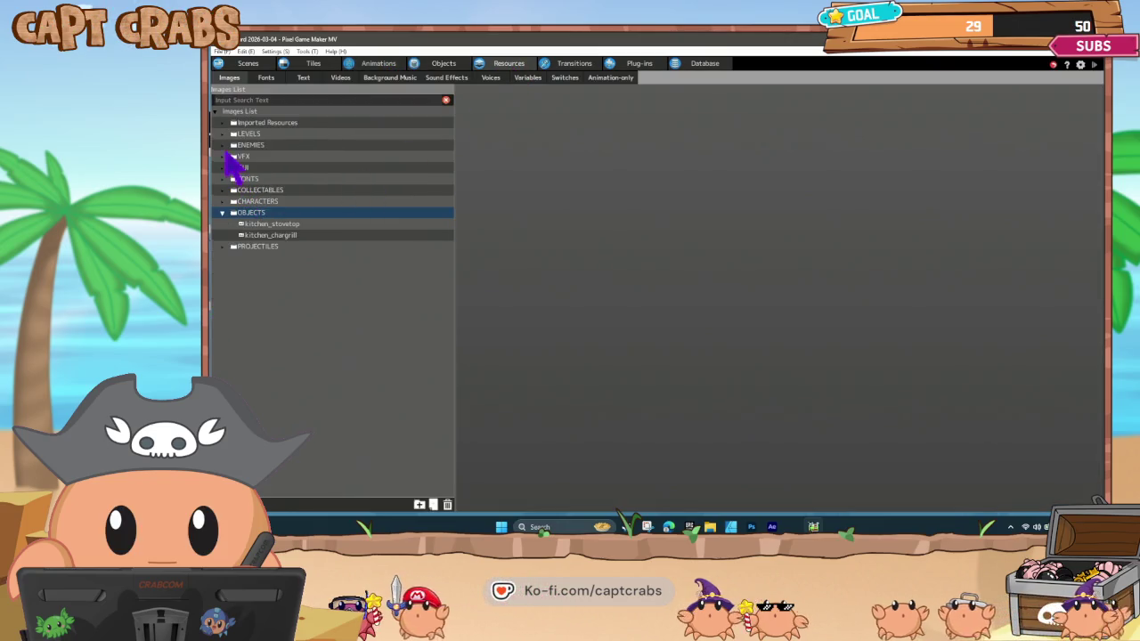
{"action": "left_click", "coordinate": [222, 135]}
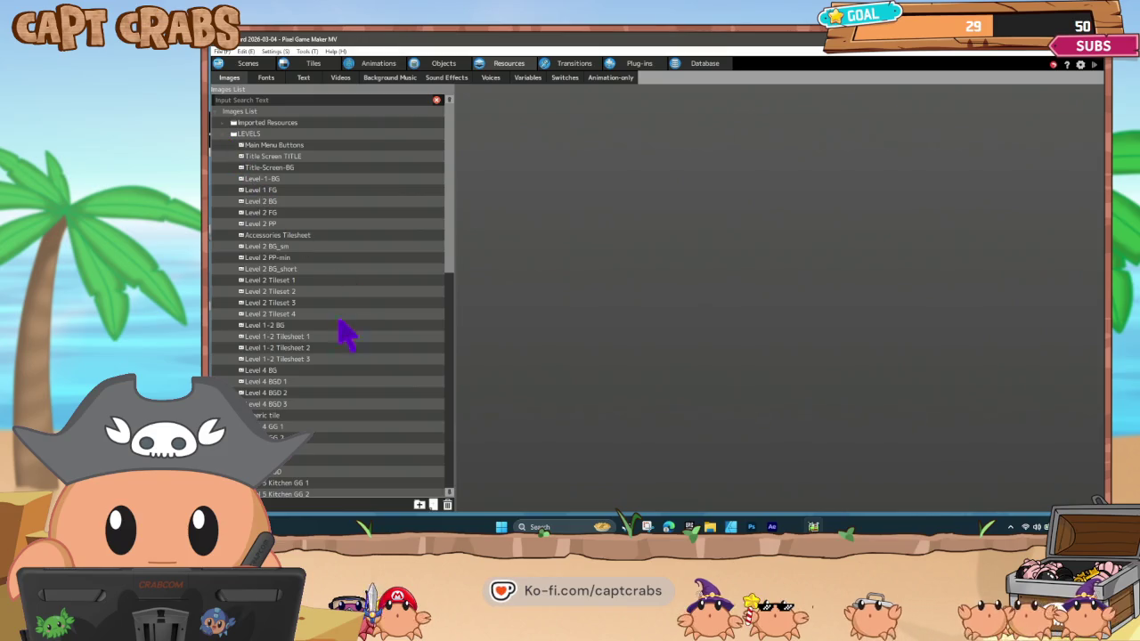
{"action": "left_click", "coordinate": [295, 292]}
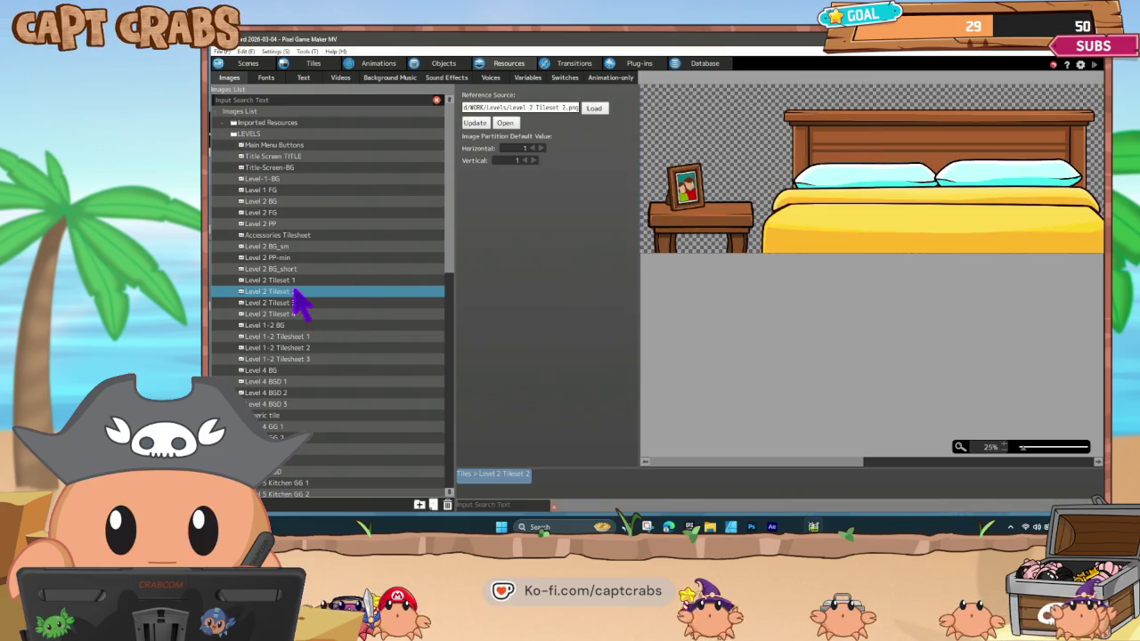
{"action": "scroll", "coordinate": [804, 229], "scroll_direction": "right", "scroll_amount": 6}
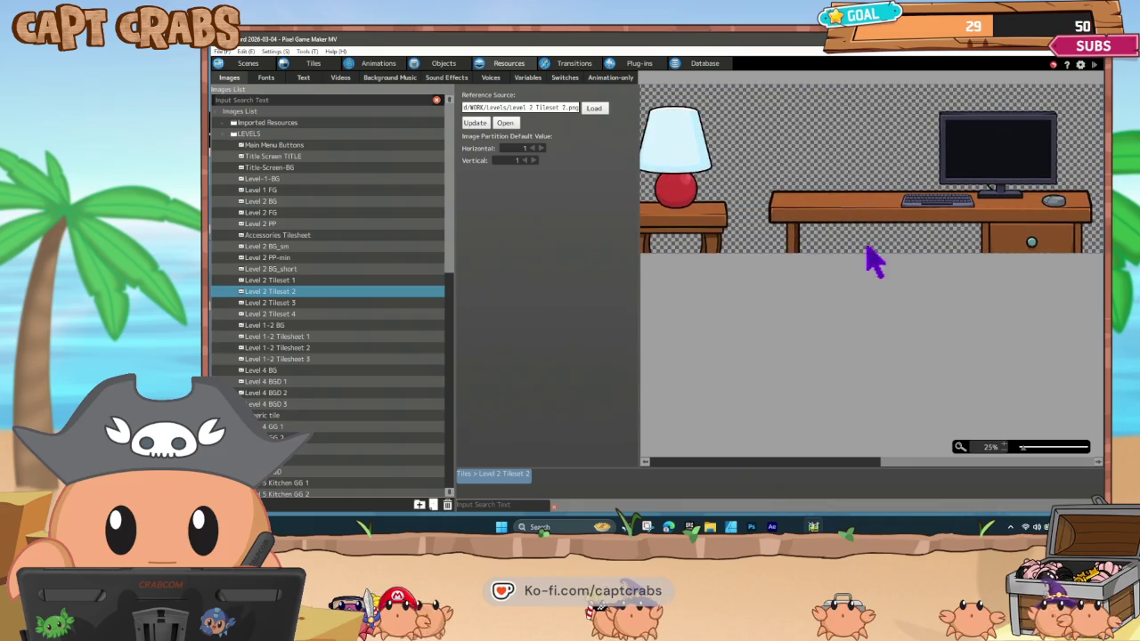
{"action": "left_click", "coordinate": [475, 122]}
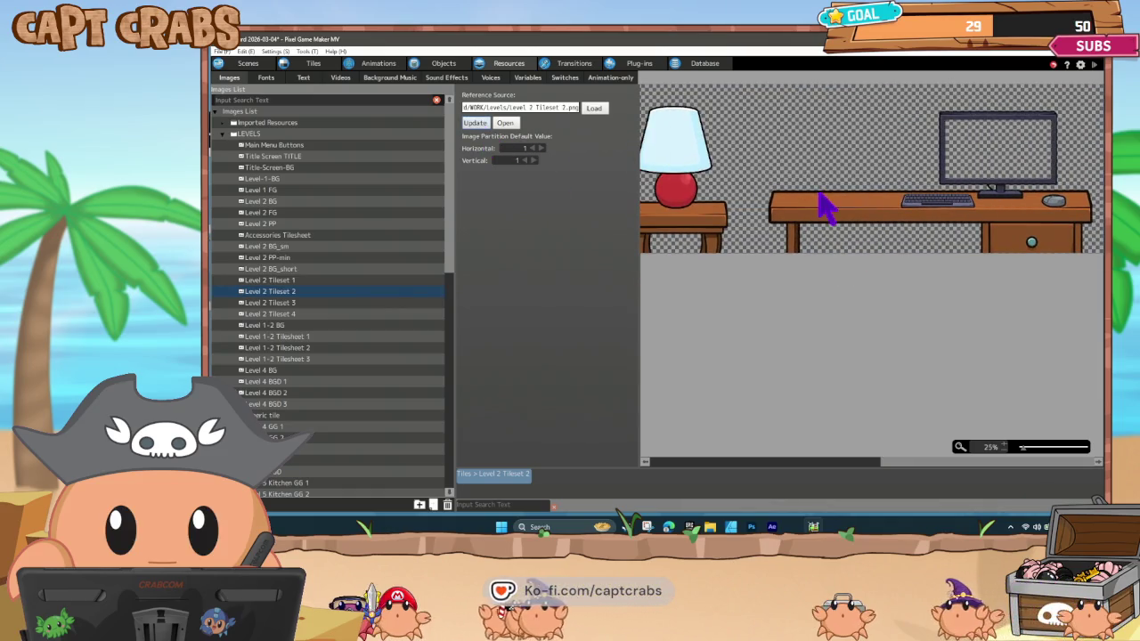
Delete the existing Starting Point1 from the scene's placed objects.
{"action": "left_click", "coordinate": [248, 64]}
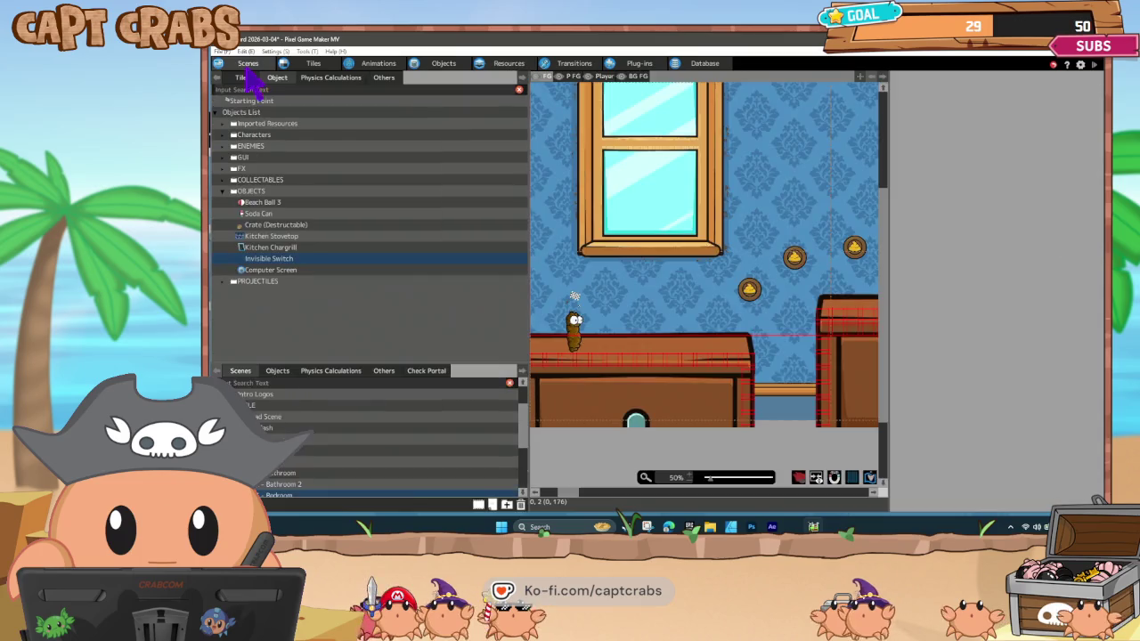
{"action": "scroll", "coordinate": [314, 426], "scroll_direction": "down", "scroll_amount": 1}
{"action": "right_click", "coordinate": [283, 469]}
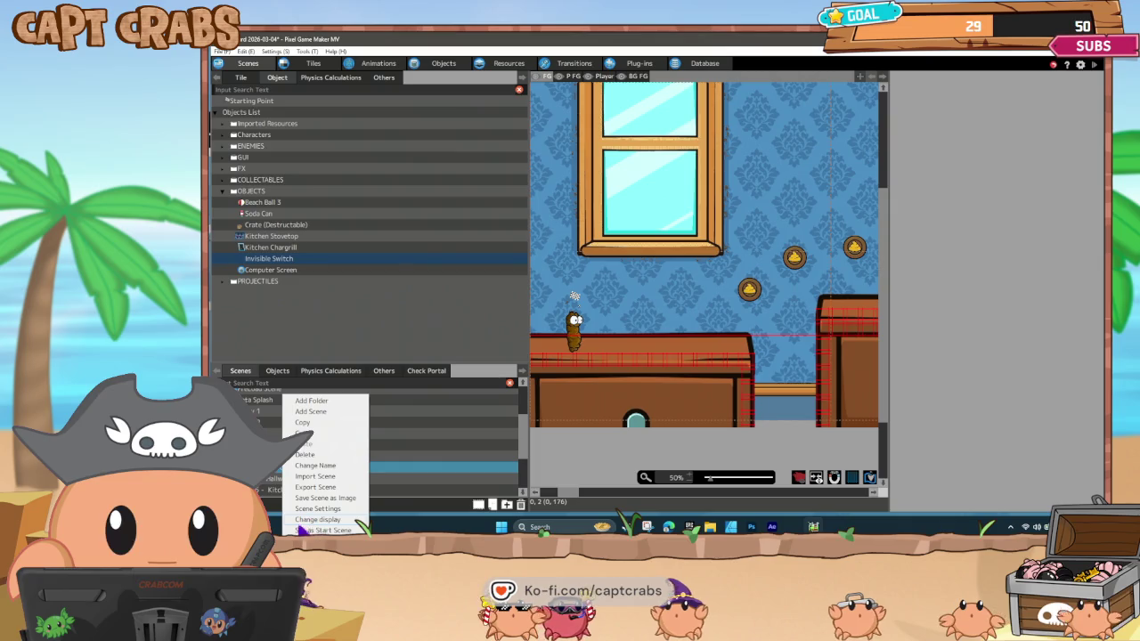
{"action": "key", "text": "Escape"}
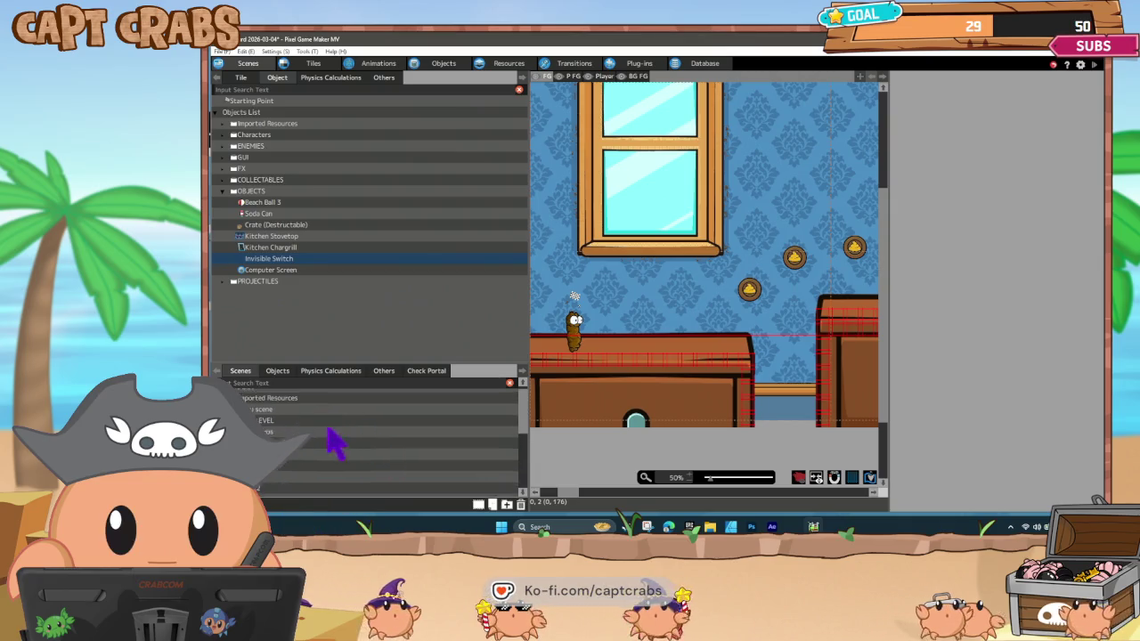
{"action": "left_click", "coordinate": [281, 376]}
{"action": "left_click", "coordinate": [295, 414]}
{"action": "left_click", "coordinate": [301, 409]}
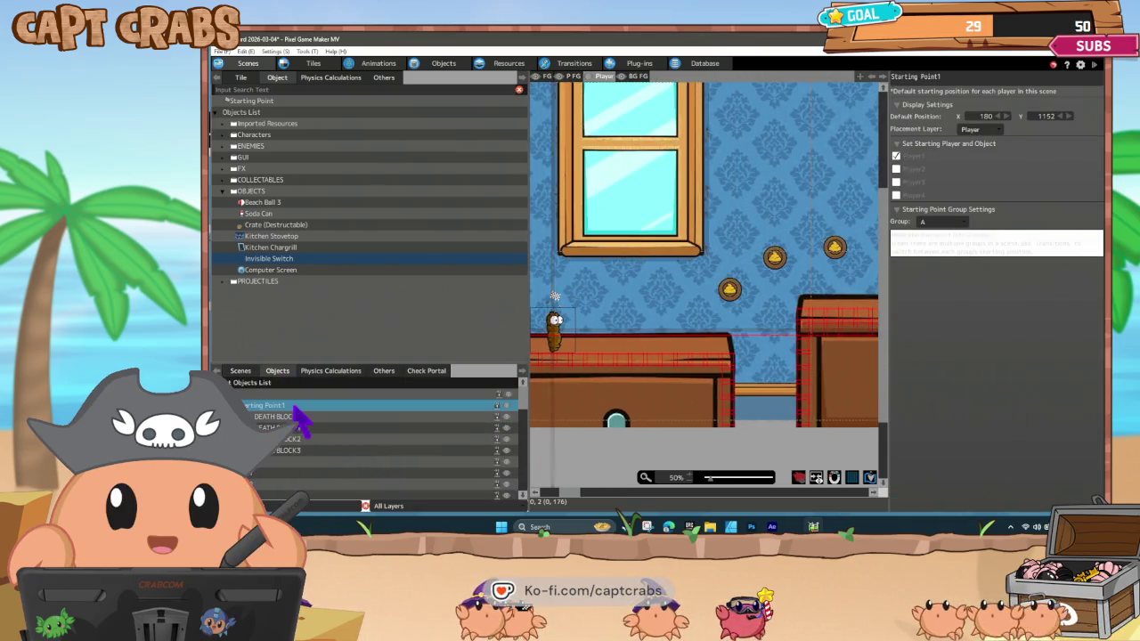
{"action": "key", "text": "Delete"}
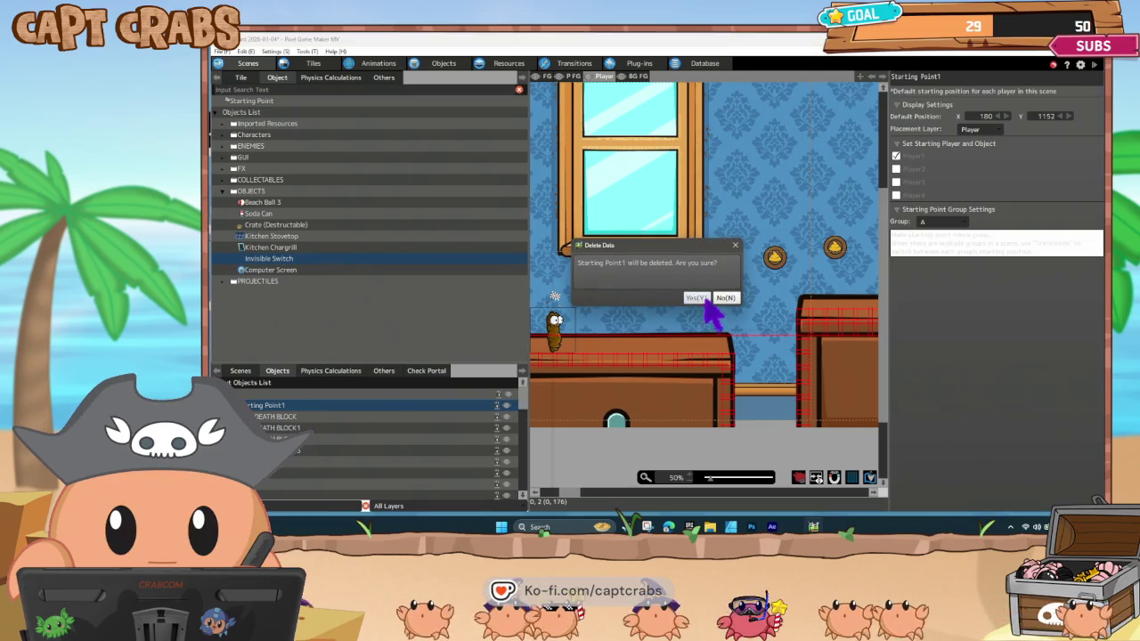
{"action": "left_click", "coordinate": [696, 298]}
Place a new Starting Point beside the office chair at 12628, 802.
{"action": "scroll", "coordinate": [708, 374], "scroll_direction": "right", "scroll_amount": 5}
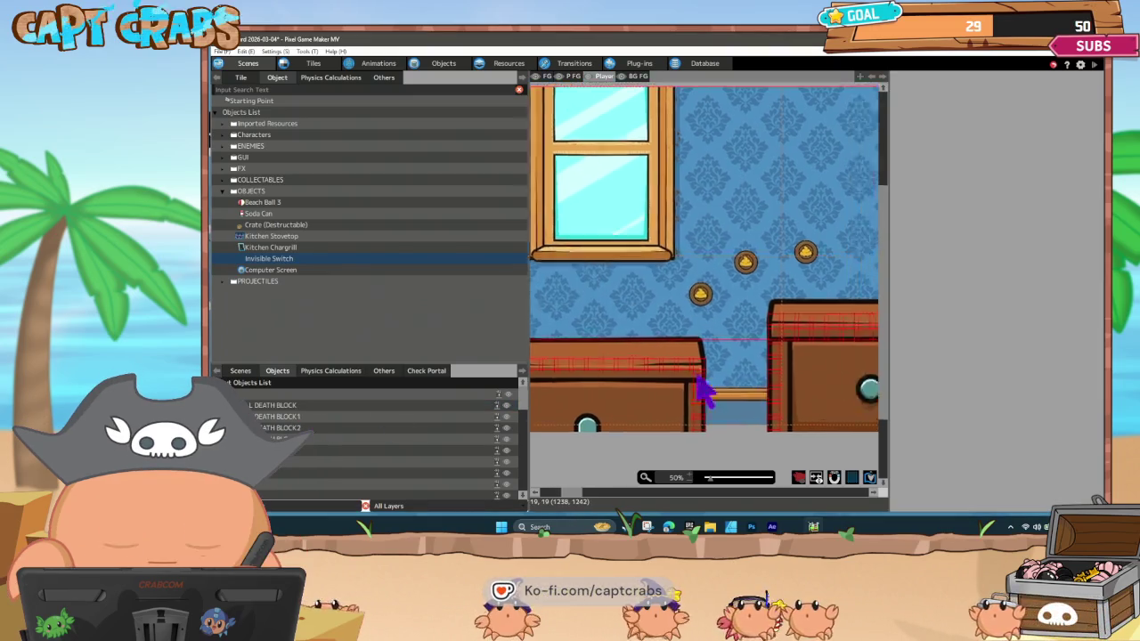
{"action": "scroll", "coordinate": [687, 388], "scroll_direction": "right", "scroll_amount": 10}
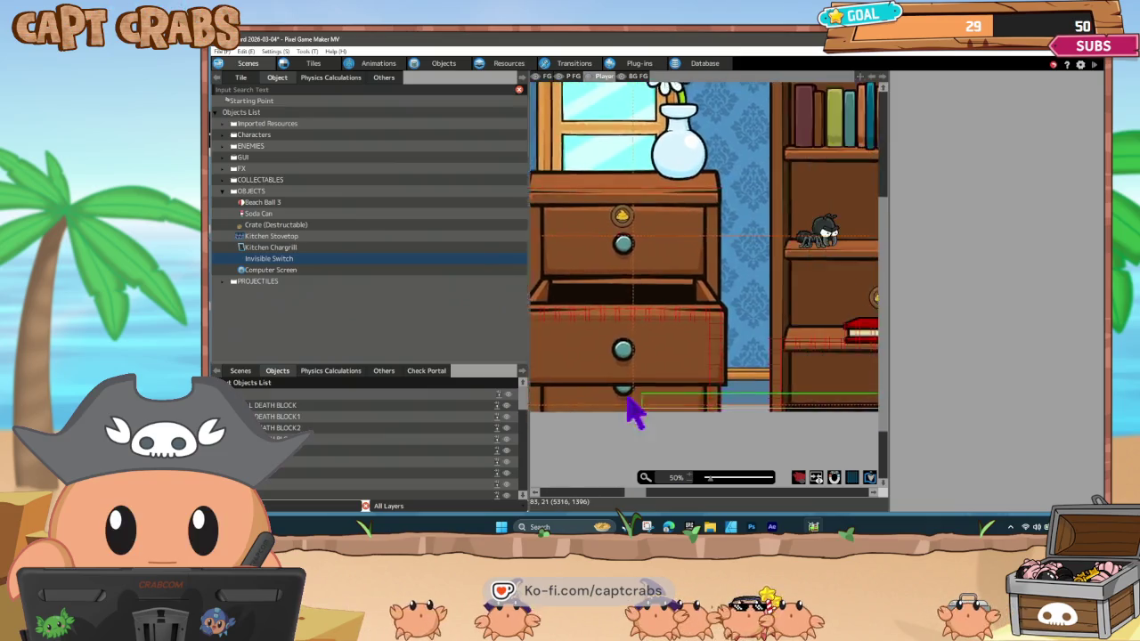
{"action": "scroll", "coordinate": [601, 406], "scroll_direction": "right", "scroll_amount": 12}
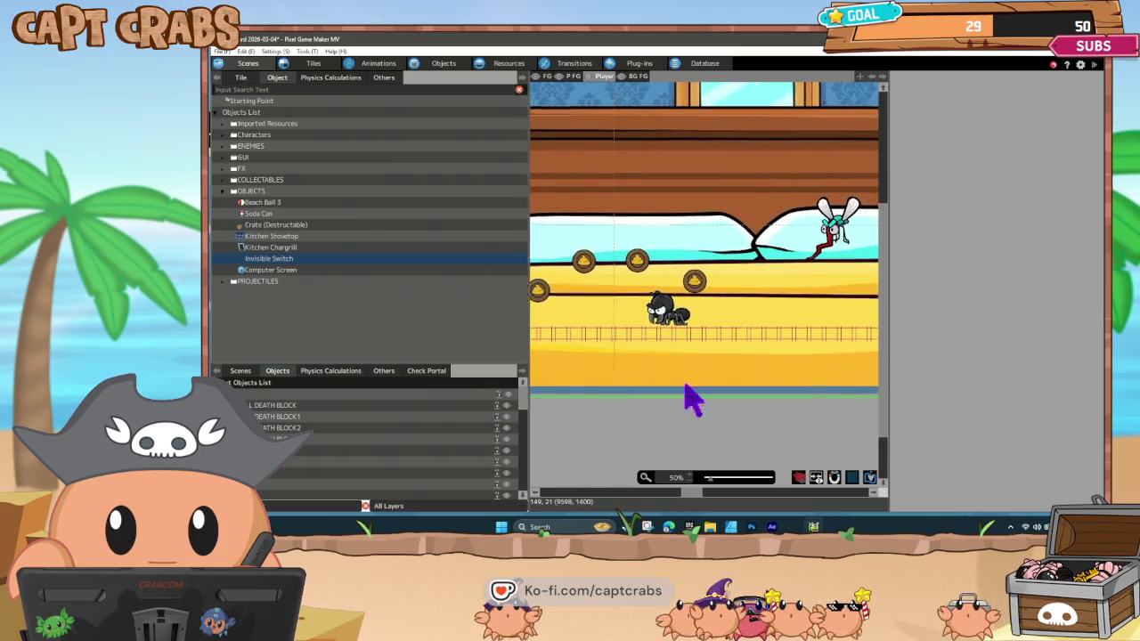
{"action": "scroll", "coordinate": [667, 401], "scroll_direction": "right", "scroll_amount": 8}
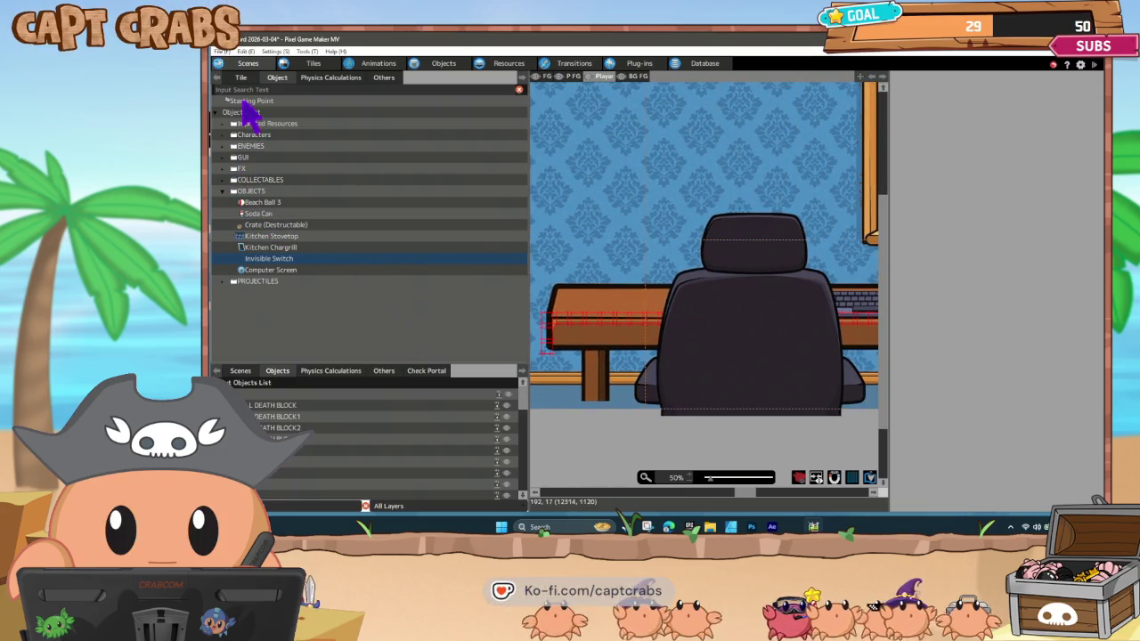
{"action": "left_click", "coordinate": [243, 102]}
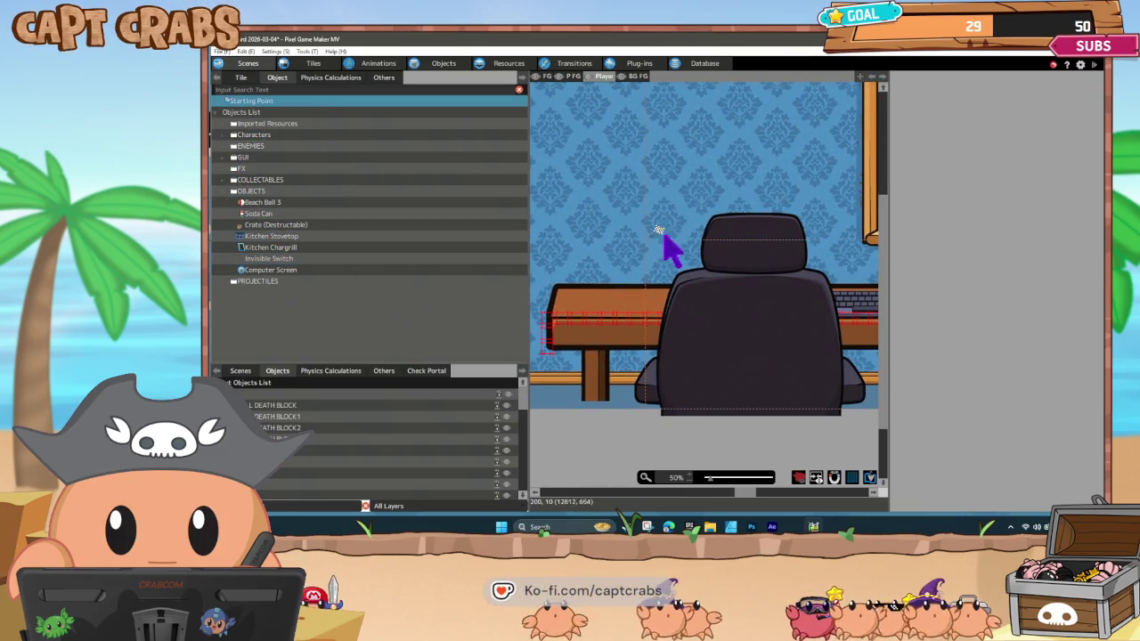
{"action": "left_click", "coordinate": [607, 233]}
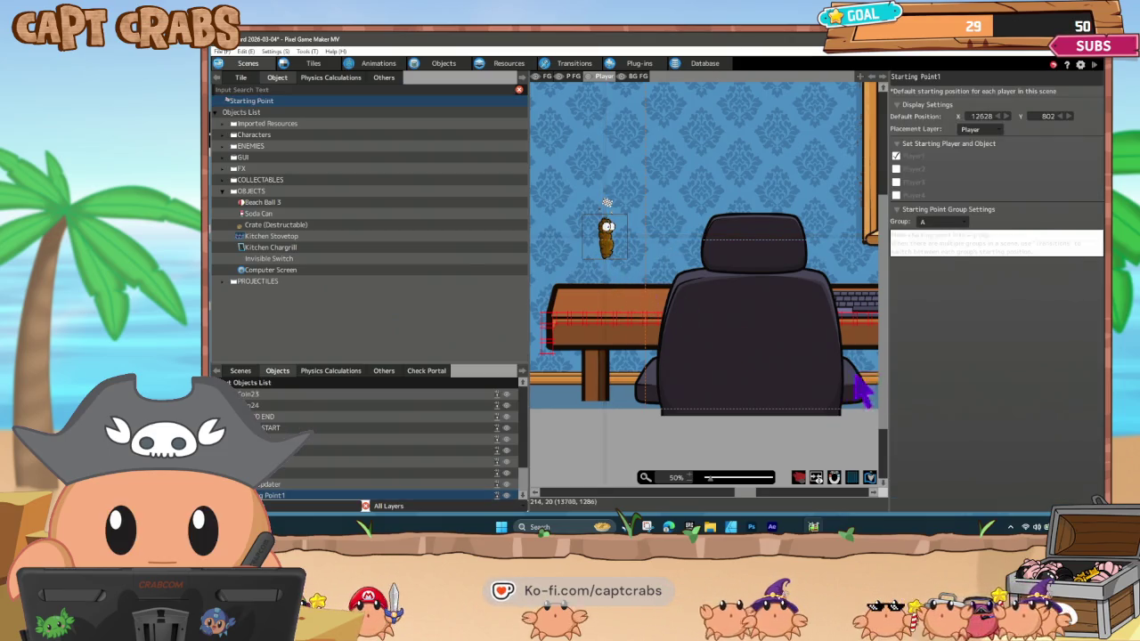
Move the Computer layer so it sits right after the Player layer.
{"action": "scroll", "coordinate": [725, 395], "scroll_direction": "right", "scroll_amount": 10}
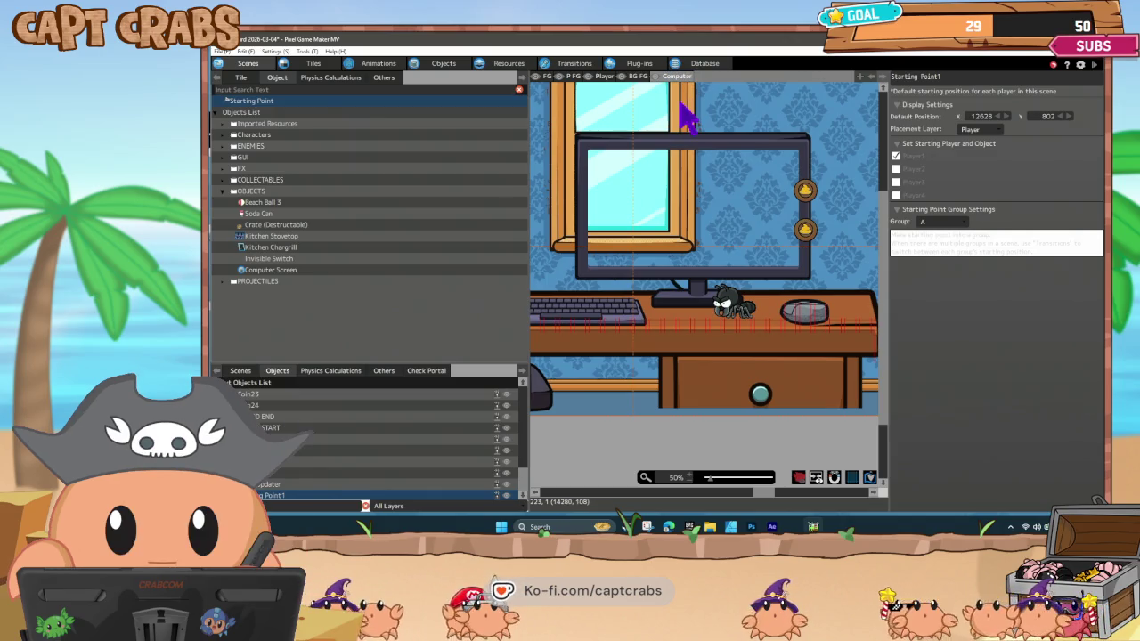
{"action": "left_click_drag", "start_coordinate": [674, 81], "coordinate": [634, 89]}
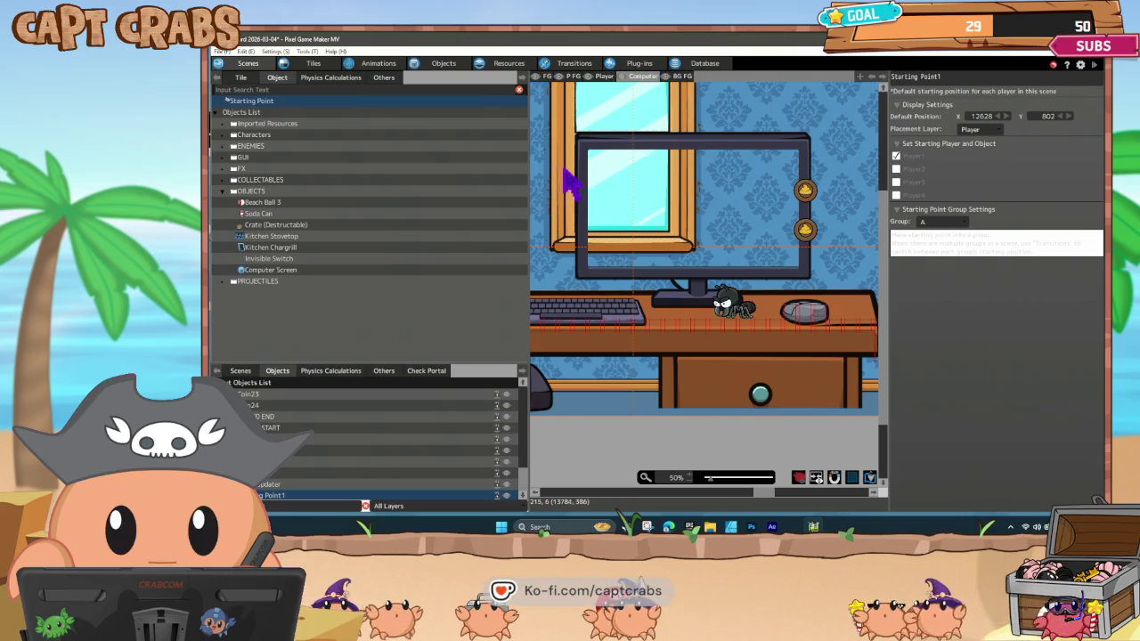
{"action": "left_click", "coordinate": [222, 282]}
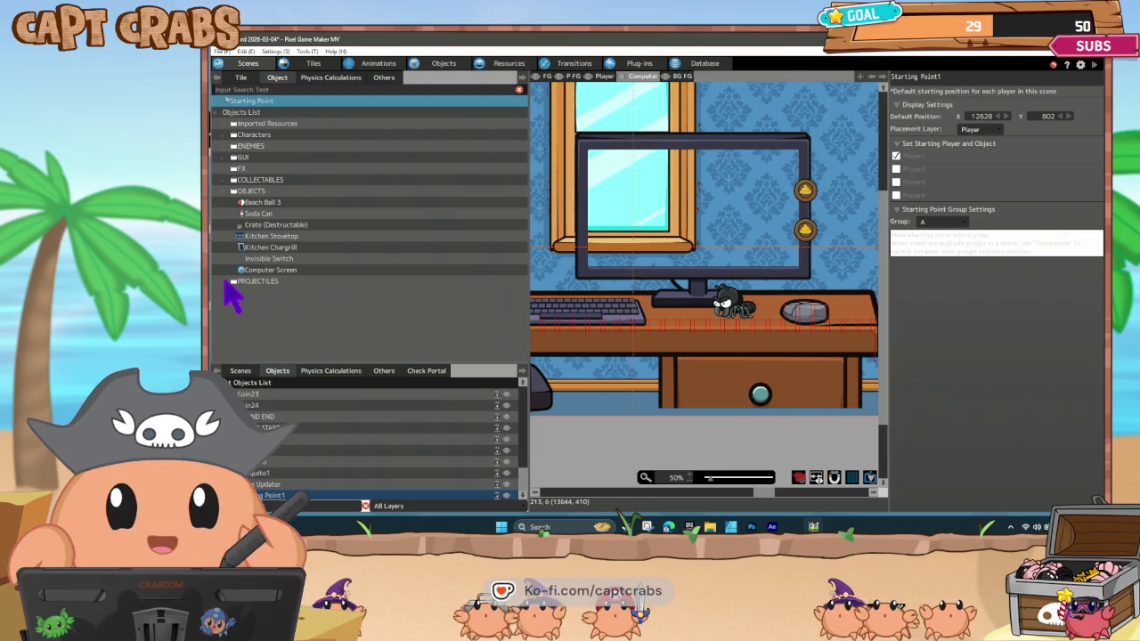
{"action": "left_click", "coordinate": [226, 281]}
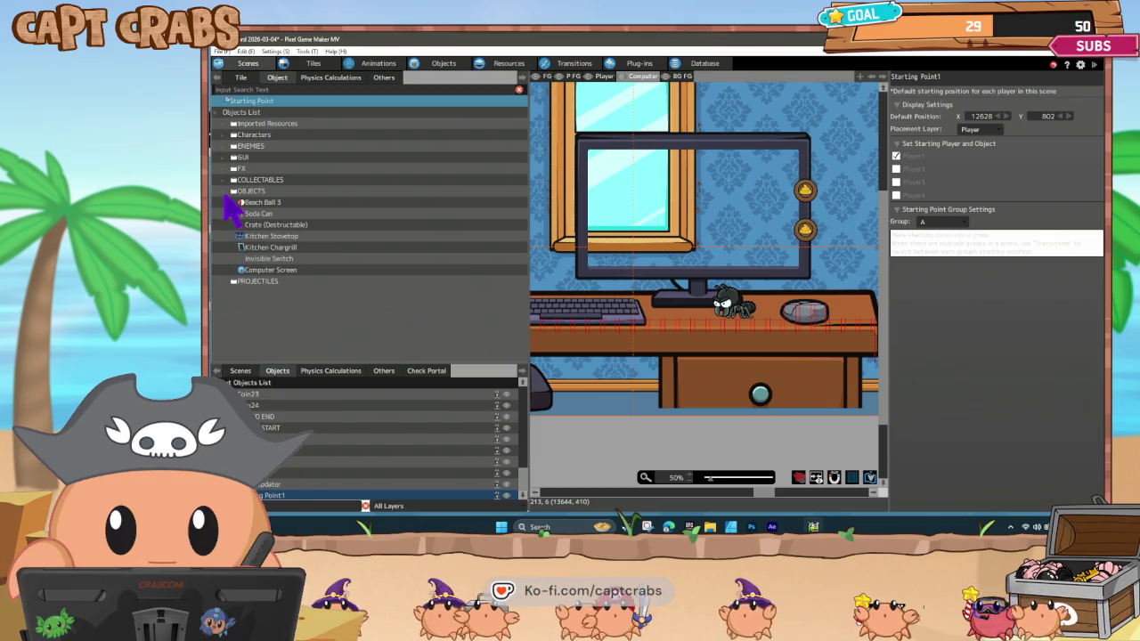
Place a Computer Screen on the desk monitor and an Invisible Switch on the mouse.
{"action": "left_click", "coordinate": [278, 270]}
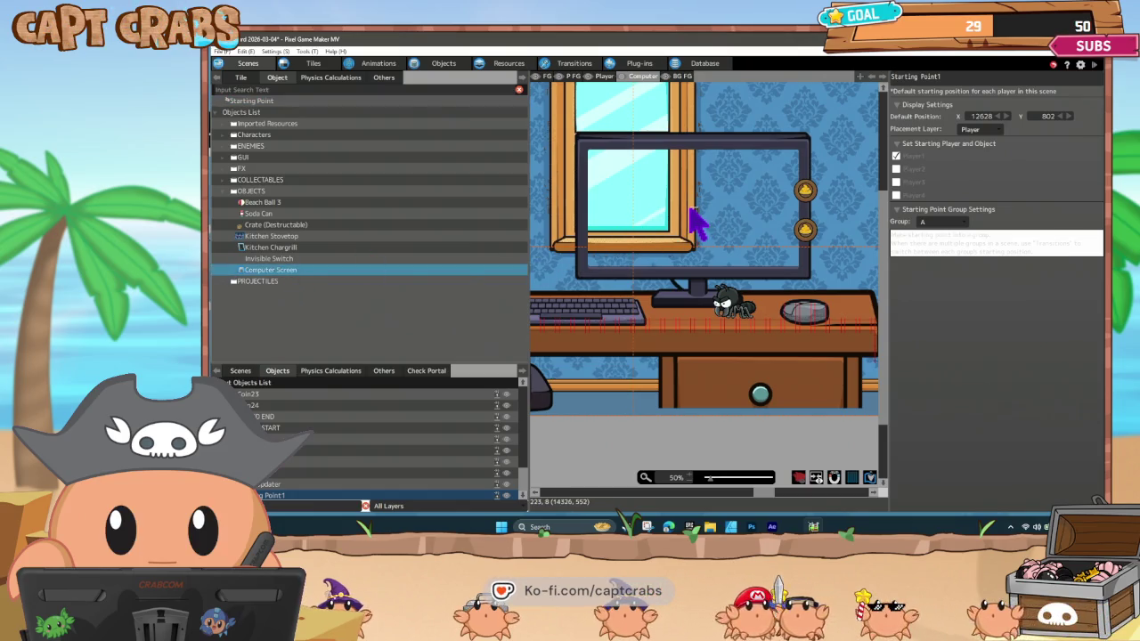
{"action": "left_click", "coordinate": [689, 208]}
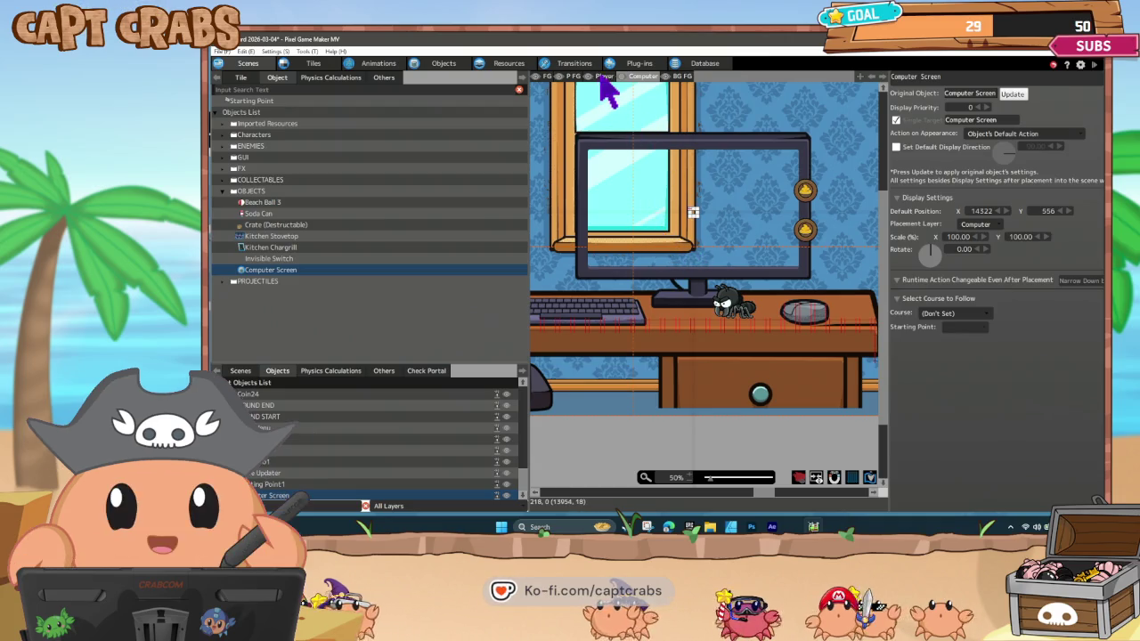
{"action": "left_click", "coordinate": [269, 259]}
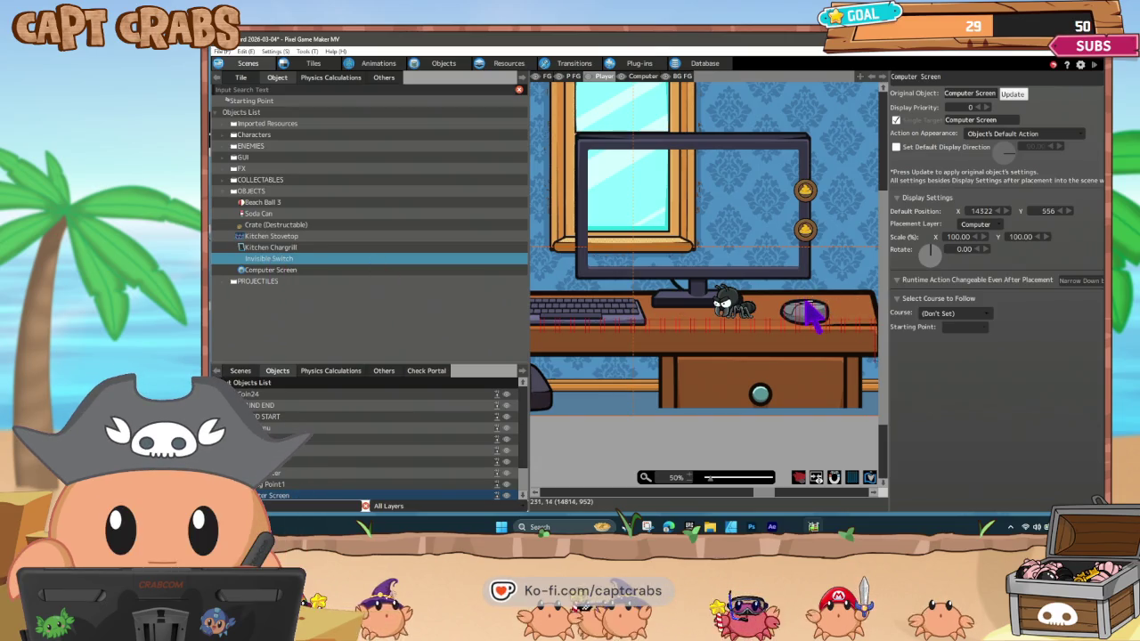
{"action": "left_click", "coordinate": [806, 305]}
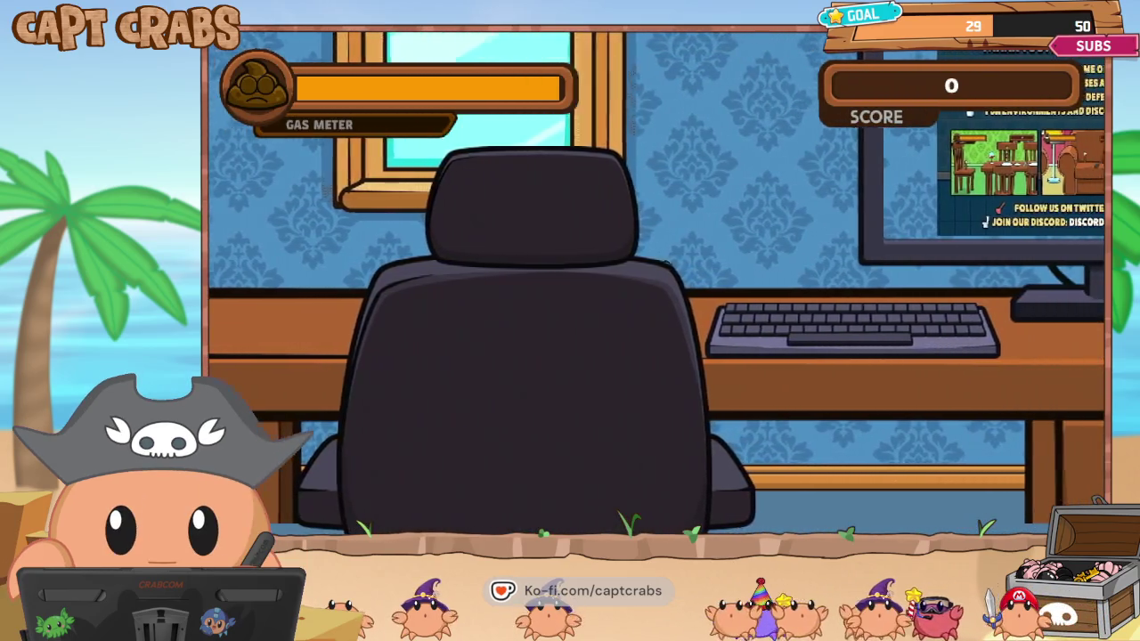
{"action": "key", "text": "Right"}
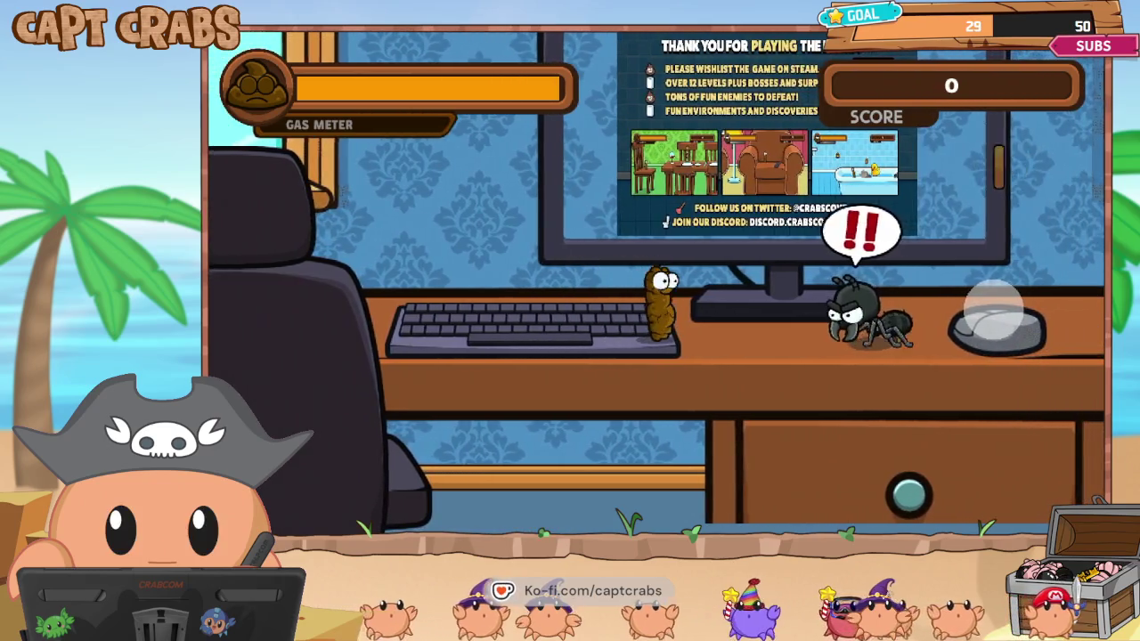
{"action": "key", "text": "Right"}
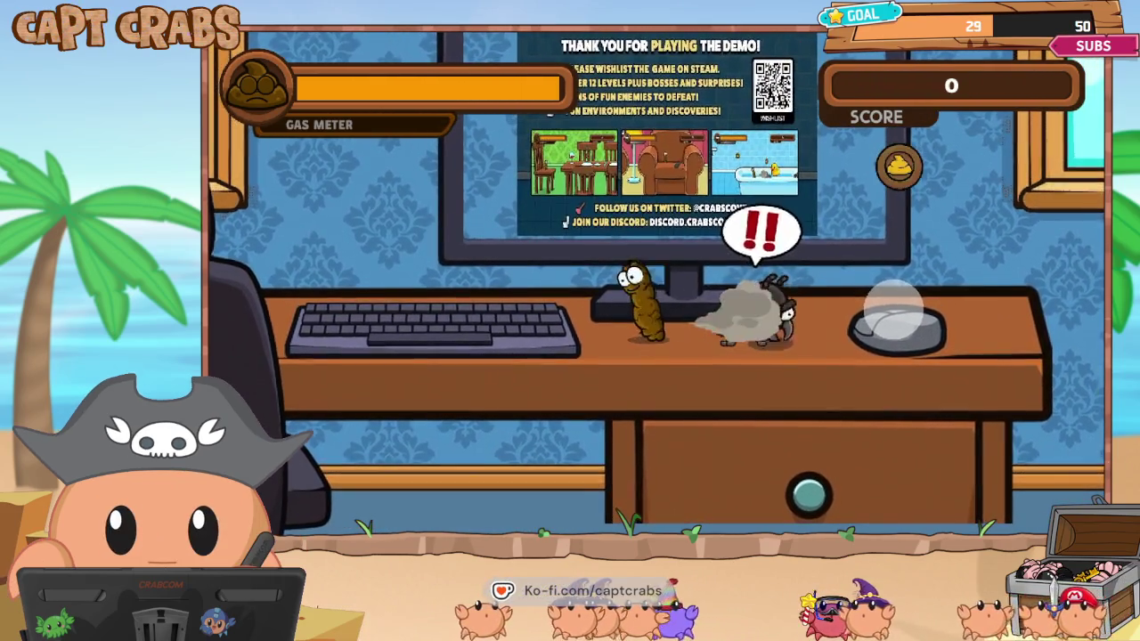
{"action": "key", "text": "Right"}
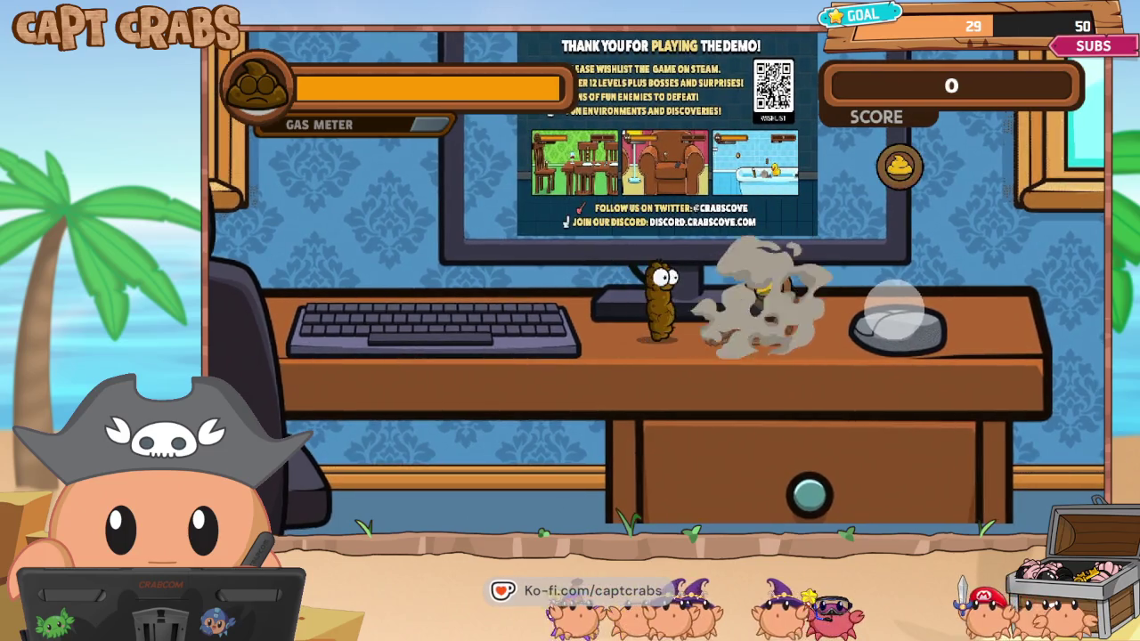
{"action": "key", "text": "Right"}
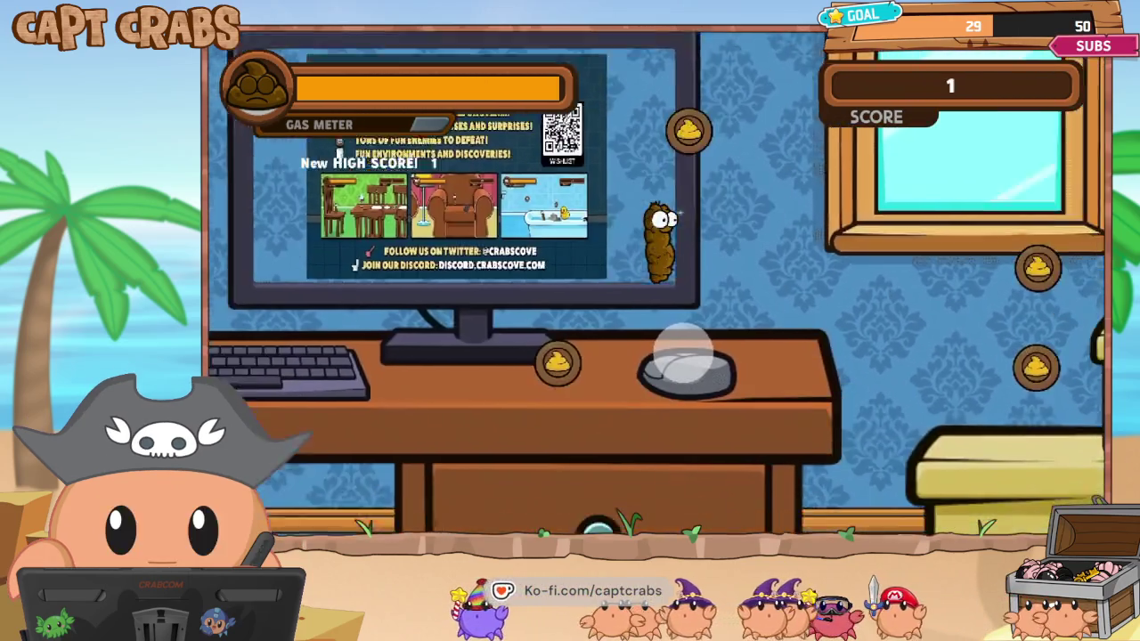
{"action": "key", "text": "Left"}
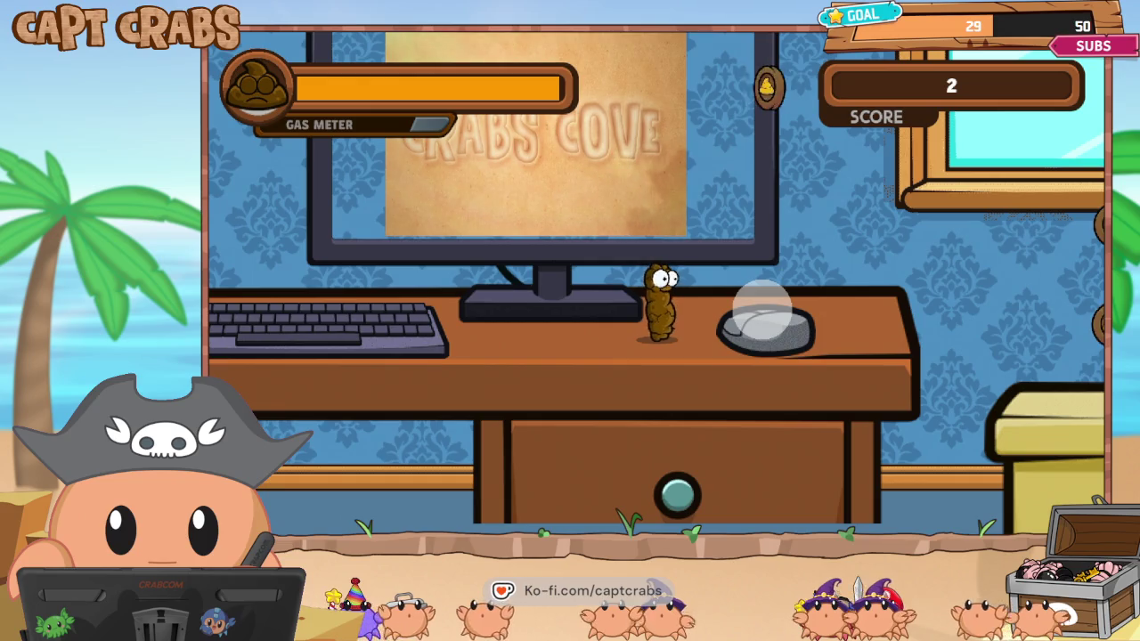
{"action": "key", "text": "Up"}
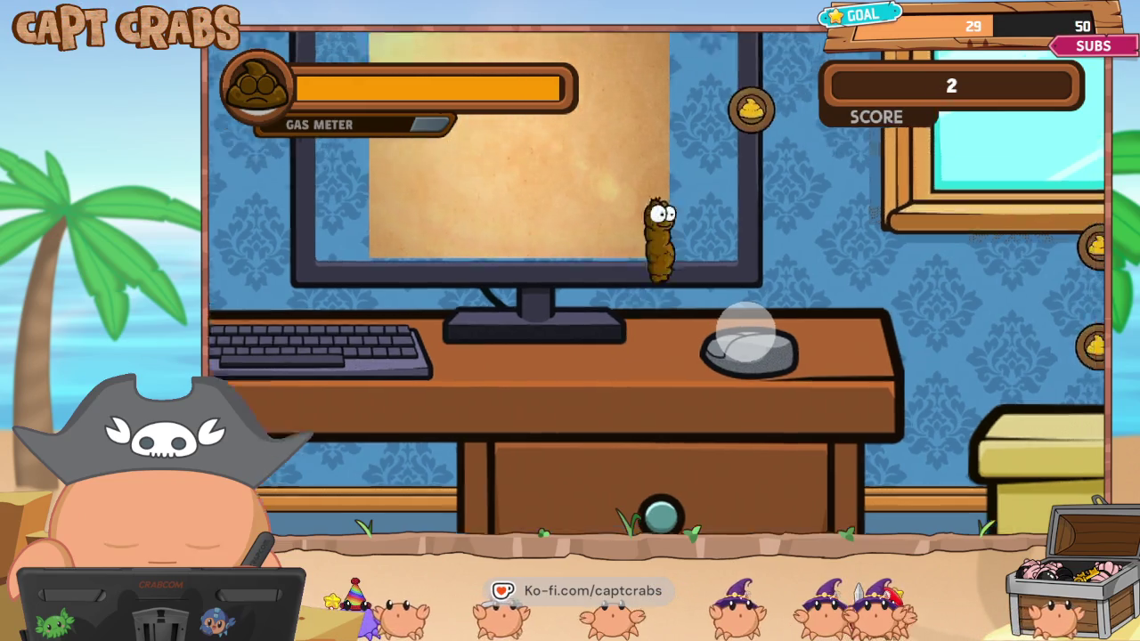
{"action": "key", "text": "Left"}
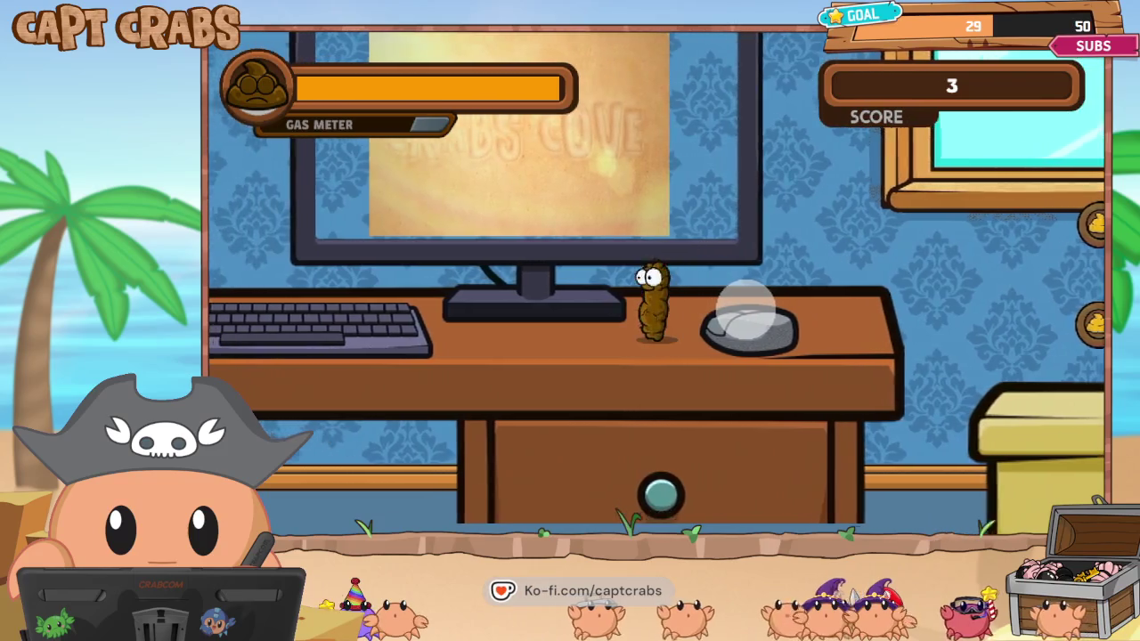
{"action": "key", "text": "Escape"}
{"action": "key", "text": "alt+F4"}
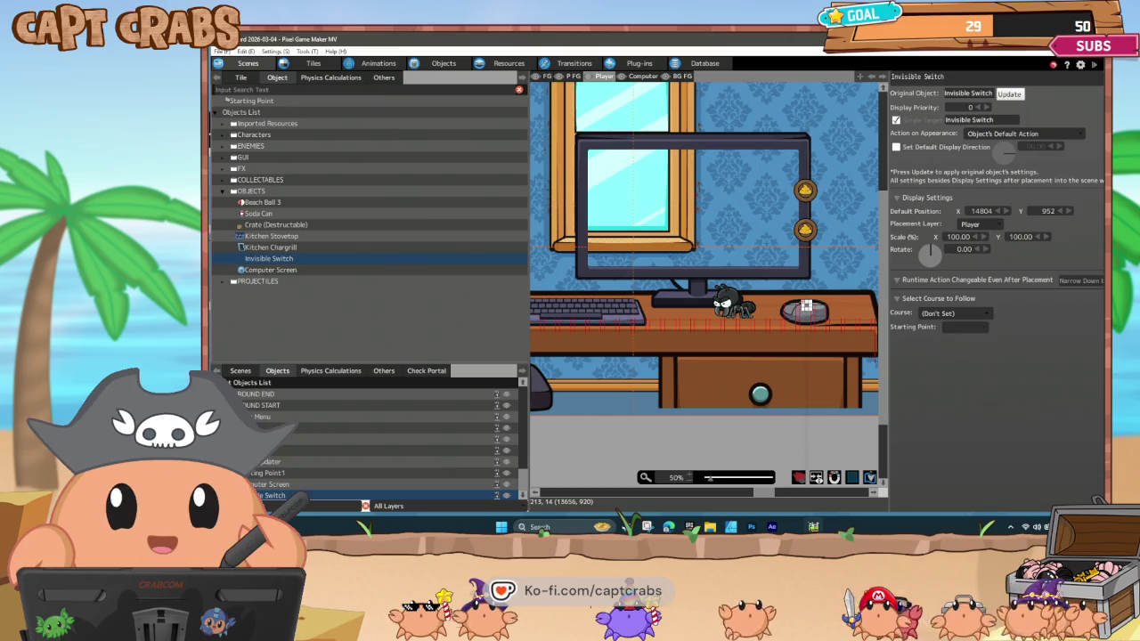
Change the Display Image action's Adjust Size from 640 to 952 × 554.
{"action": "left_click", "coordinate": [443, 64]}
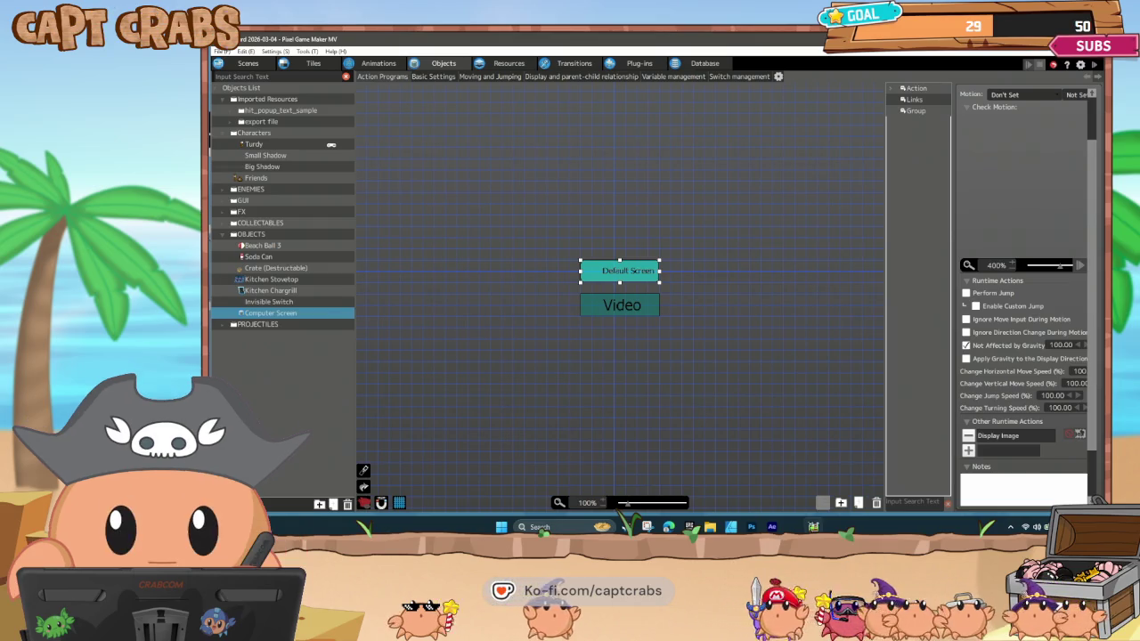
{"action": "double_click", "coordinate": [1002, 435]}
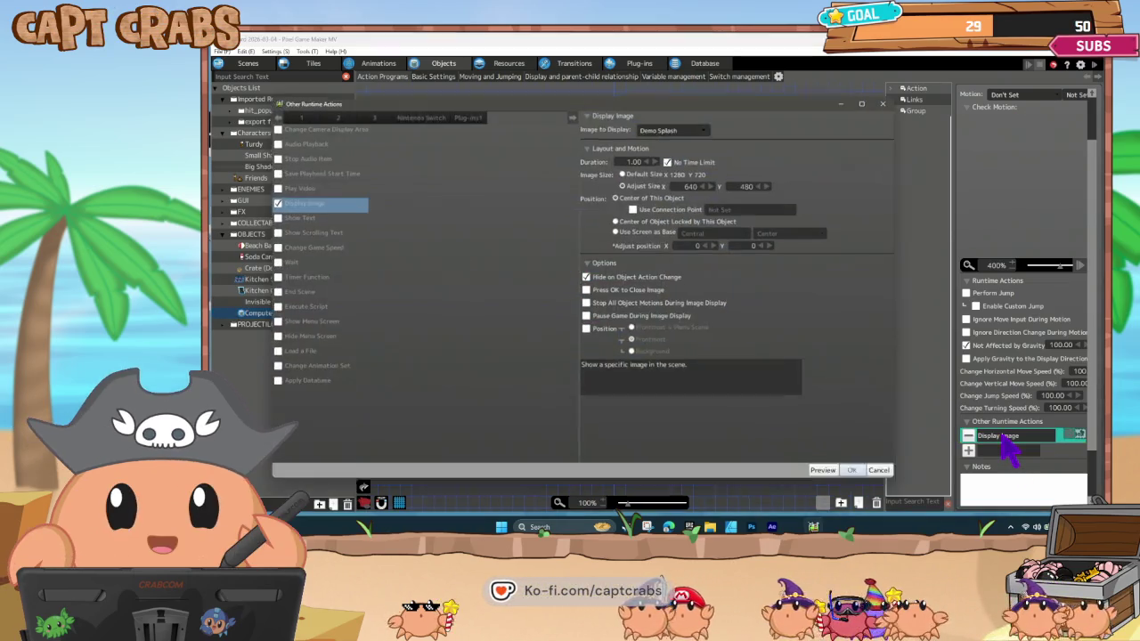
{"action": "left_click_drag", "start_coordinate": [682, 185], "coordinate": [724, 191]}
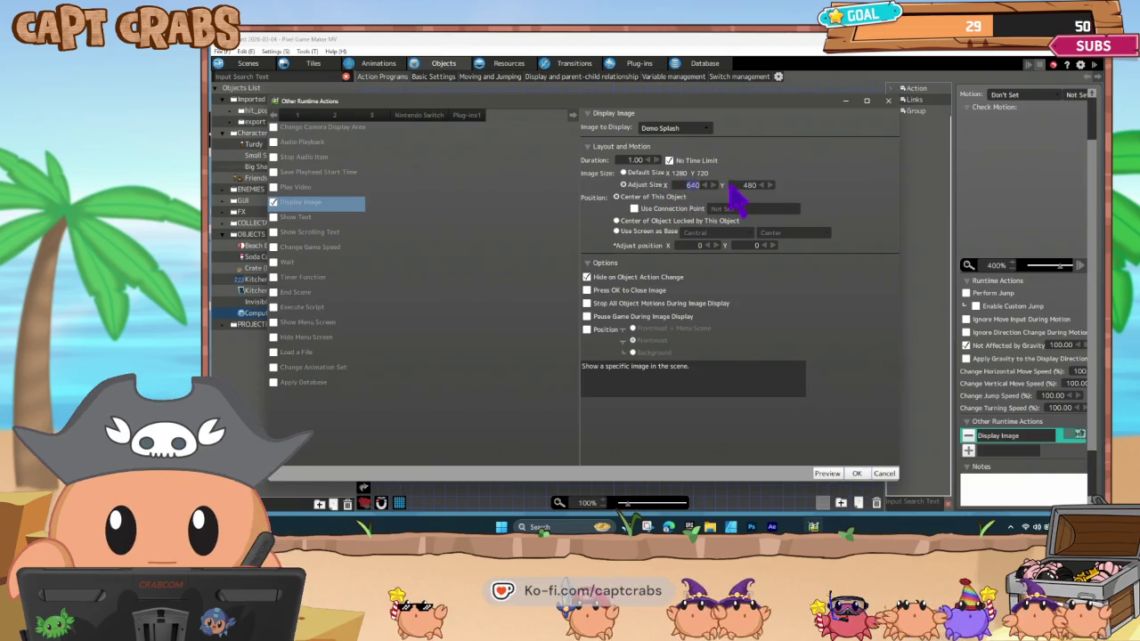
{"action": "type", "text": "952"}
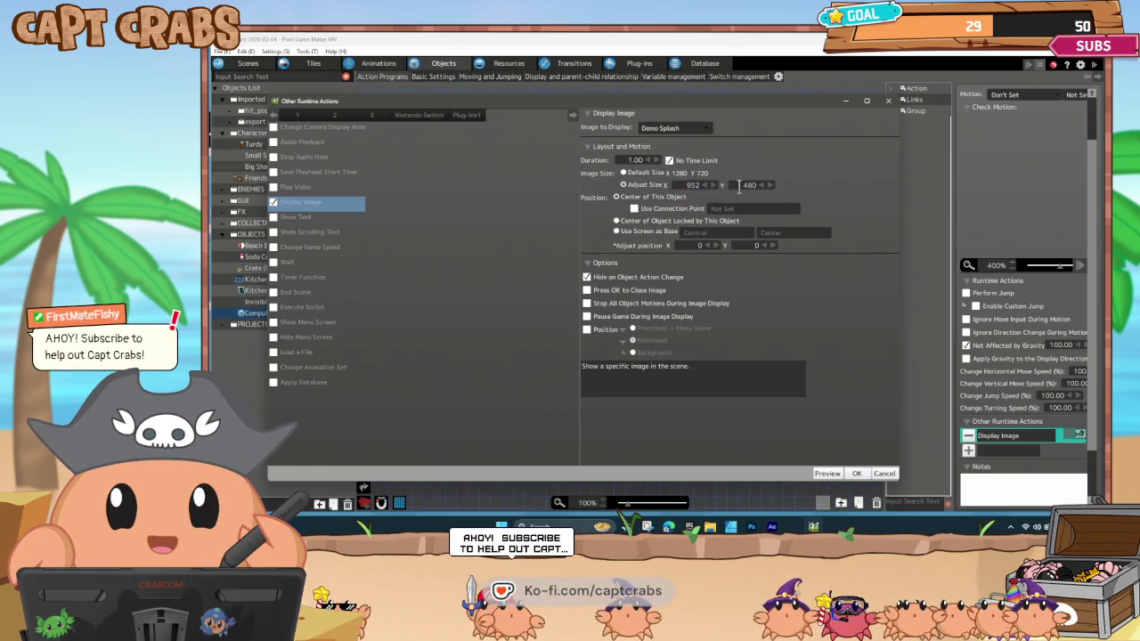
{"action": "type", "text": "554"}
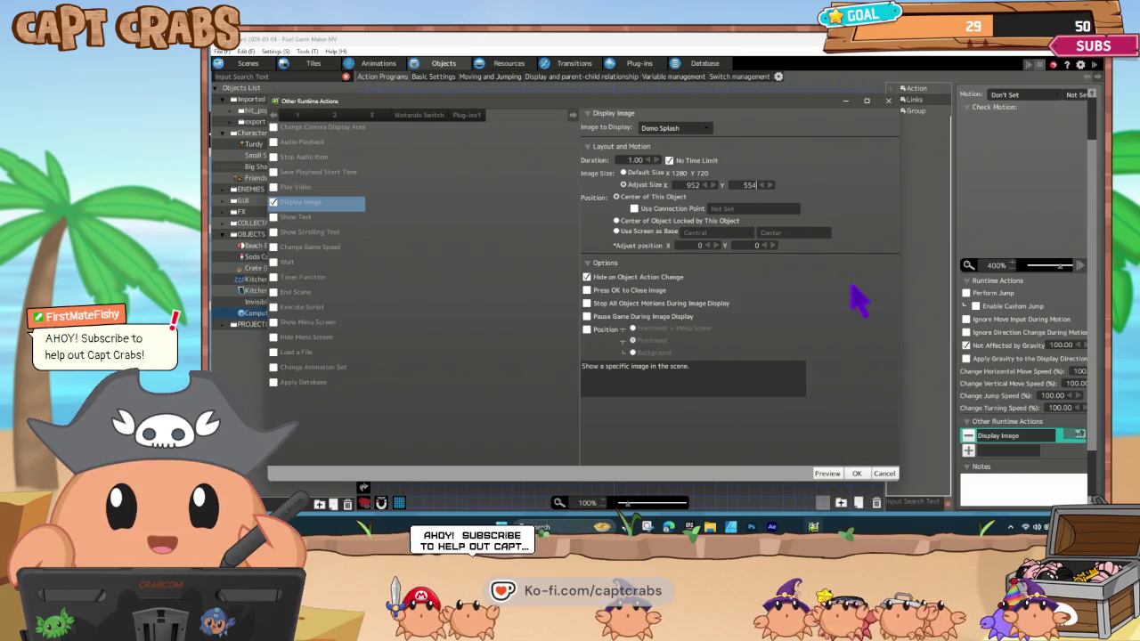
{"action": "left_click", "coordinate": [862, 475]}
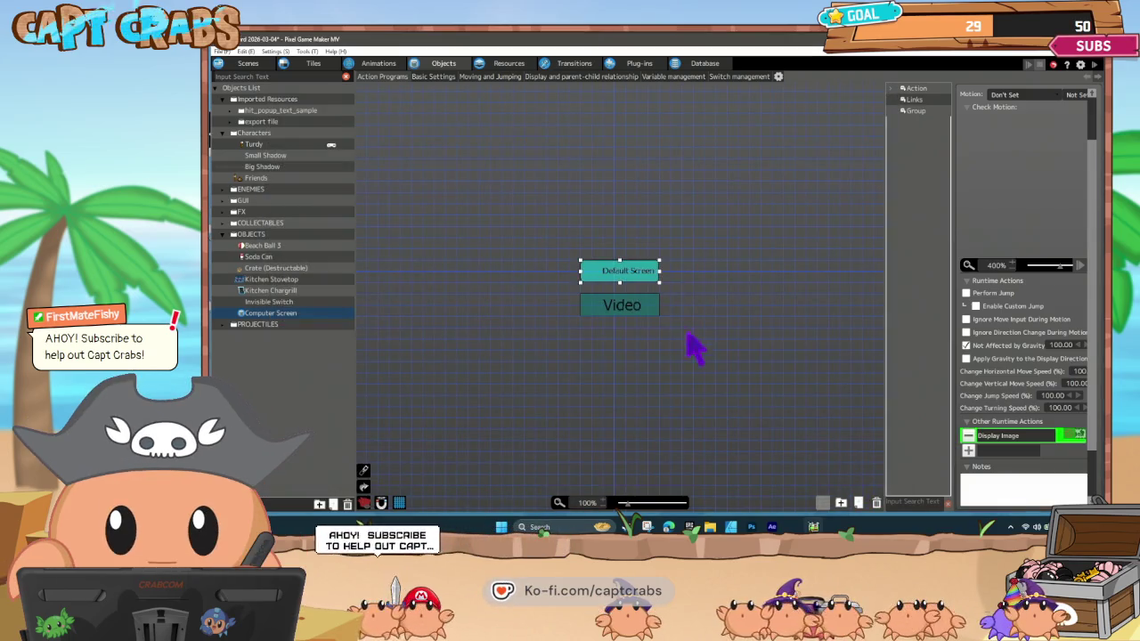
Set the Video state's Play Video Adjust Size to 952 × 554.
{"action": "left_click", "coordinate": [629, 308]}
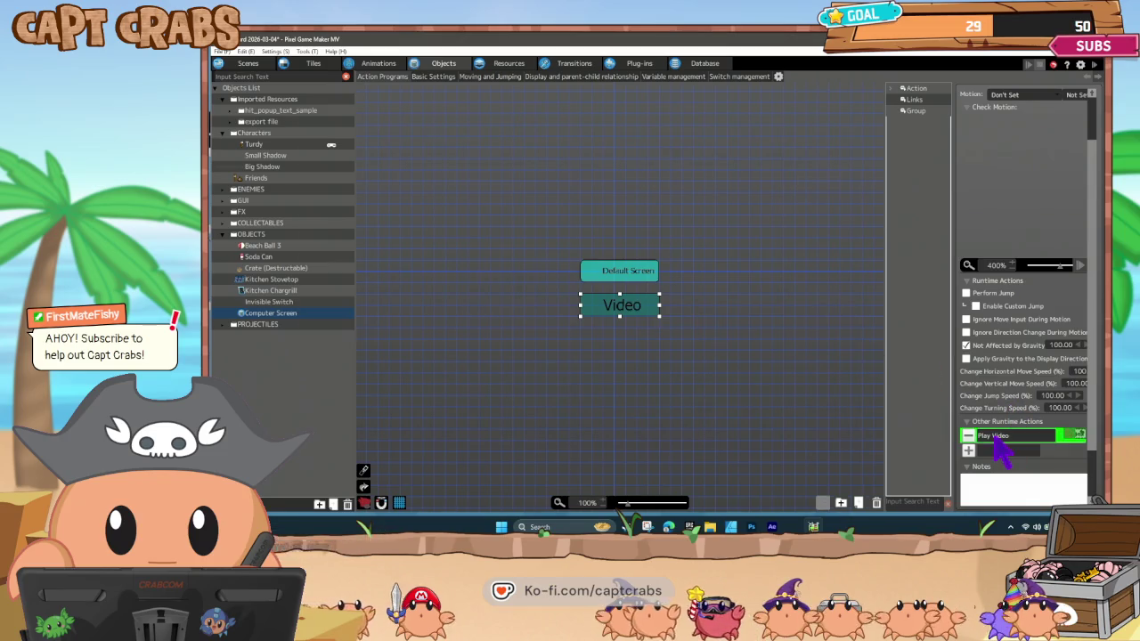
{"action": "double_click", "coordinate": [997, 437]}
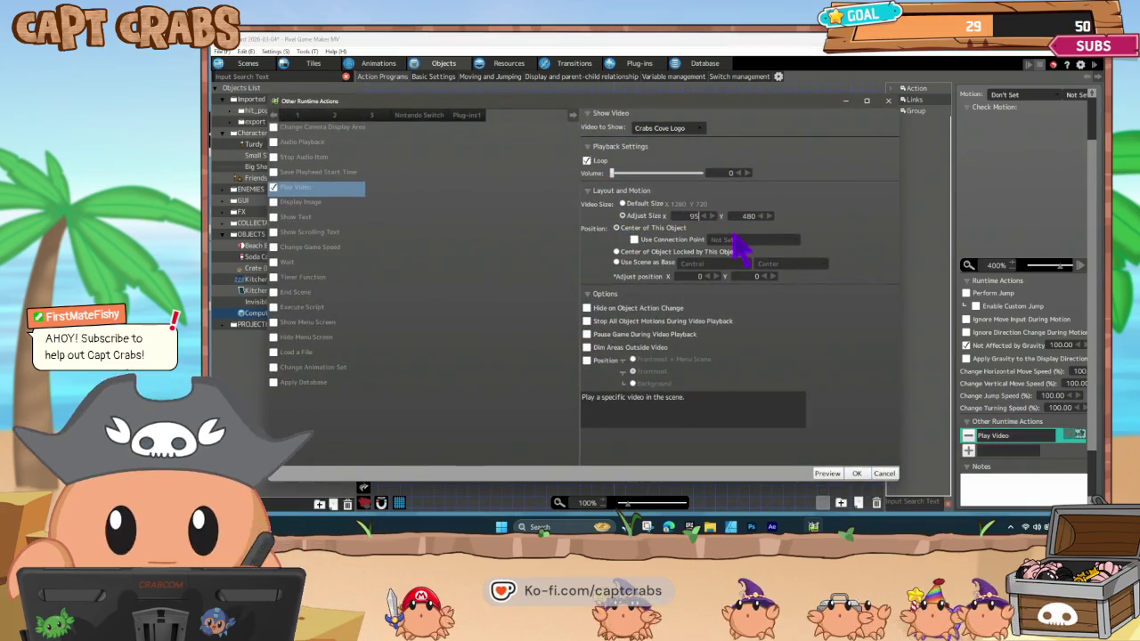
{"action": "type", "text": "952"}
{"action": "key", "text": "Tab"}
{"action": "type", "text": "55"}
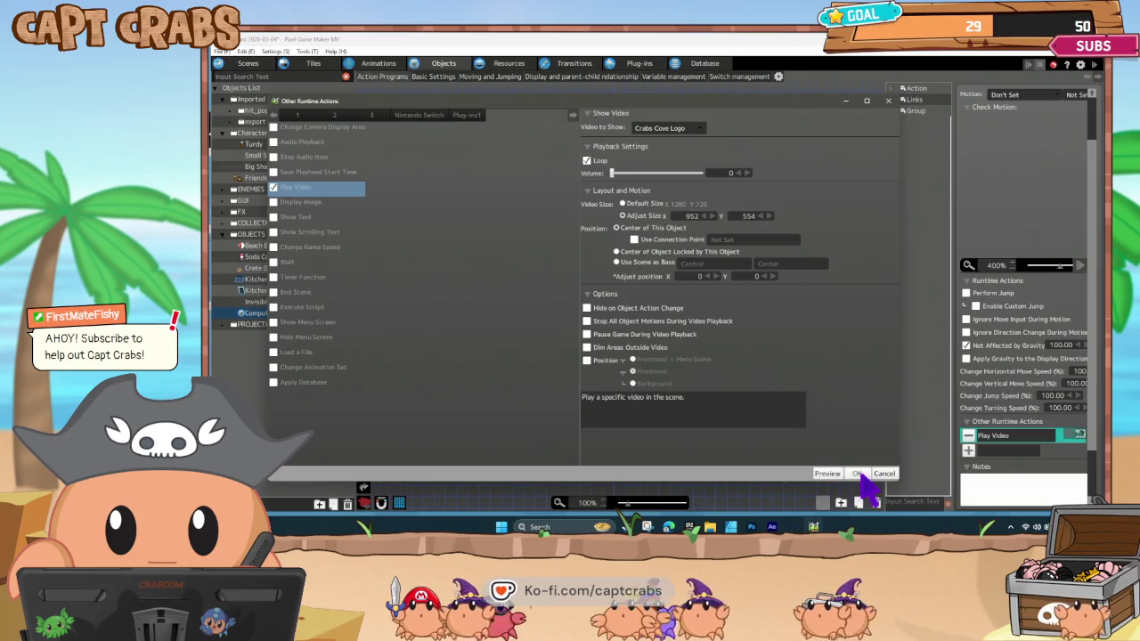
{"action": "left_click", "coordinate": [857, 474]}
{"action": "left_click", "coordinate": [647, 350]}
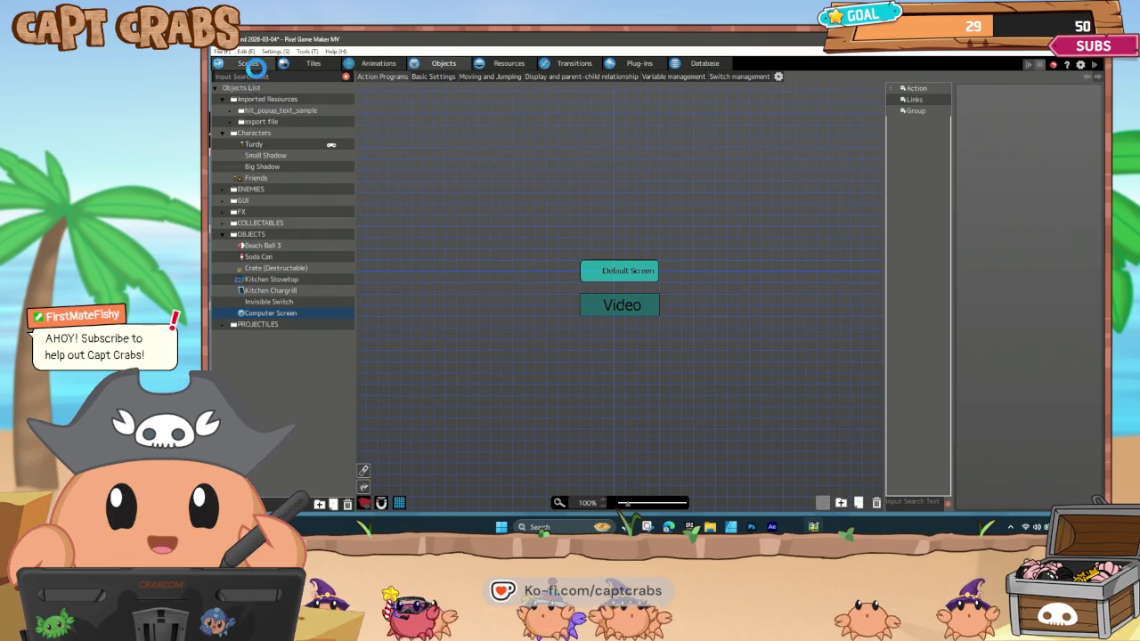
Find the desk in the room scene and select only the drawer tile from the tileset.
{"action": "left_click", "coordinate": [247, 64]}
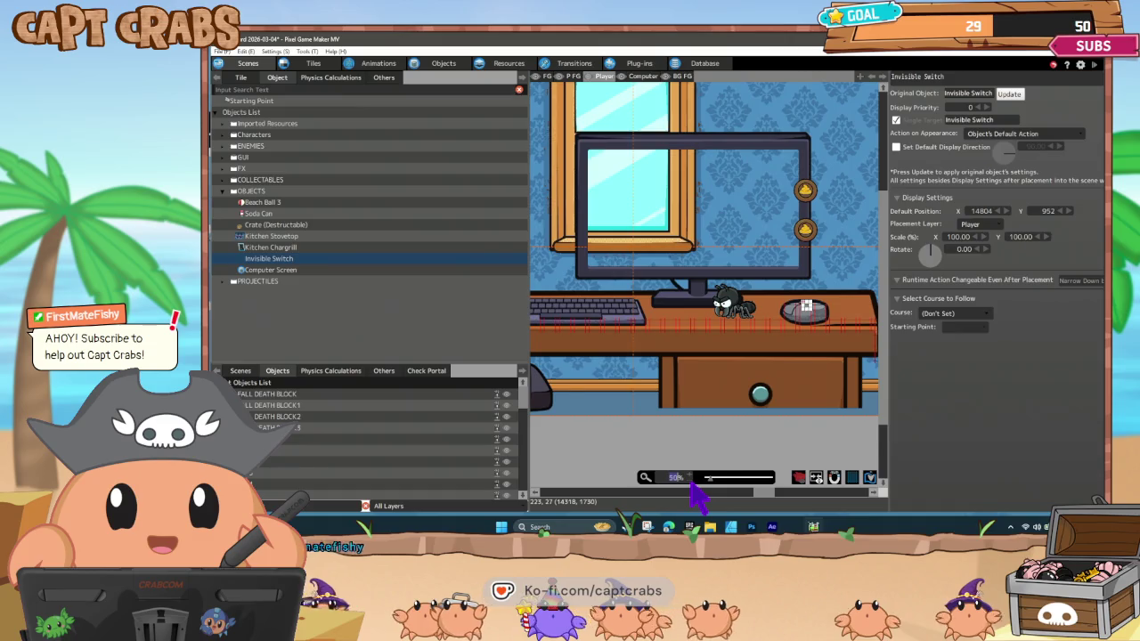
{"action": "scroll", "coordinate": [699, 498], "scroll_direction": "down", "scroll_amount": 1}
{"action": "mouse_move", "coordinate": [565, 326]}
{"action": "left_mouse_down"}
{"action": "mouse_move", "coordinate": [669, 351]}
{"action": "mouse_move", "coordinate": [736, 350]}
{"action": "left_mouse_up"}
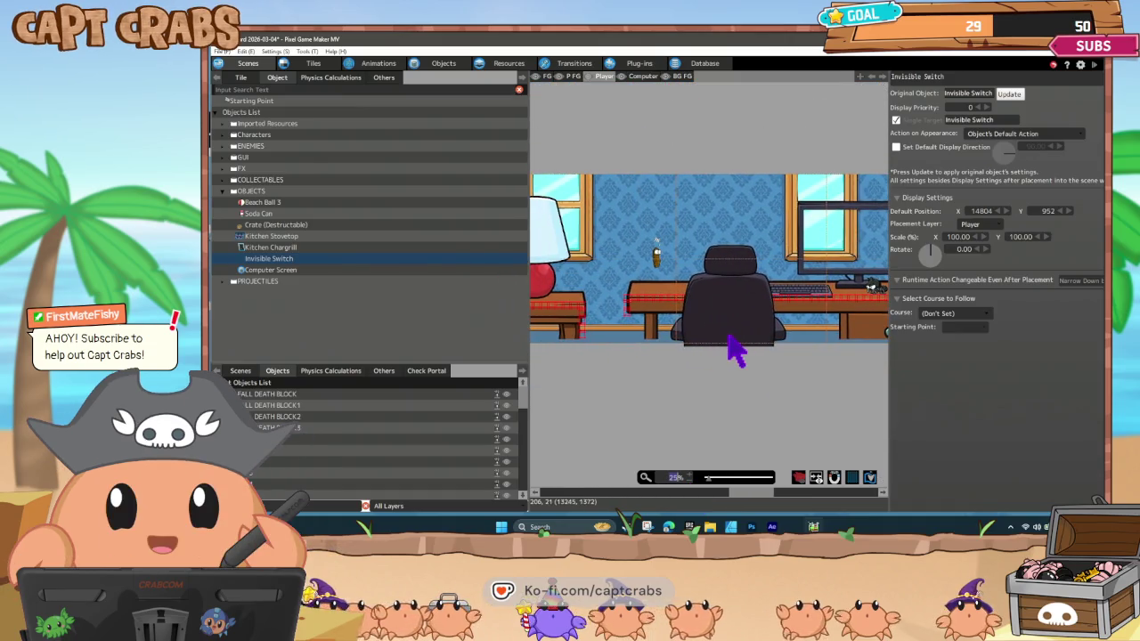
{"action": "scroll", "coordinate": [677, 351], "scroll_direction": "left", "scroll_amount": 10}
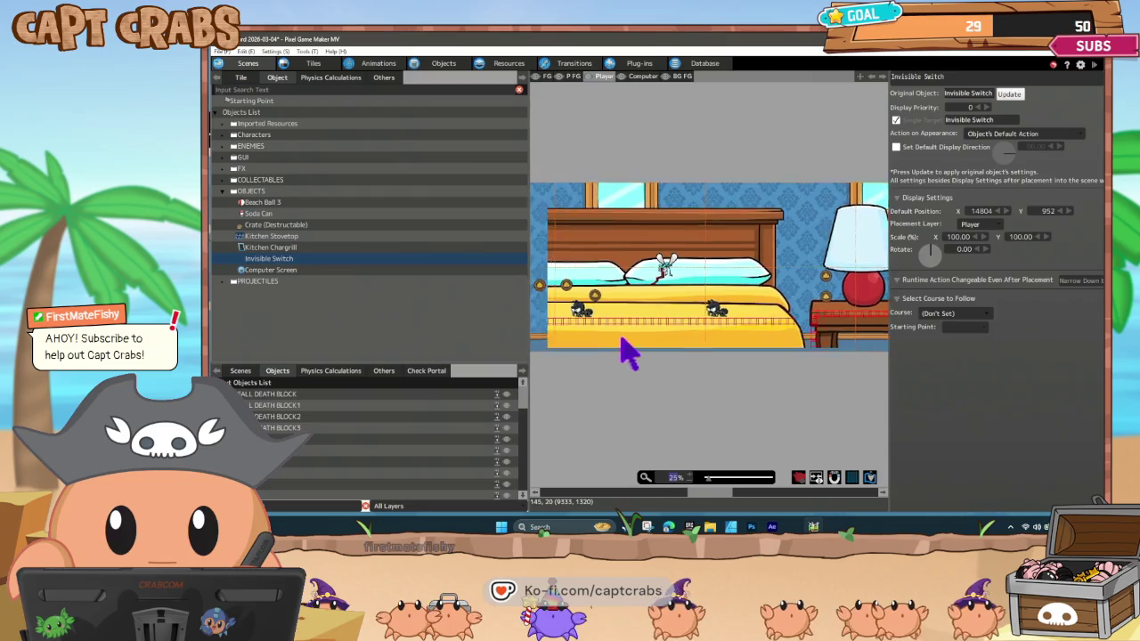
{"action": "scroll", "coordinate": [628, 353], "scroll_direction": "left", "scroll_amount": 10}
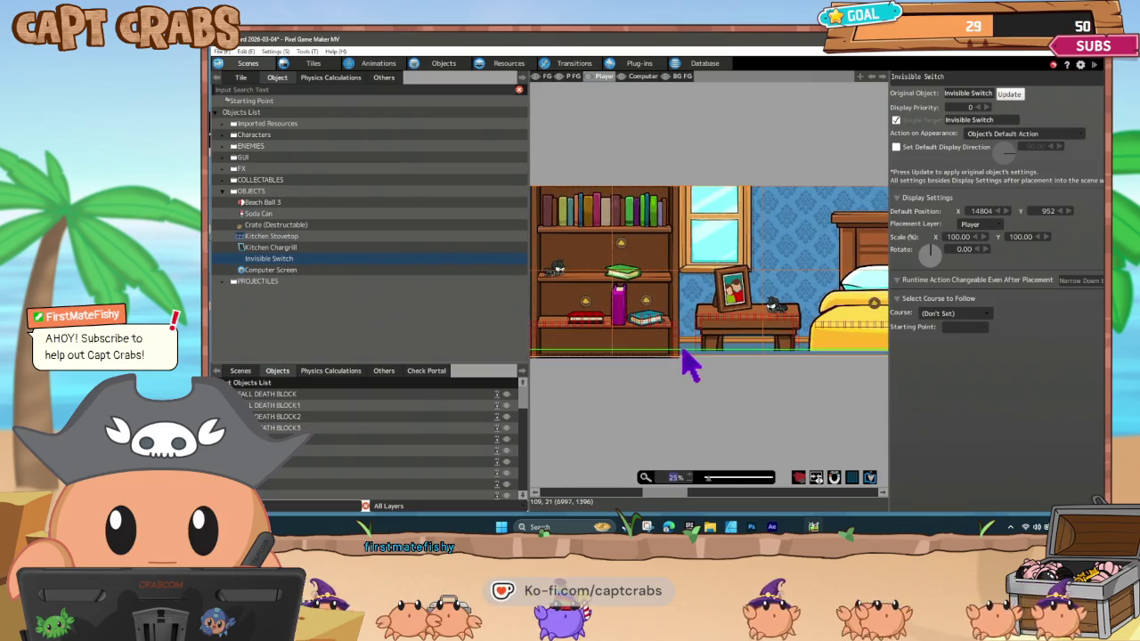
{"action": "left_click", "coordinate": [242, 79]}
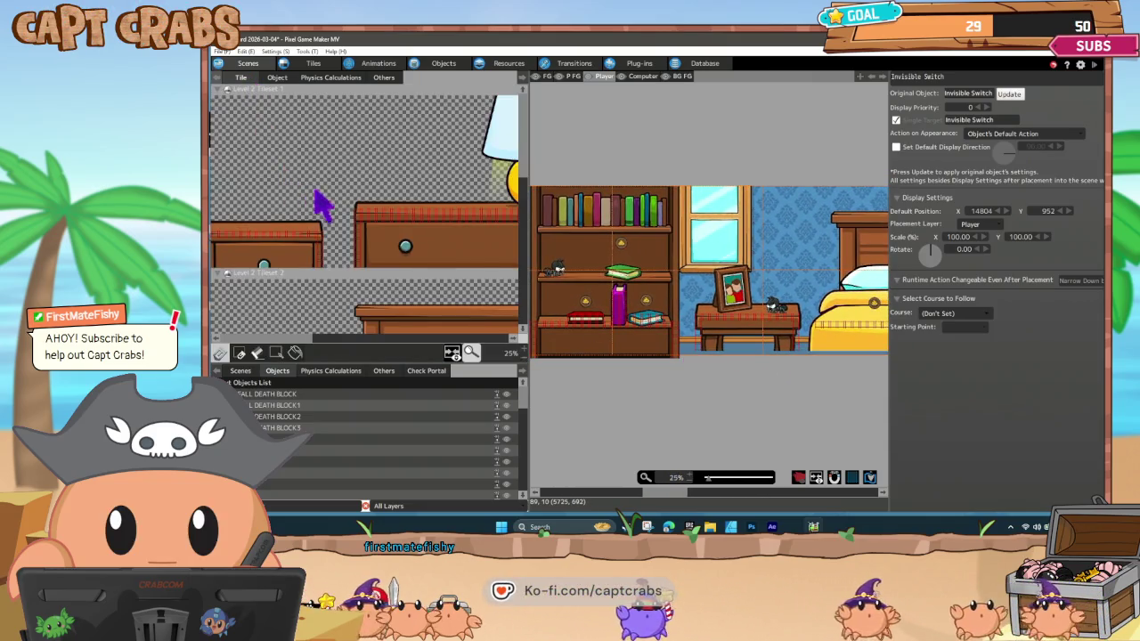
{"action": "scroll", "coordinate": [354, 300], "scroll_direction": "down", "scroll_amount": 3}
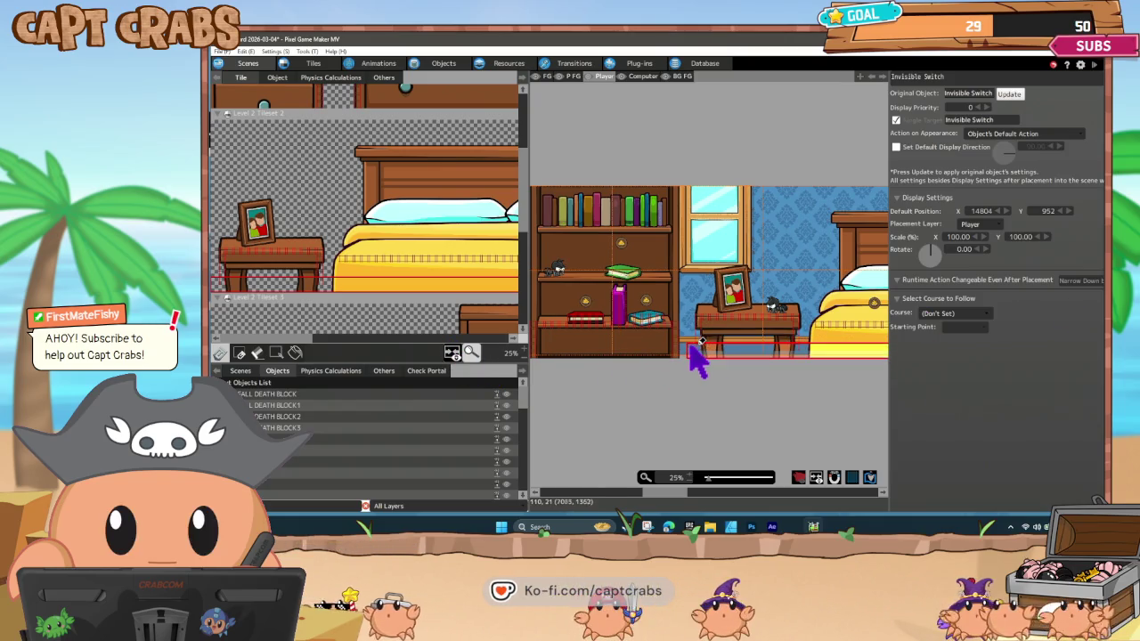
{"action": "left_click_drag", "start_coordinate": [668, 494], "coordinate": [783, 496]}
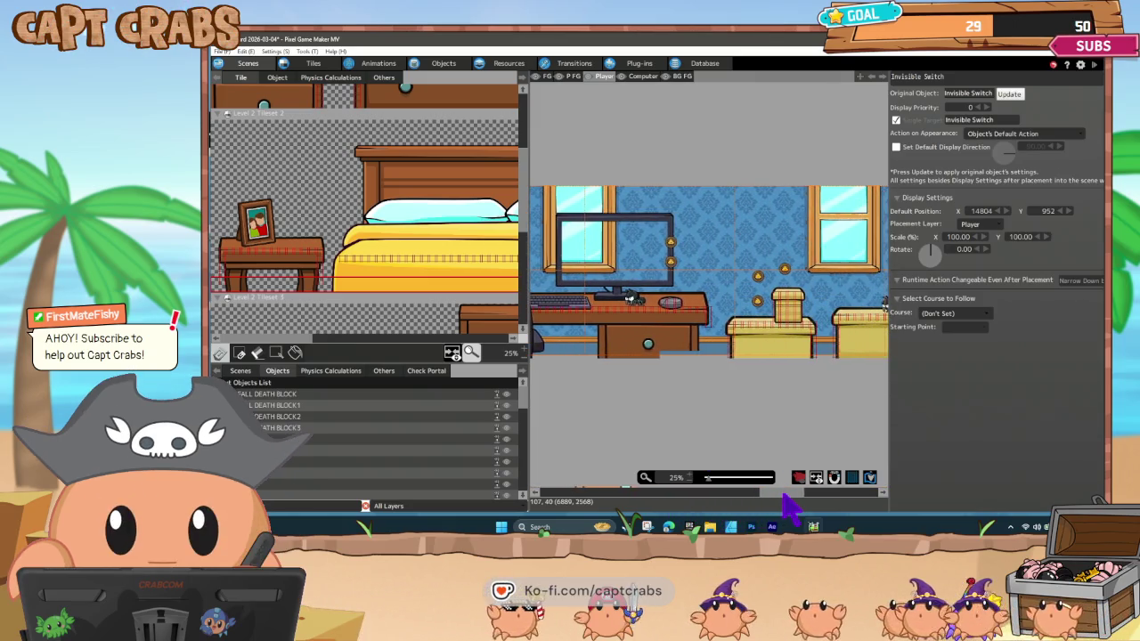
{"action": "mouse_move", "coordinate": [298, 342]}
{"action": "left_mouse_down"}
{"action": "mouse_move", "coordinate": [532, 339]}
{"action": "mouse_move", "coordinate": [512, 339]}
{"action": "left_mouse_up"}
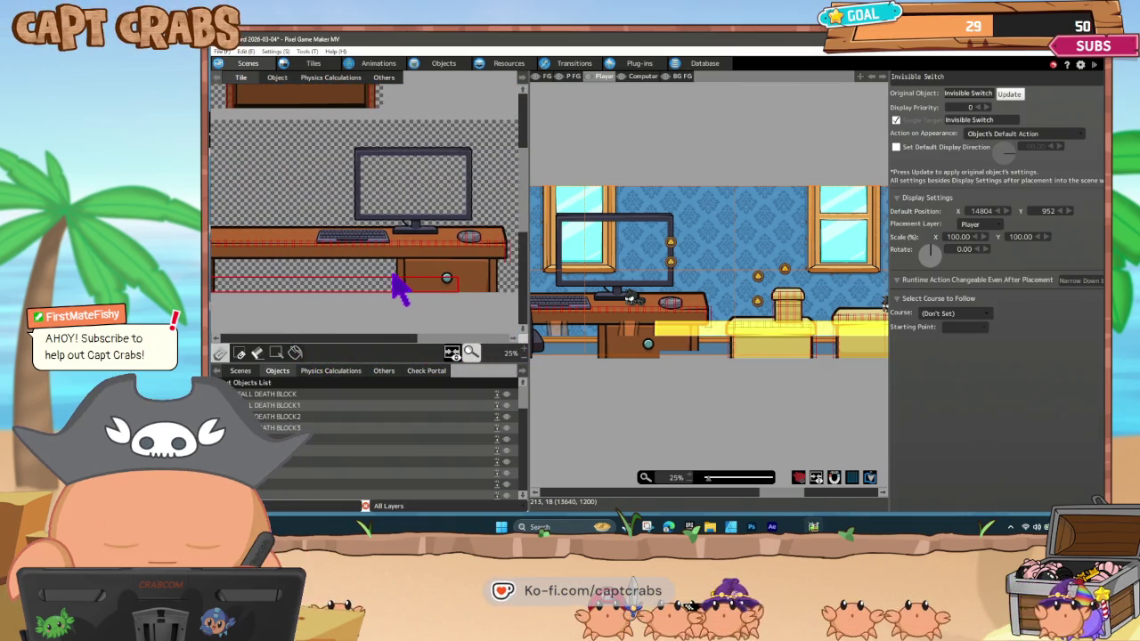
{"action": "left_click_drag", "start_coordinate": [397, 283], "coordinate": [493, 299]}
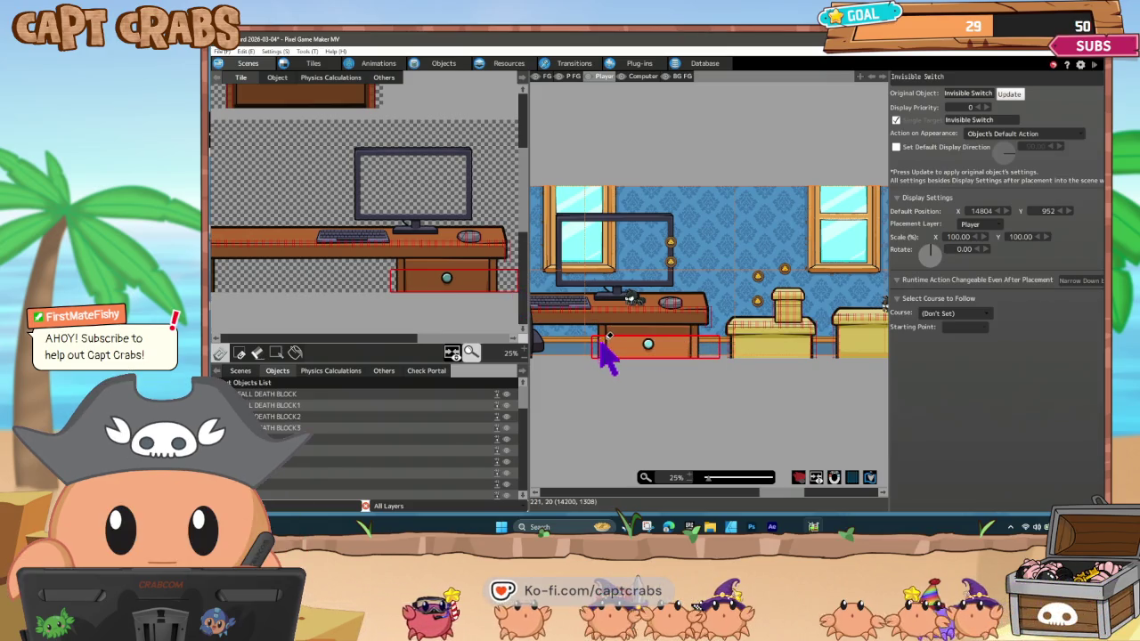
Paint the drawer onto the desk and save the project.
{"action": "left_click", "coordinate": [608, 356]}
{"action": "right_click", "coordinate": [614, 410]}
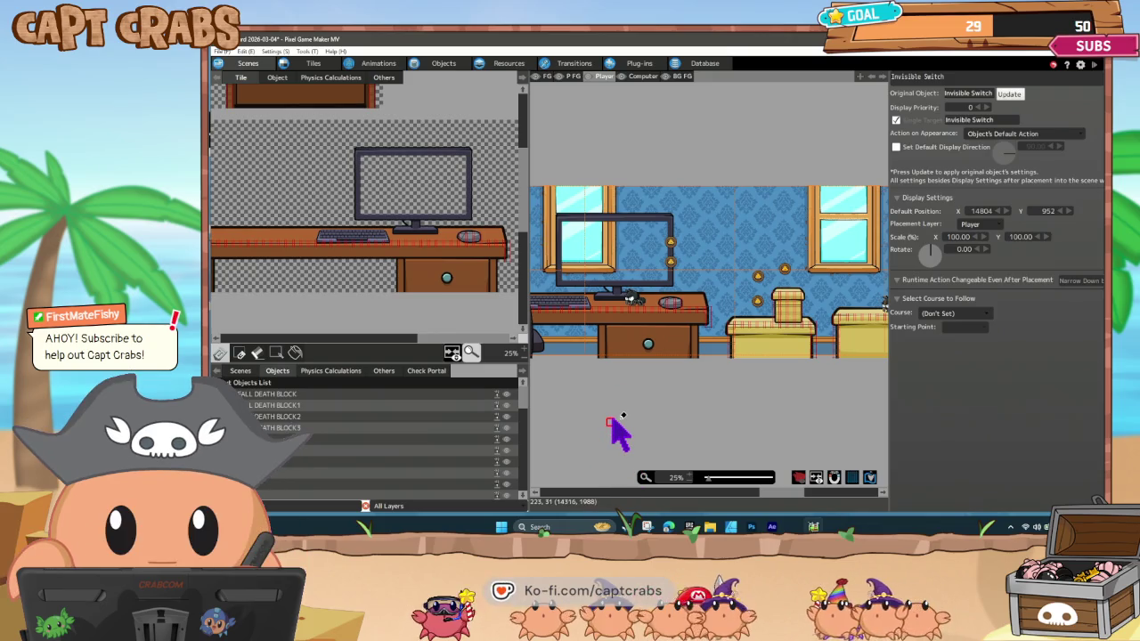
{"action": "key", "text": "ctrl+s"}
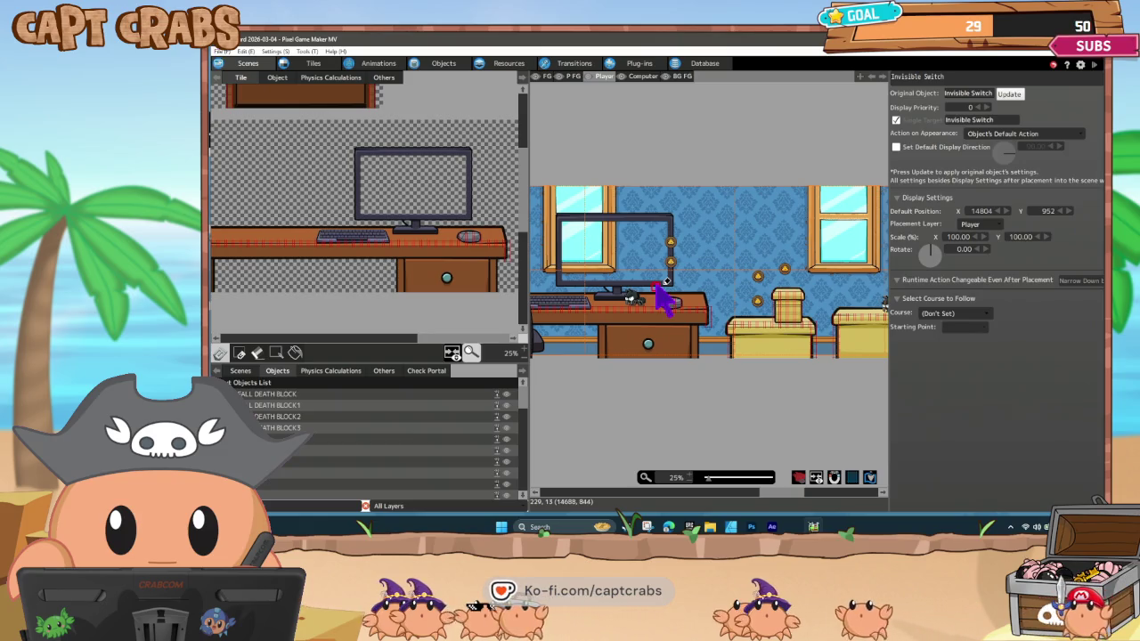
Set the Invisible Switch's Field of Vision/Lighting001 opacity to 0 and save the project.
{"action": "left_click", "coordinate": [450, 64]}
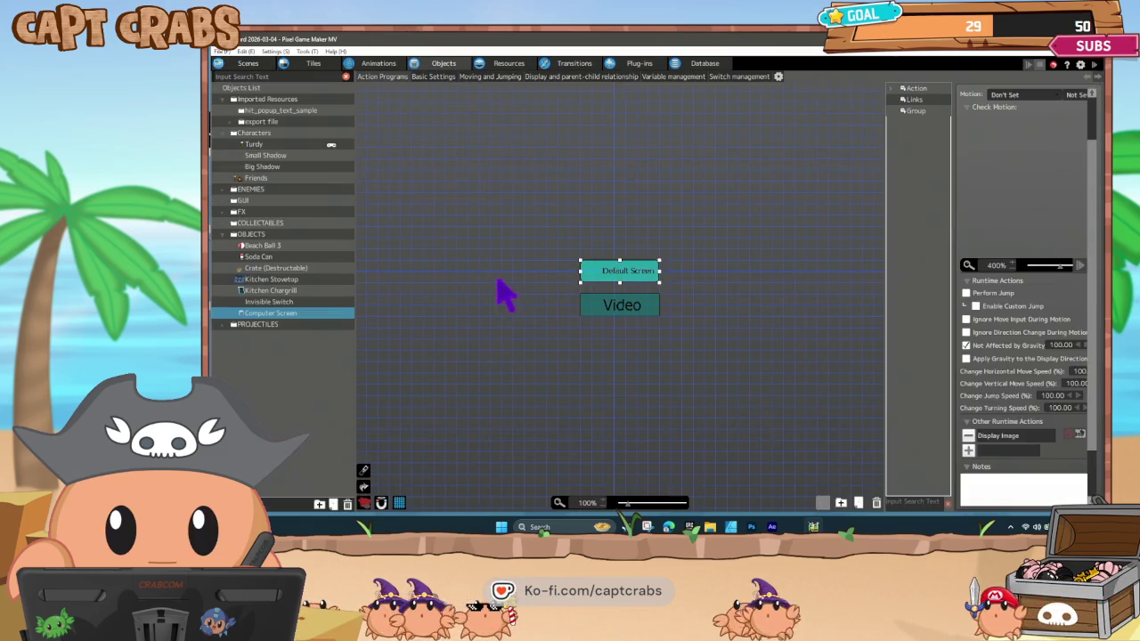
{"action": "left_click", "coordinate": [275, 303]}
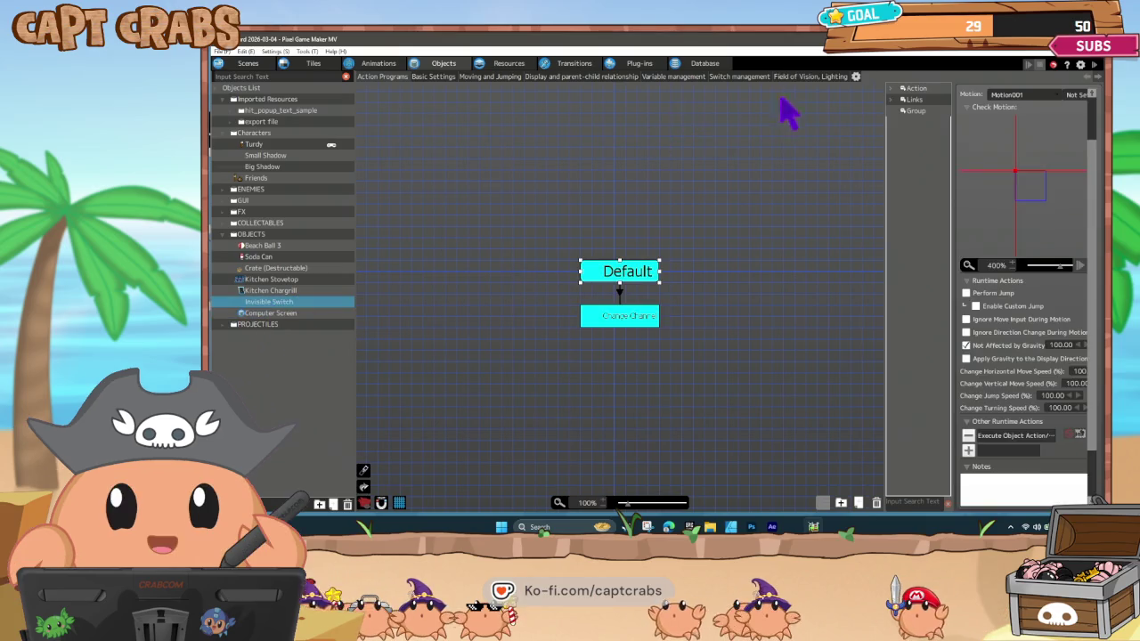
{"action": "left_click", "coordinate": [806, 78]}
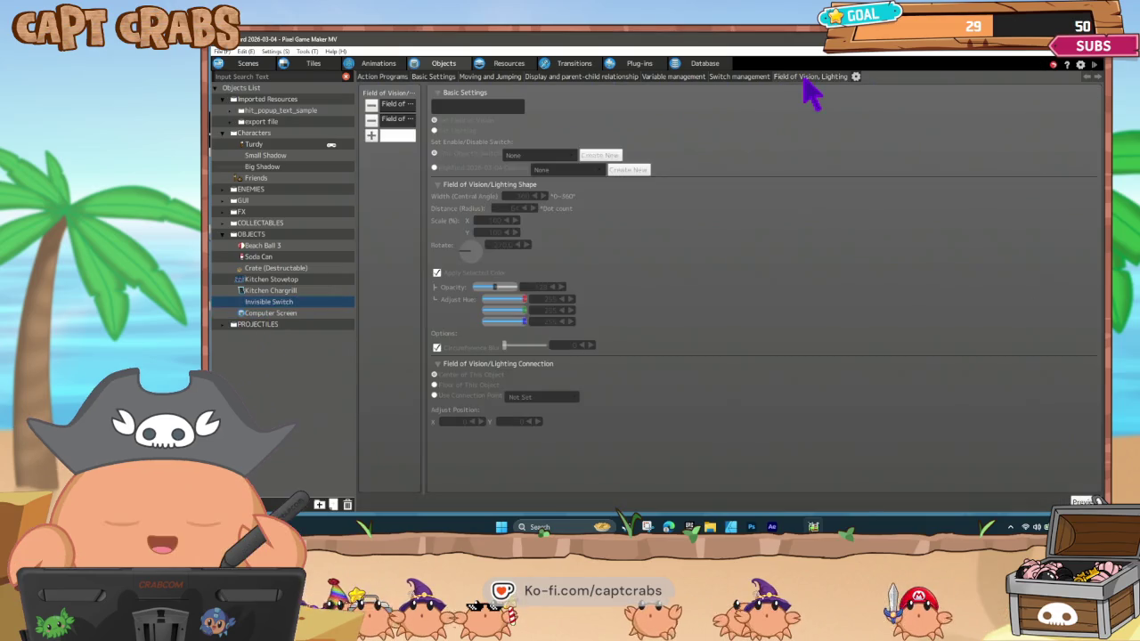
{"action": "left_click", "coordinate": [397, 118]}
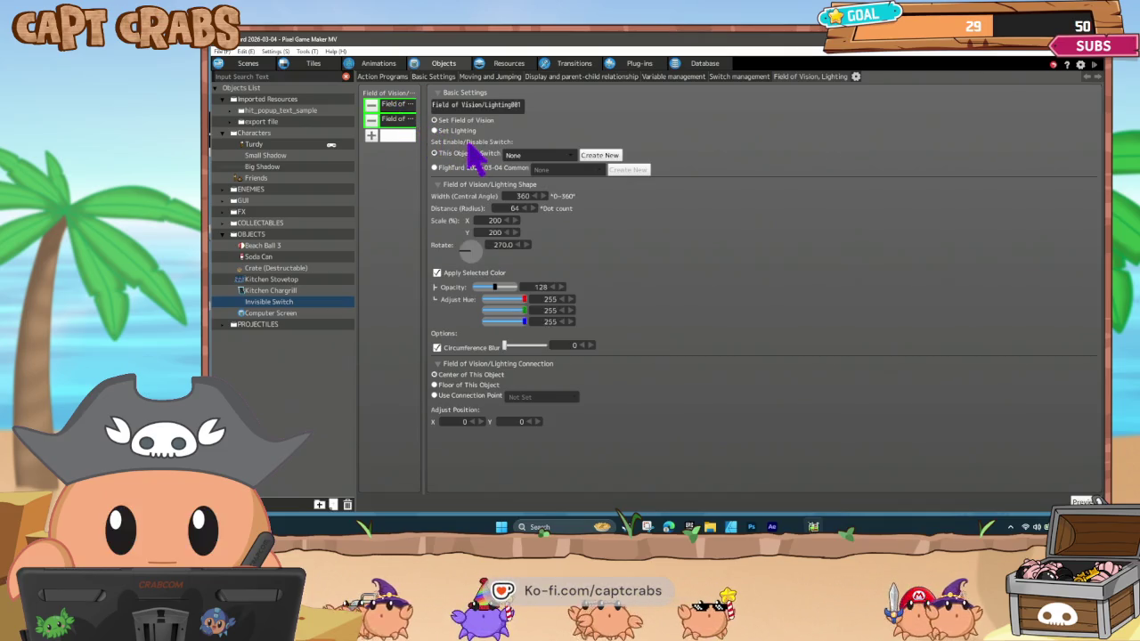
{"action": "left_click_drag", "start_coordinate": [492, 287], "coordinate": [472, 288]}
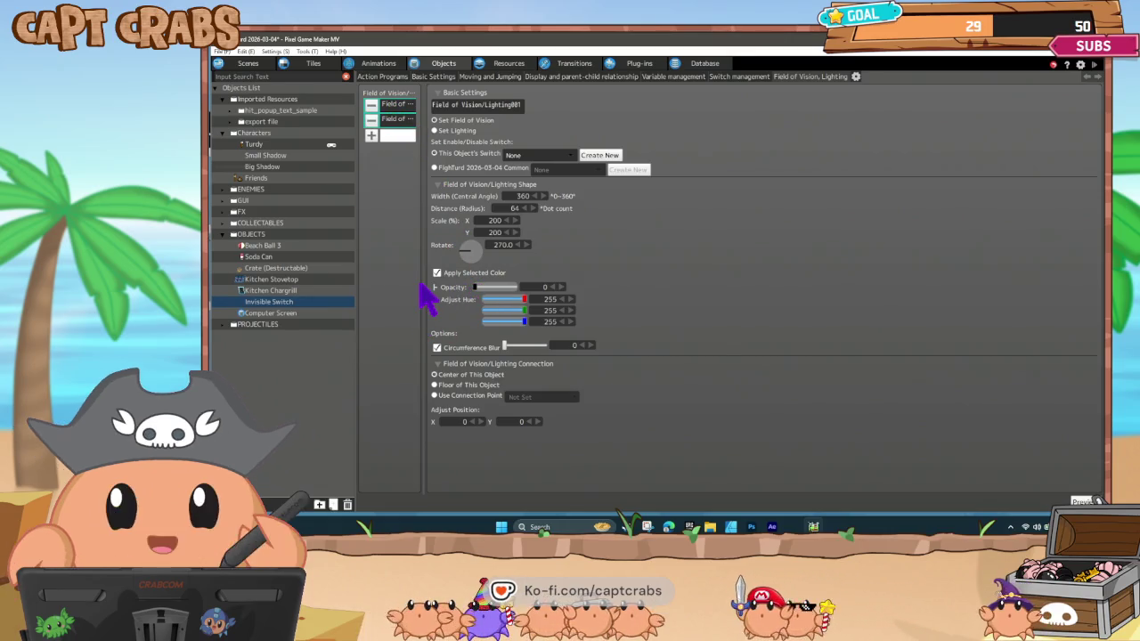
{"action": "key", "text": "ctrl+s"}
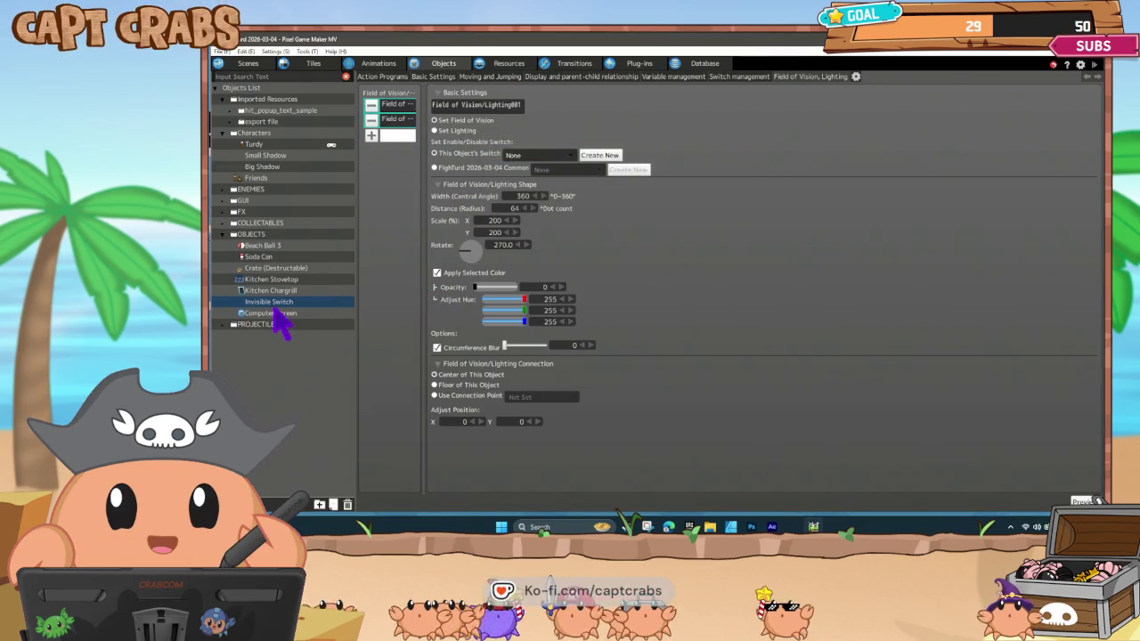
{"action": "left_click", "coordinate": [275, 314]}
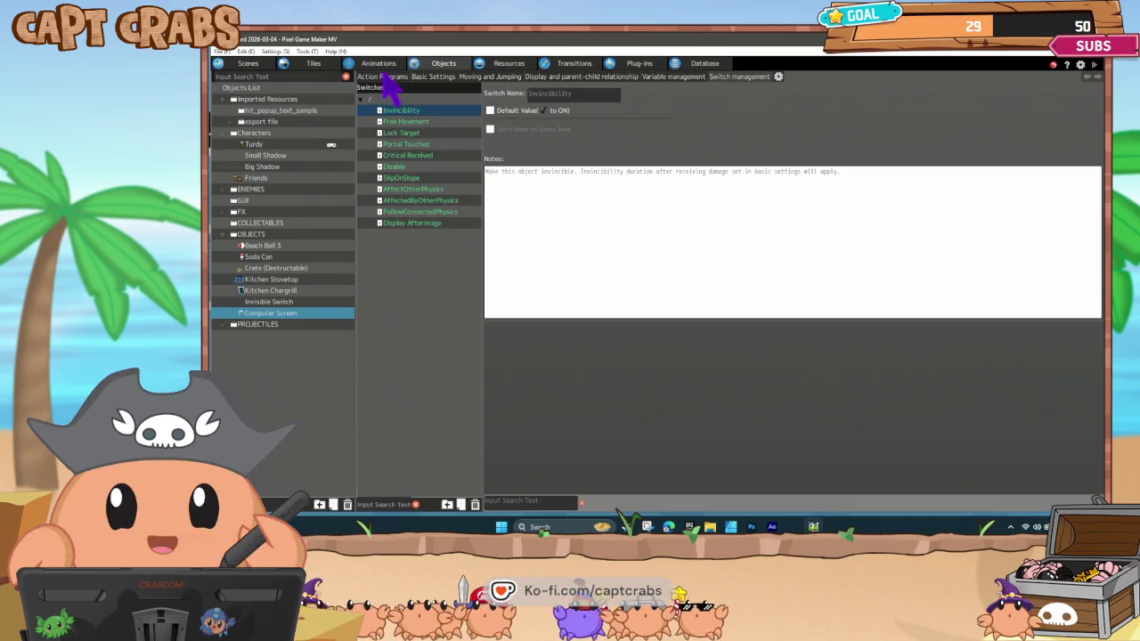
Check the Default Screen's Display Image action, leaving Demo Splash as the image.
{"action": "left_click", "coordinate": [386, 76]}
{"action": "left_click", "coordinate": [623, 272]}
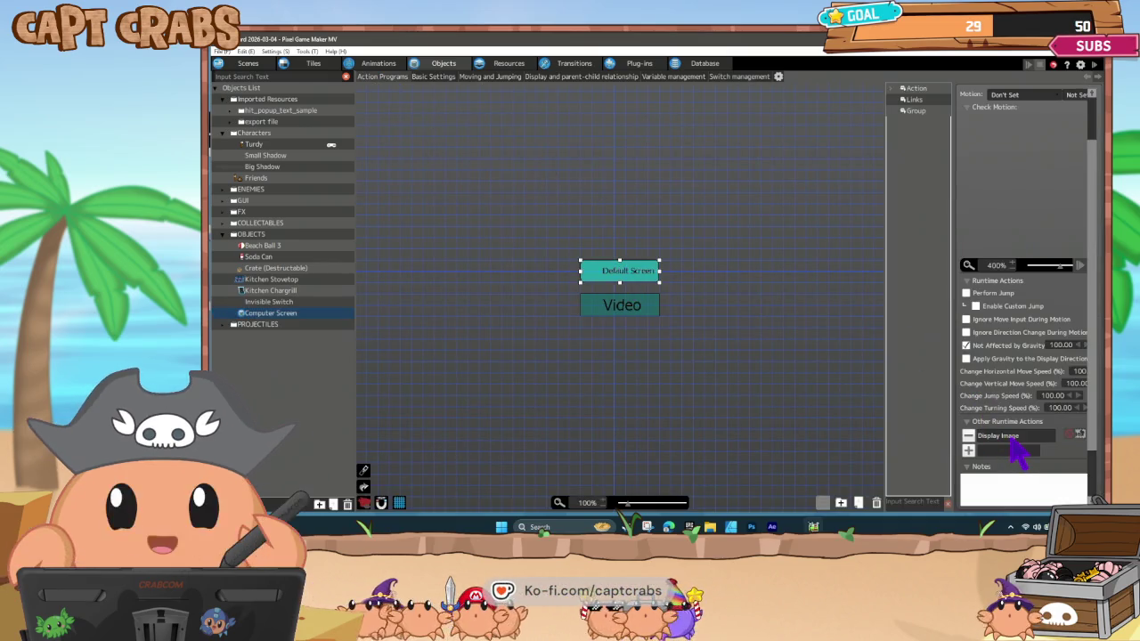
{"action": "double_click", "coordinate": [1011, 436]}
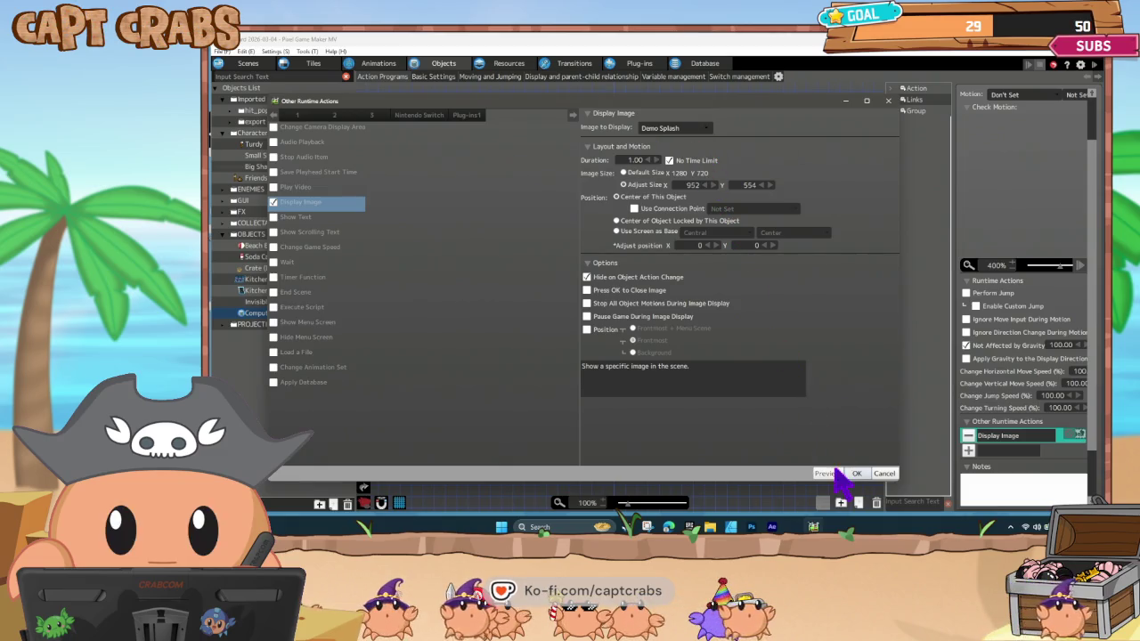
{"action": "left_click", "coordinate": [696, 130]}
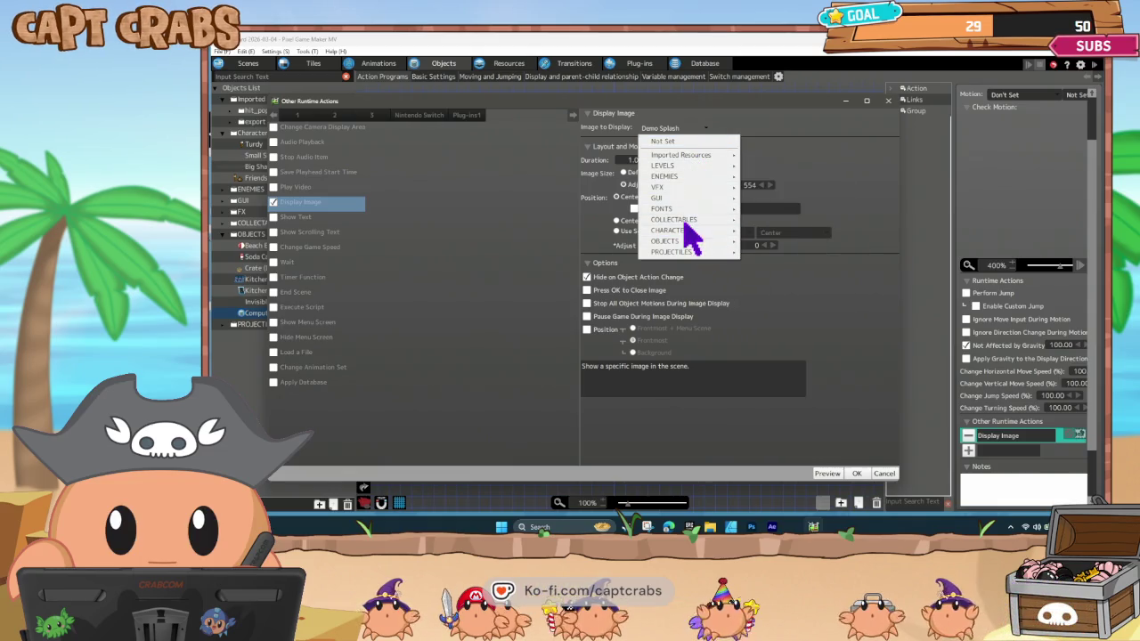
{"action": "mouse_move", "coordinate": [684, 198]}
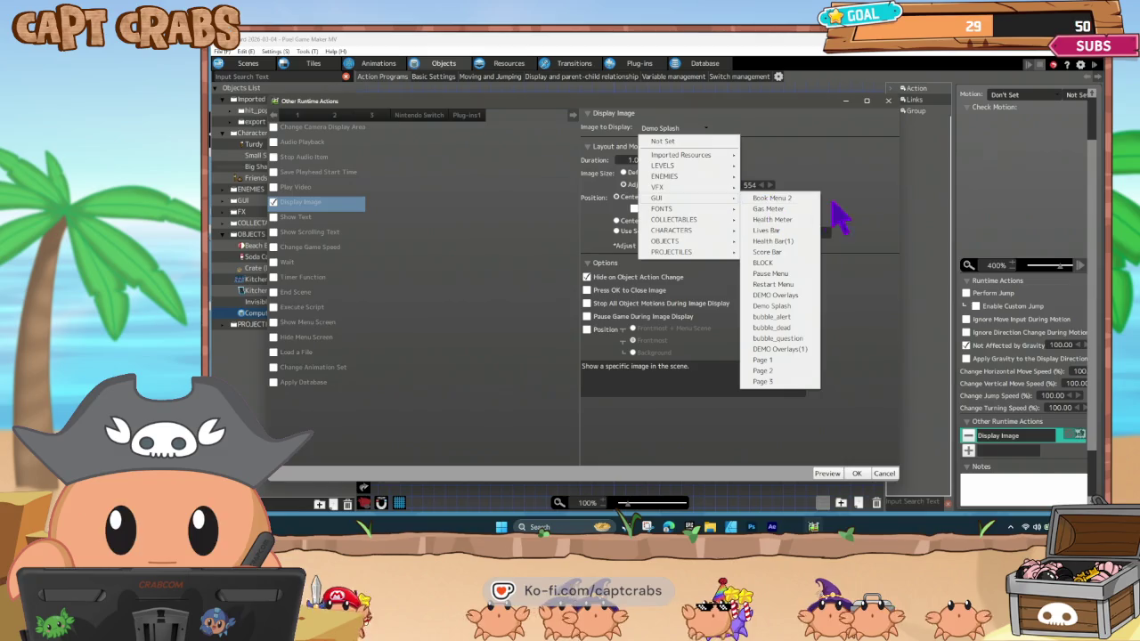
{"action": "left_click", "coordinate": [865, 265]}
{"action": "left_click", "coordinate": [885, 473]}
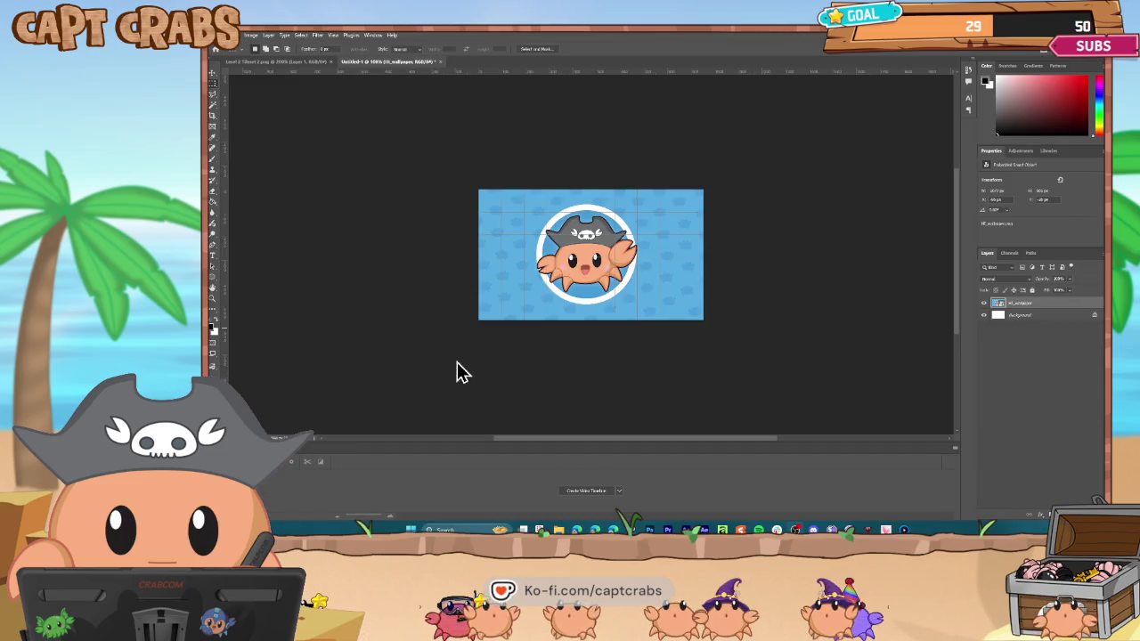
Zoom the crab wallpaper canvas in to 200%.
{"action": "key", "text": "ctrl+plus"}
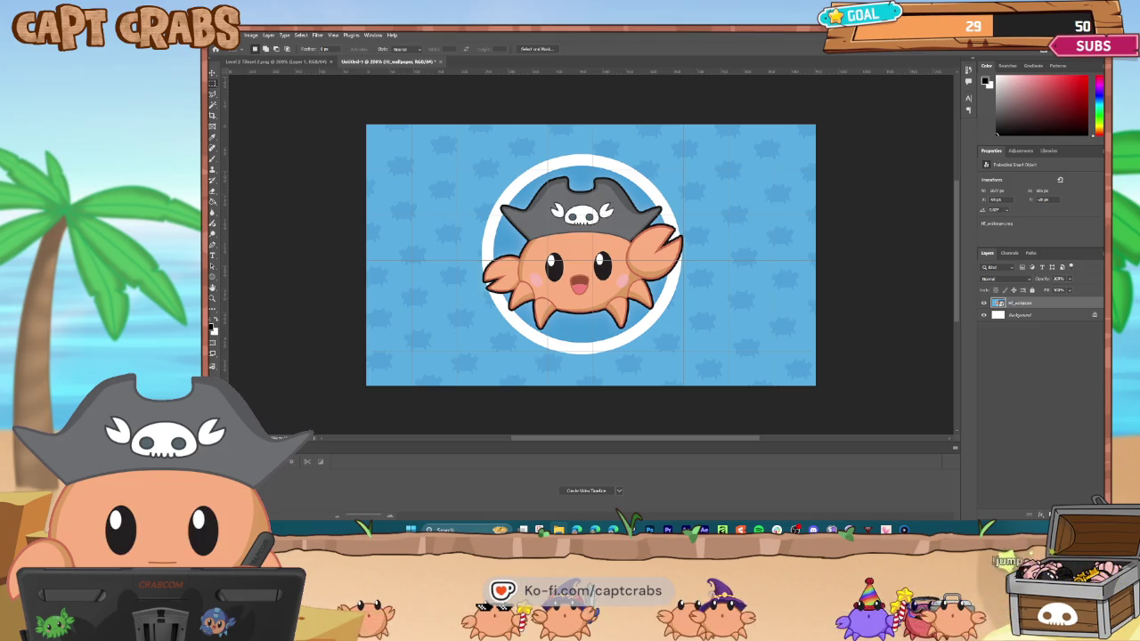
{"action": "left_click_drag", "start_coordinate": [213, 253], "coordinate": [401, 216]}
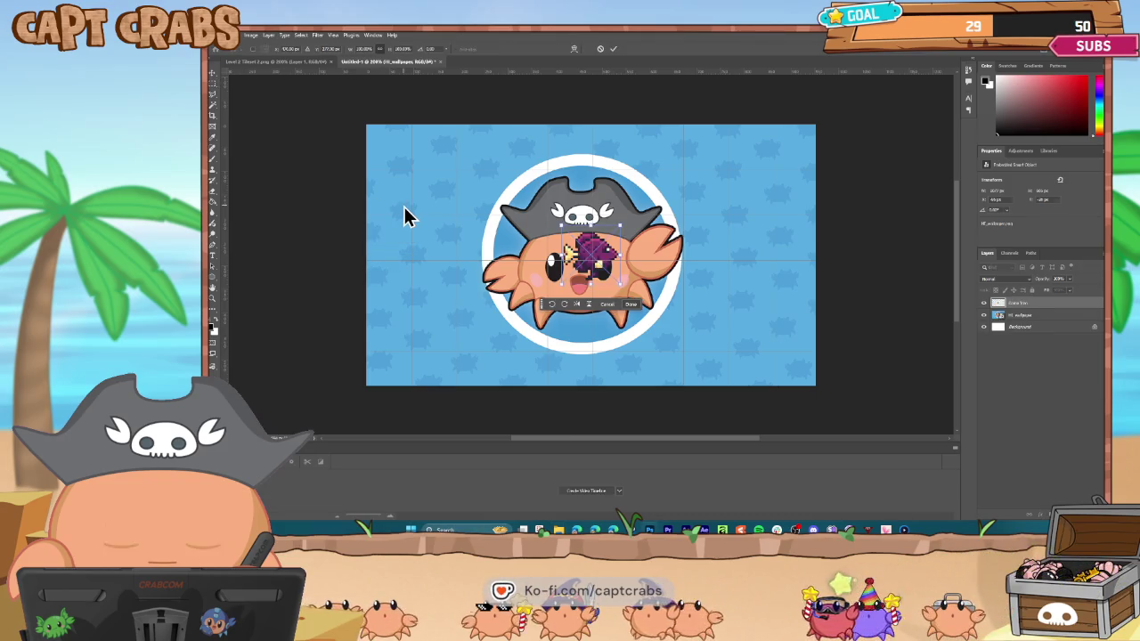
{"action": "left_click_drag", "start_coordinate": [567, 253], "coordinate": [399, 172]}
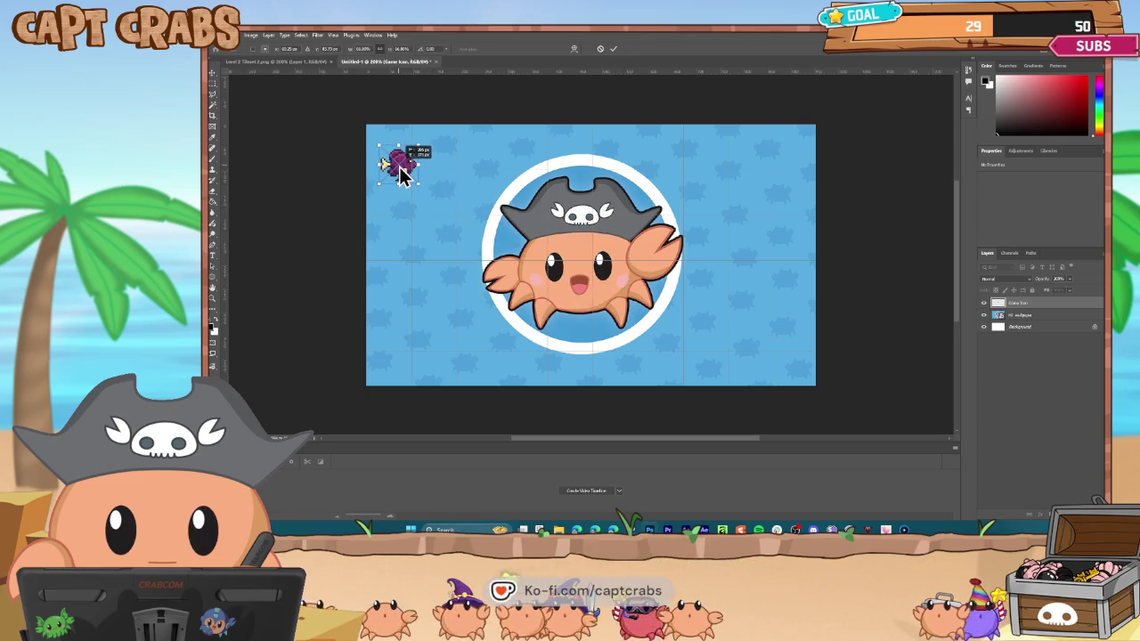
{"action": "key", "text": "Return"}
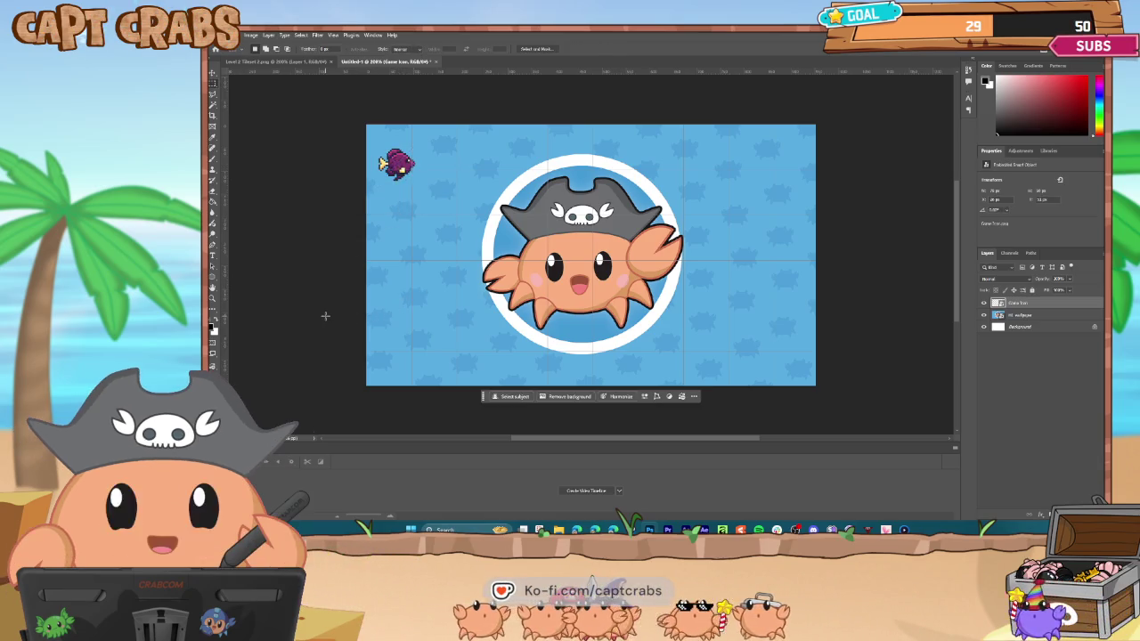
{"action": "left_click", "coordinate": [213, 73]}
{"action": "left_click", "coordinate": [298, 221]}
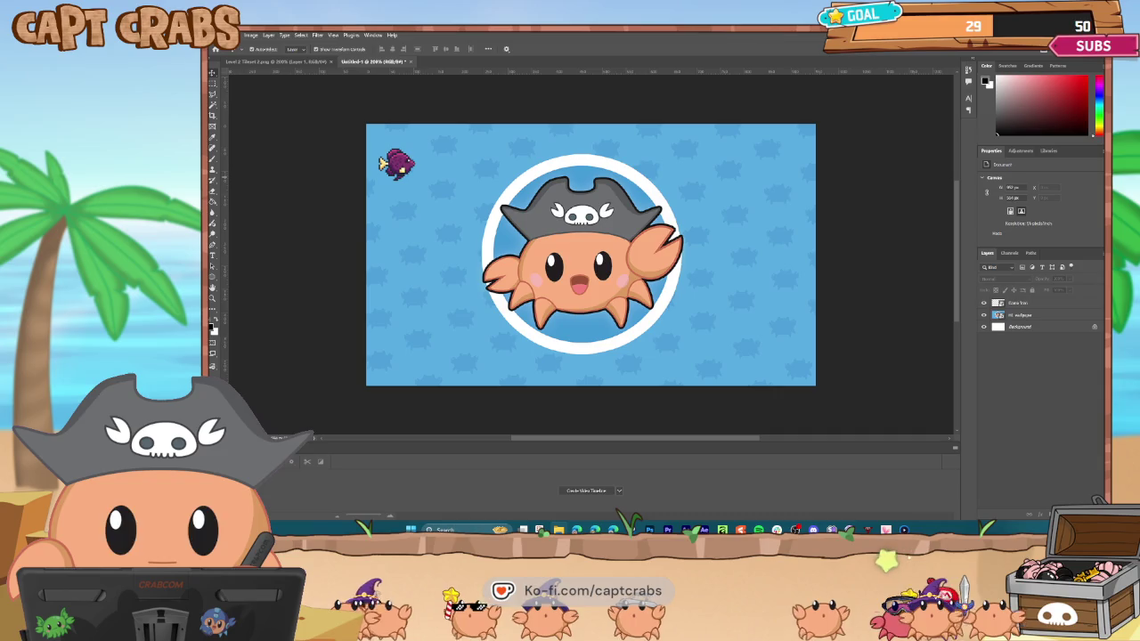
{"action": "mouse_move", "coordinate": [356, 285]}
{"action": "left_mouse_down"}
{"action": "mouse_move", "coordinate": [407, 267]}
{"action": "mouse_move", "coordinate": [406, 279]}
{"action": "left_mouse_up"}
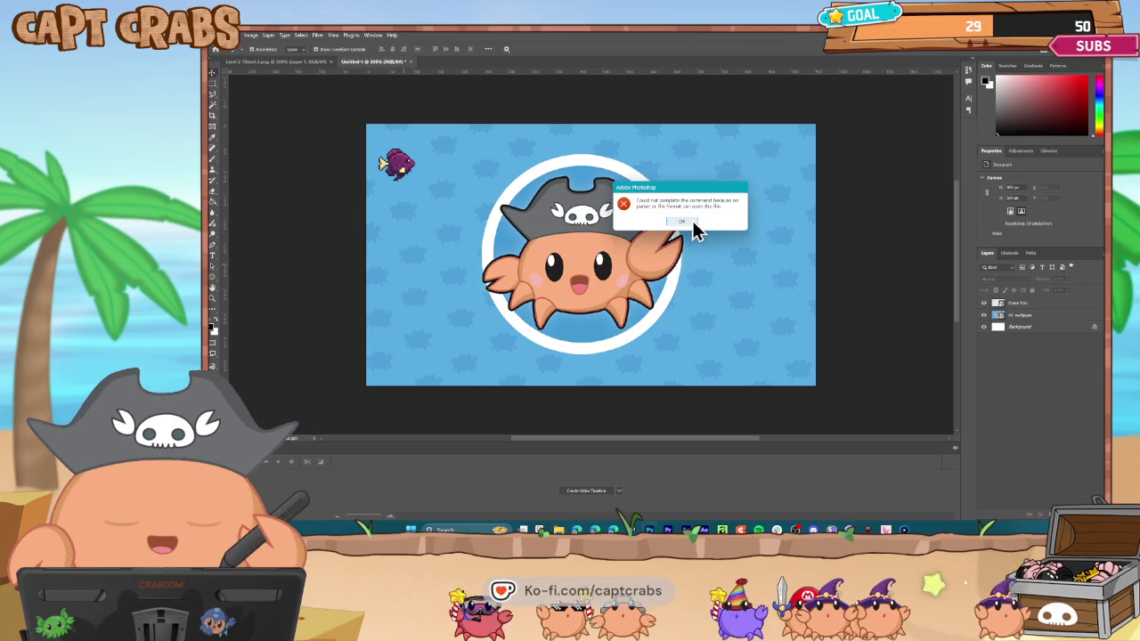
{"action": "left_click", "coordinate": [683, 222]}
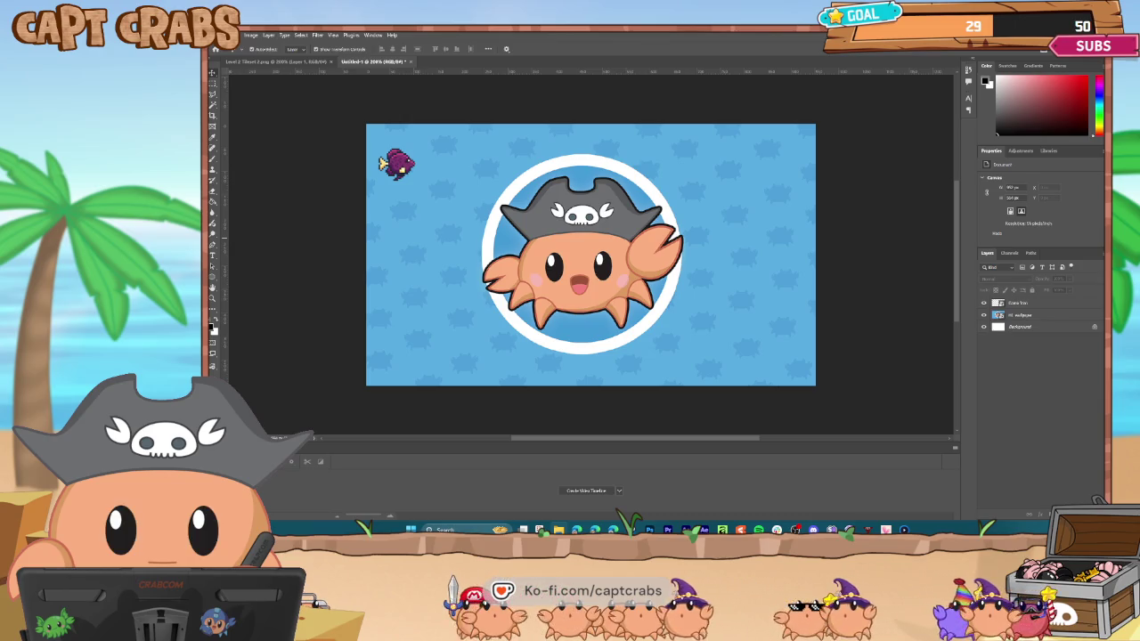
Place the character group image as a small thumbnail below the fish.
{"action": "left_click_drag", "start_coordinate": [321, 281], "coordinate": [400, 265]}
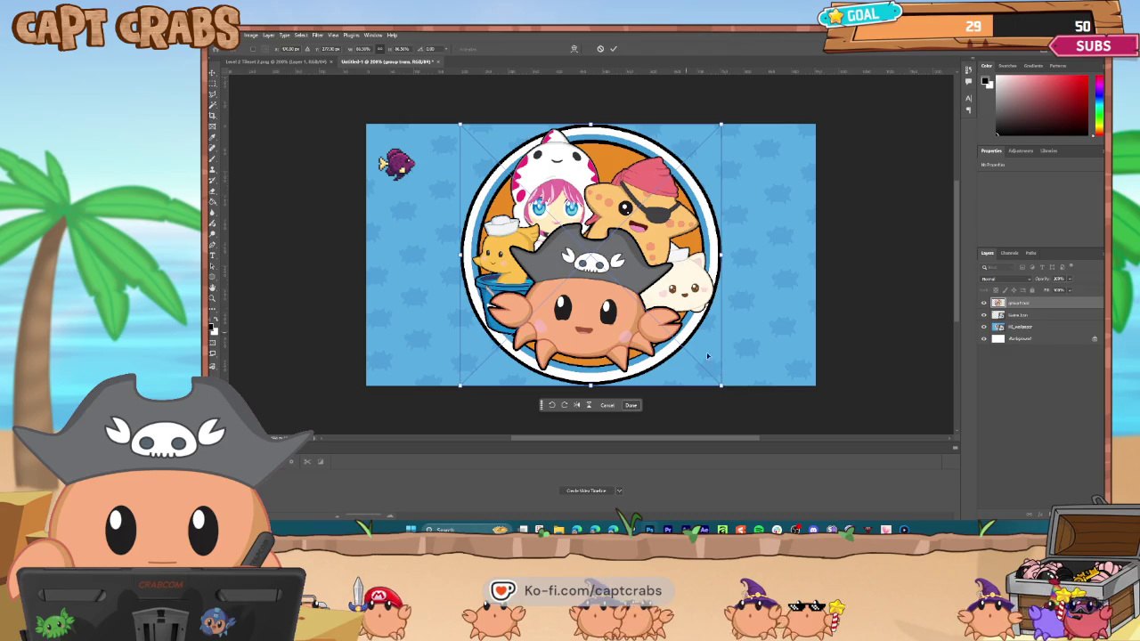
{"action": "mouse_move", "coordinate": [721, 388]}
{"action": "left_mouse_down"}
{"action": "mouse_move", "coordinate": [712, 351]}
{"action": "mouse_move", "coordinate": [492, 169]}
{"action": "mouse_move", "coordinate": [481, 186]}
{"action": "left_mouse_up"}
{"action": "mouse_move", "coordinate": [472, 145]}
{"action": "left_mouse_down"}
{"action": "mouse_move", "coordinate": [392, 211]}
{"action": "mouse_move", "coordinate": [396, 223]}
{"action": "left_mouse_up"}
{"action": "key", "text": "Return"}
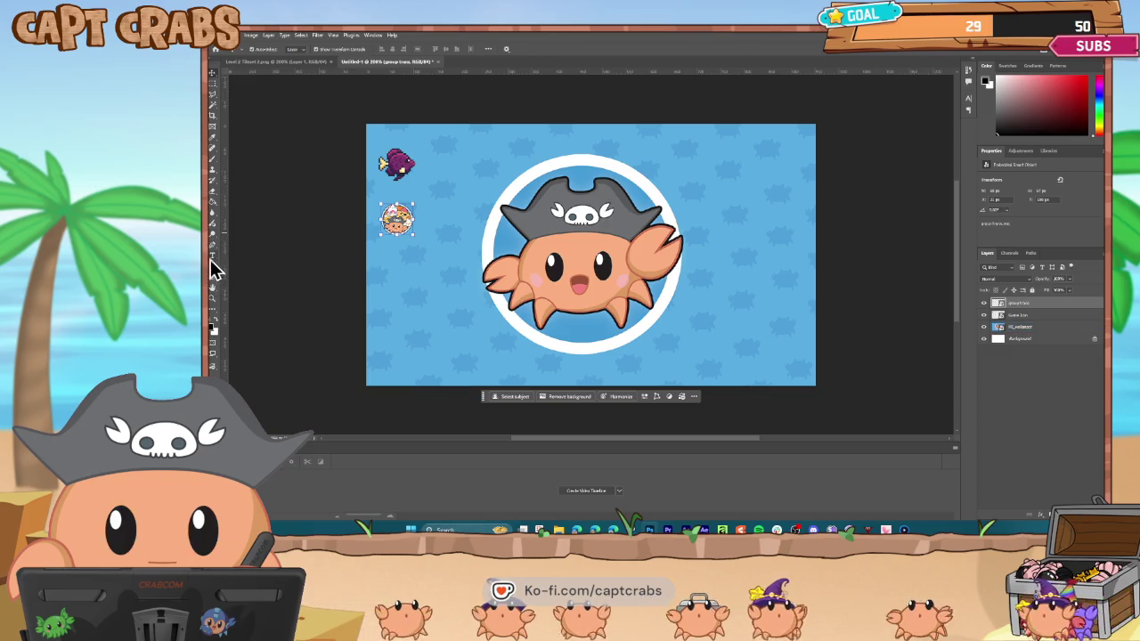
{"action": "left_click", "coordinate": [212, 256]}
Add 'PIXEL TANK' text below the fish, scale it down, nudge it up, and make it white.
{"action": "left_click", "coordinate": [381, 194]}
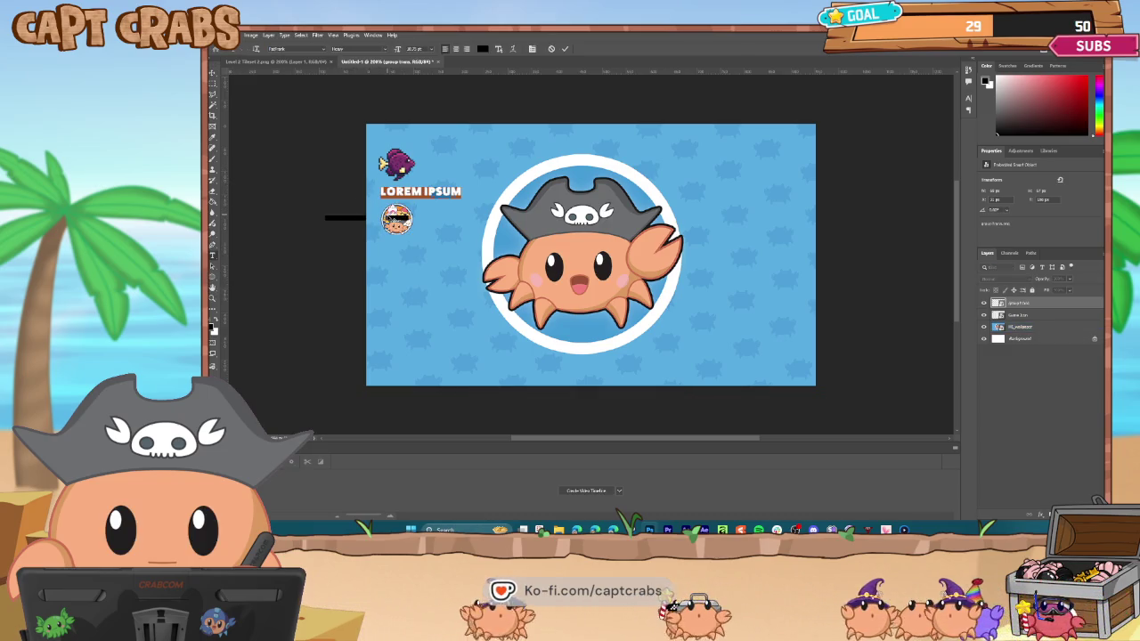
{"action": "type", "text": "Pi"}
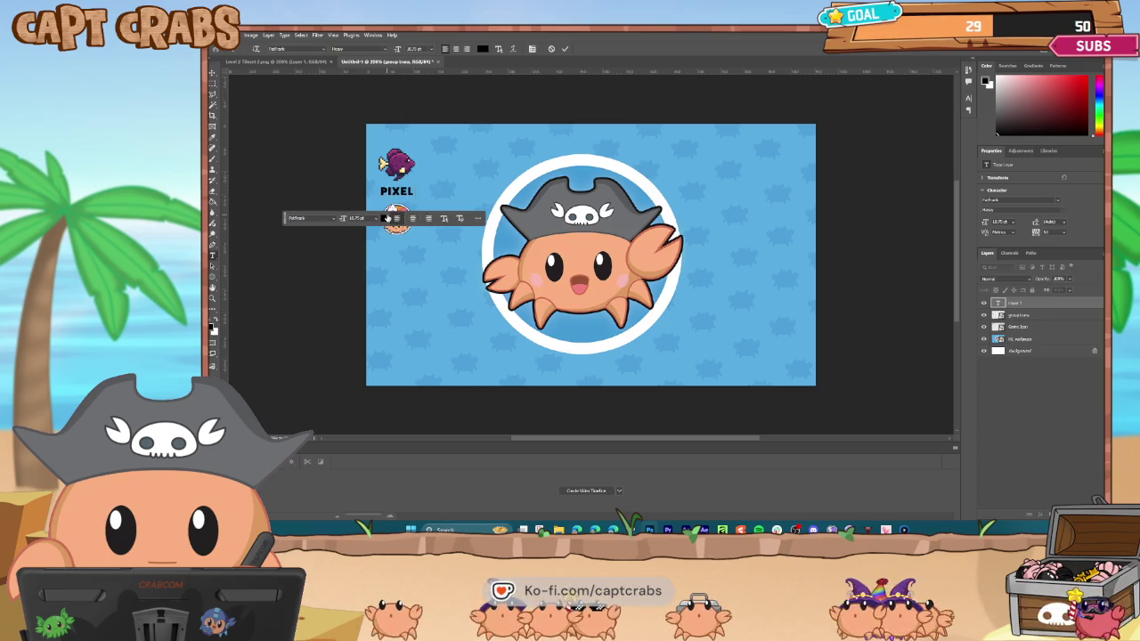
{"action": "type", "text": " Tank"}
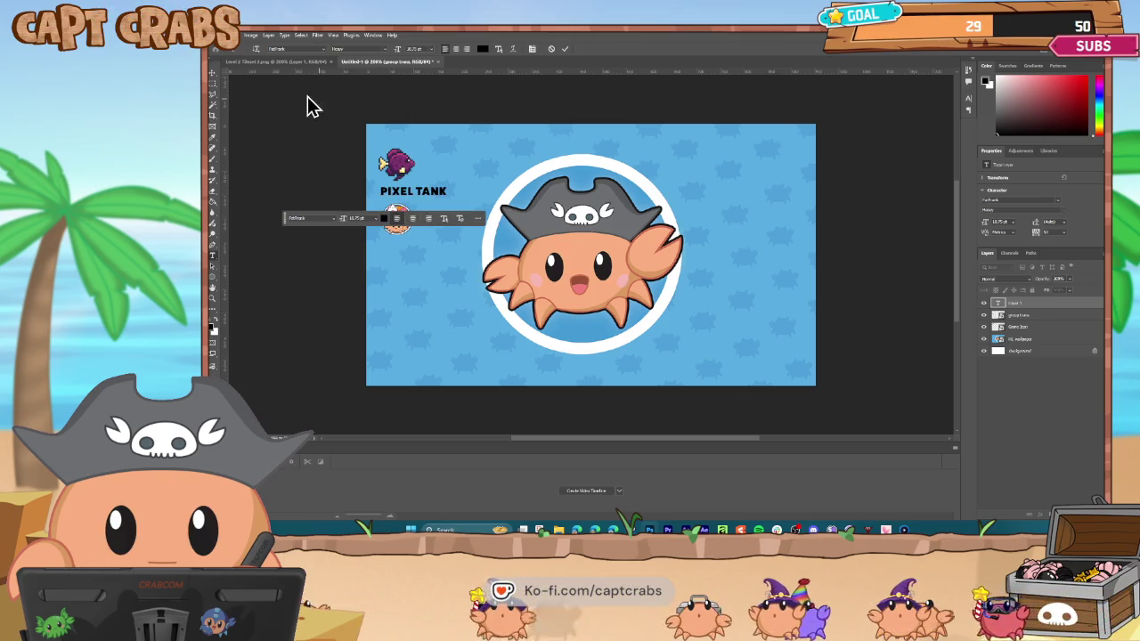
{"action": "left_click", "coordinate": [215, 73]}
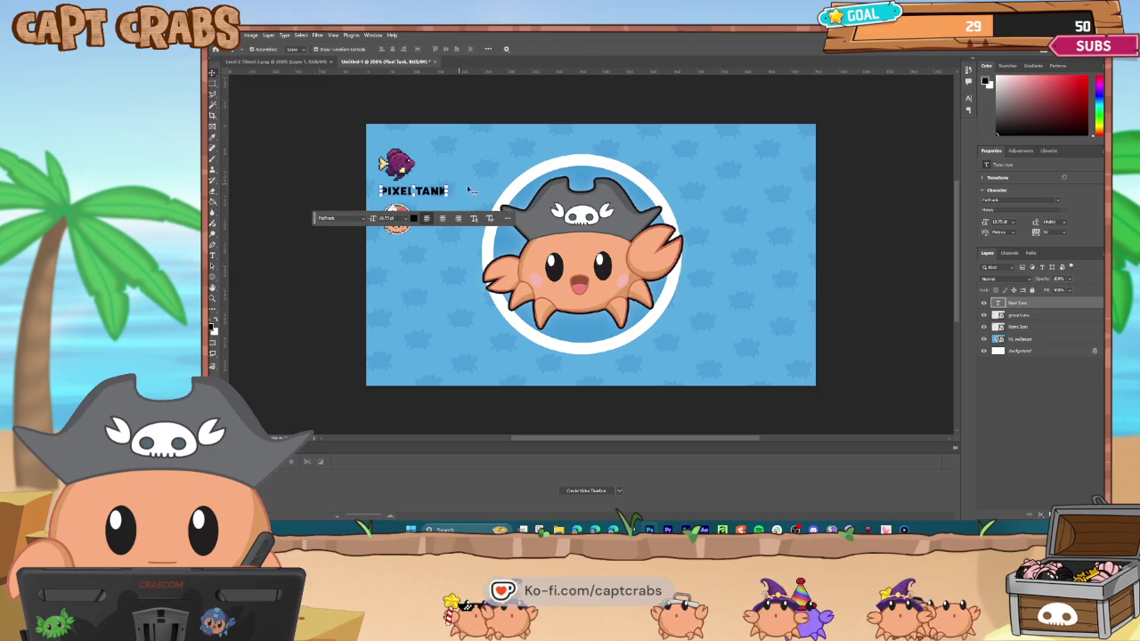
{"action": "key", "text": "ctrl+t"}
{"action": "left_click_drag", "start_coordinate": [447, 194], "coordinate": [419, 188]}
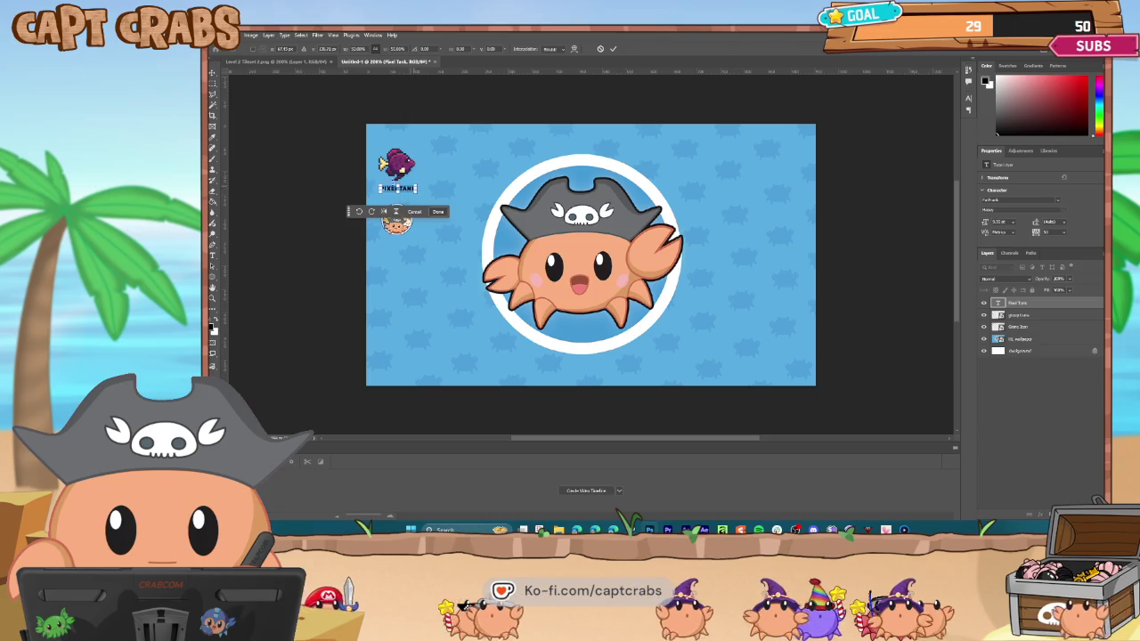
{"action": "left_click", "coordinate": [213, 75]}
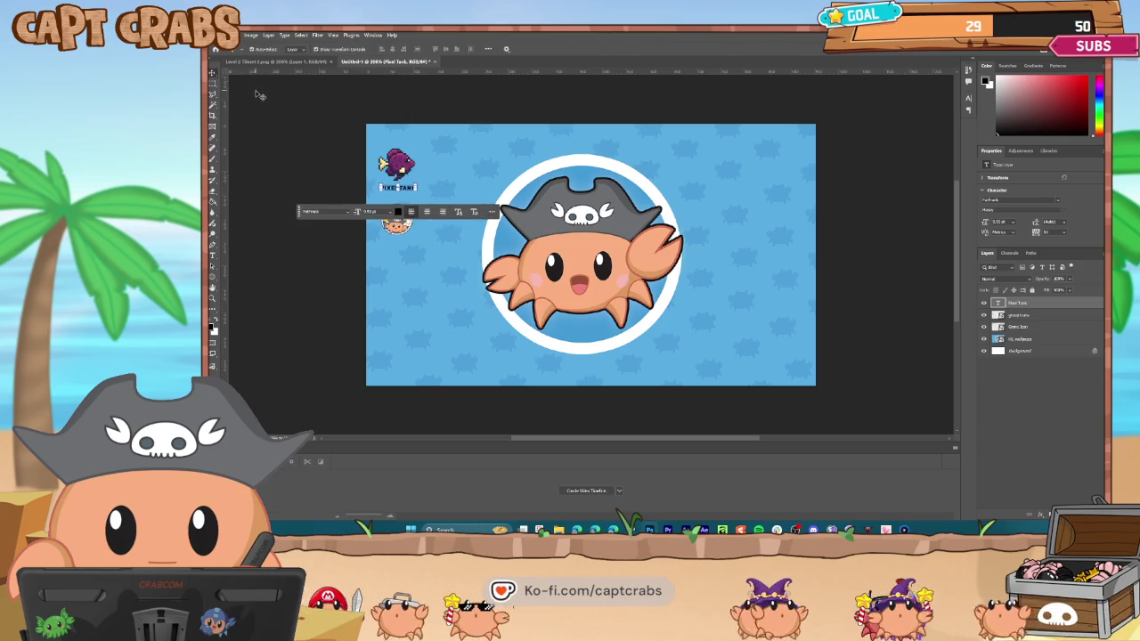
{"action": "key", "text": "shift+Up"}
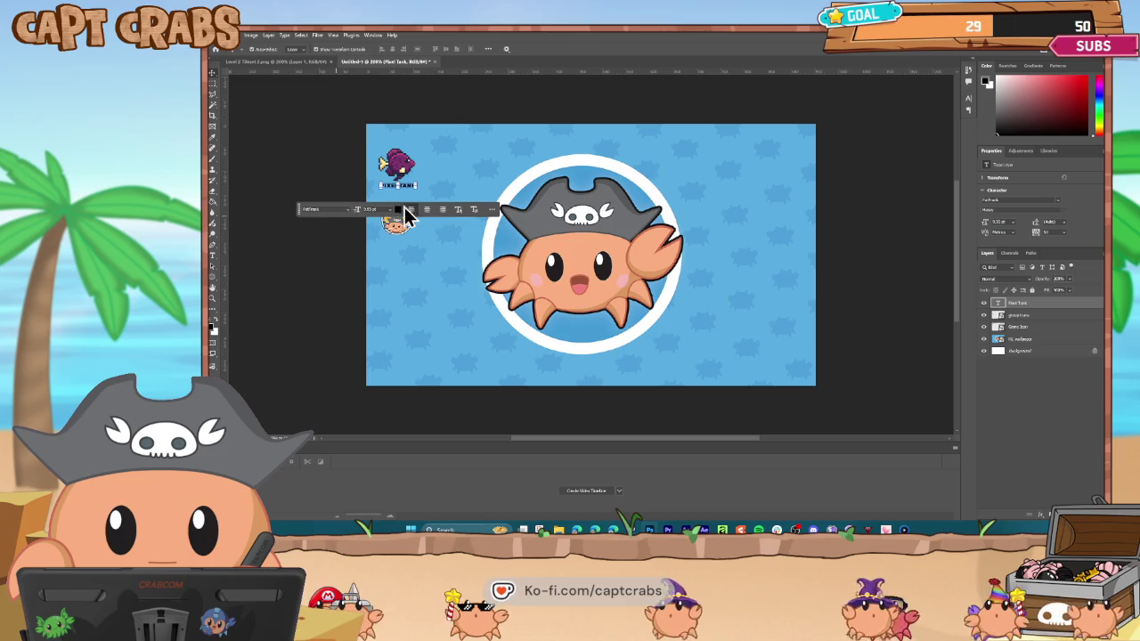
{"action": "left_click", "coordinate": [397, 209]}
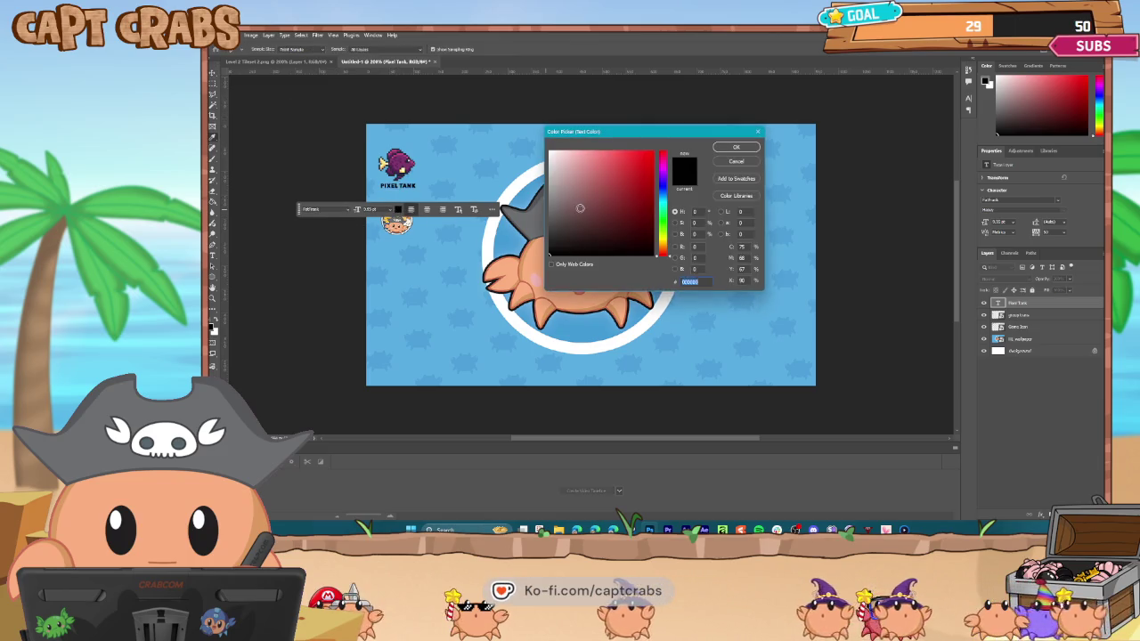
{"action": "left_click", "coordinate": [736, 148]}
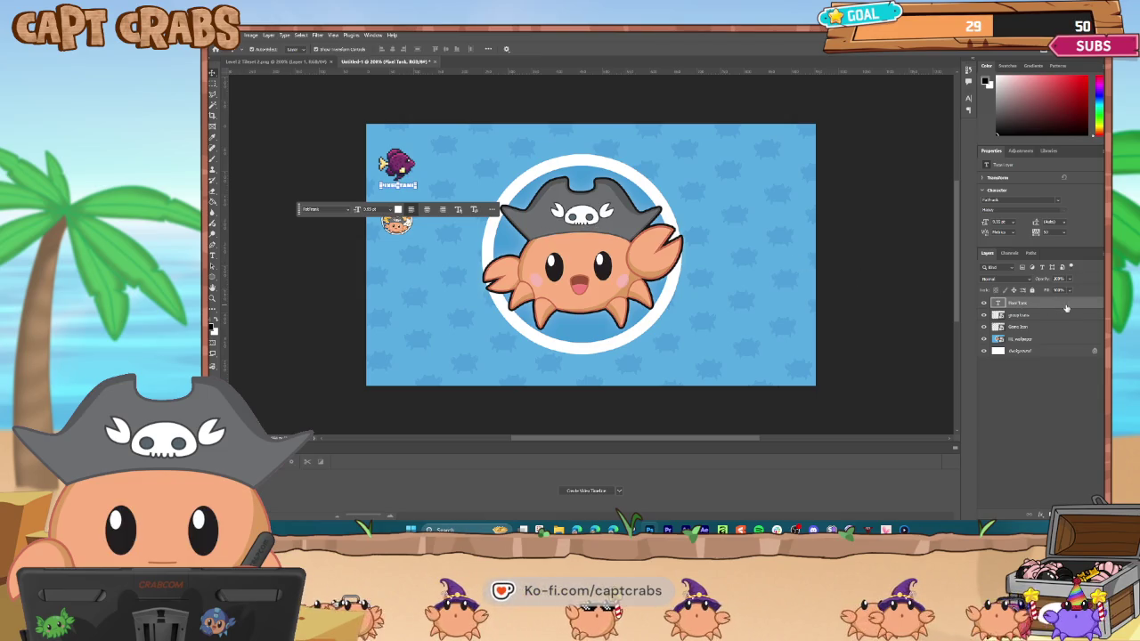
Give the PIXEL TANK text layer a Drop Shadow style with adjusted opacity.
{"action": "double_click", "coordinate": [1059, 303]}
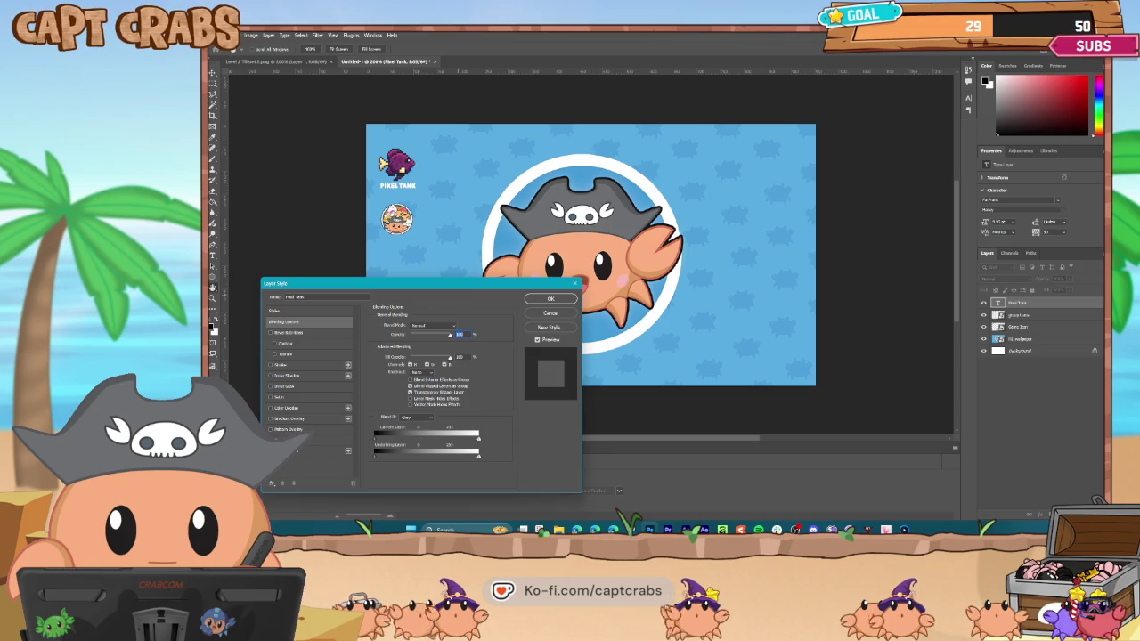
{"action": "left_click", "coordinate": [283, 451]}
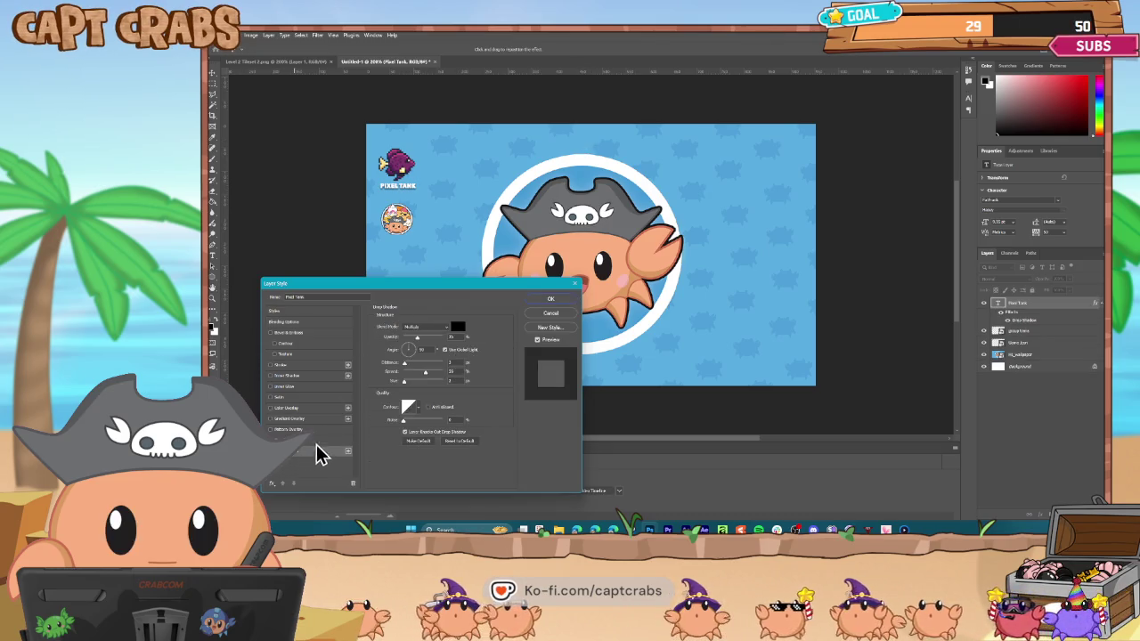
{"action": "left_click", "coordinate": [415, 338]}
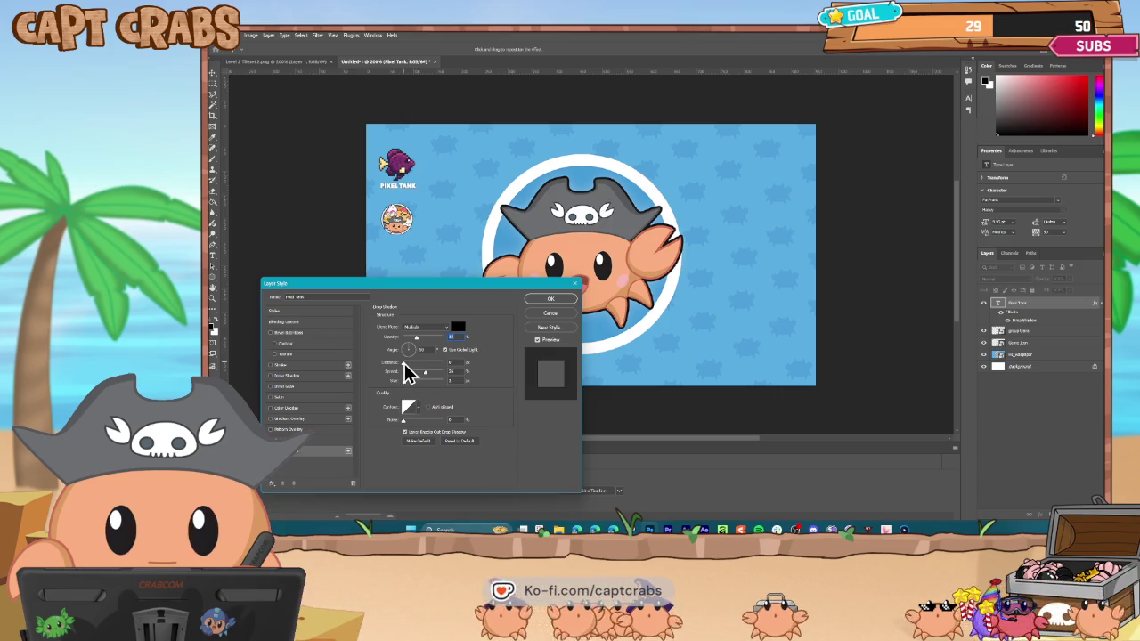
{"action": "left_click", "coordinate": [537, 301]}
{"action": "right_click", "coordinate": [1034, 309]}
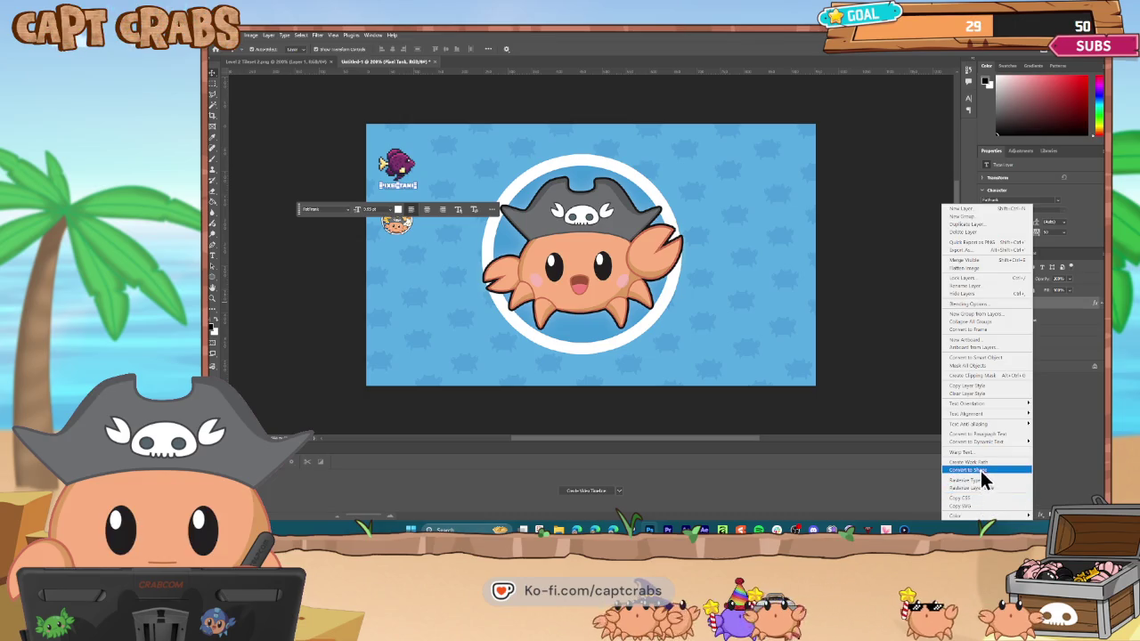
Copy the PIXEL TANK text's drop shadow onto the fish icon and round crab image layers.
{"action": "left_click", "coordinate": [967, 386]}
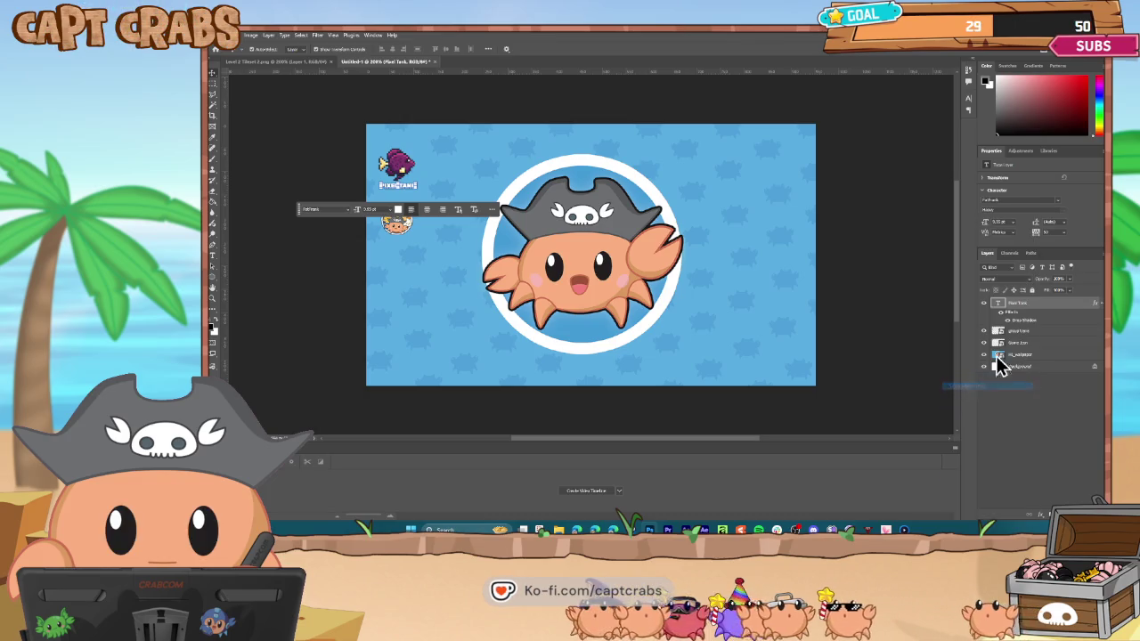
{"action": "left_click", "coordinate": [1033, 332]}
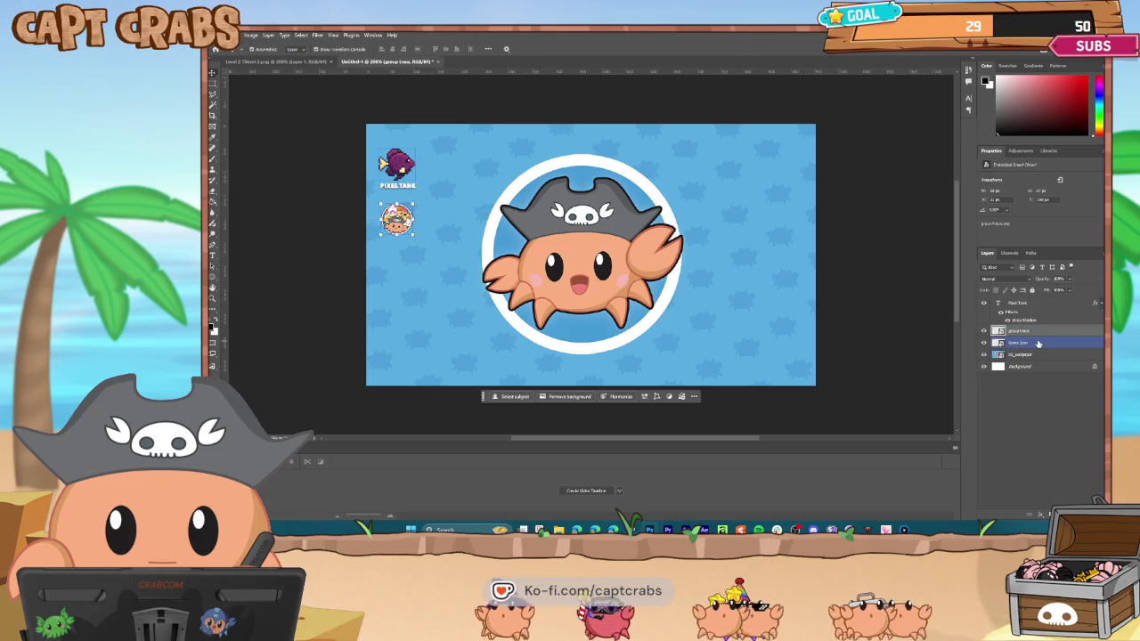
{"action": "right_click", "coordinate": [1038, 342]}
{"action": "left_click", "coordinate": [1041, 331]}
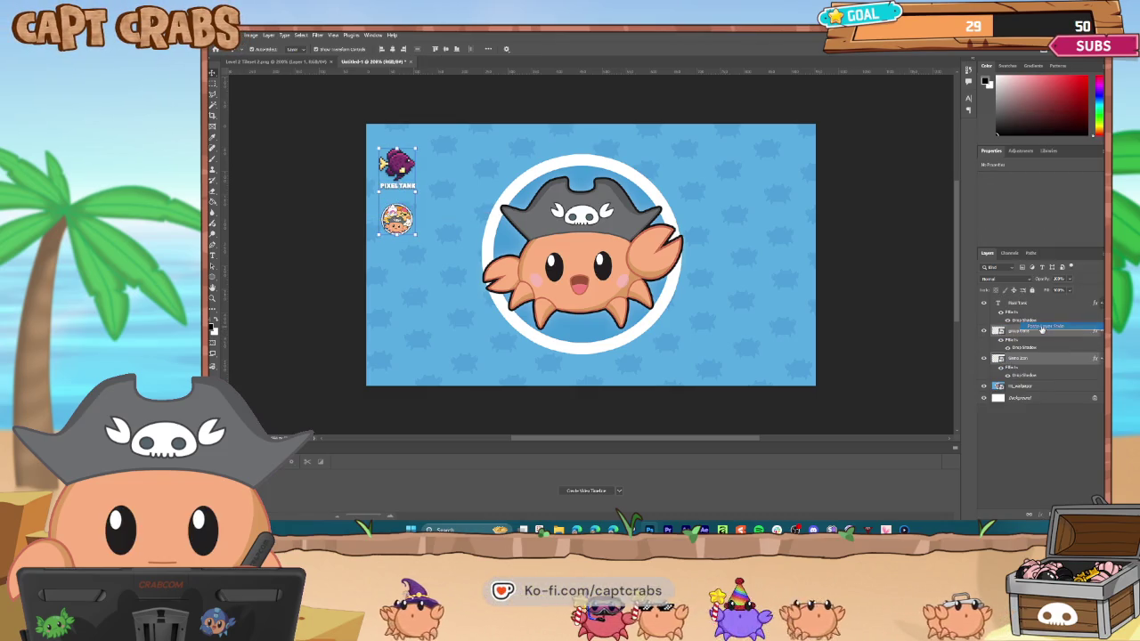
{"action": "left_click", "coordinate": [1033, 310]}
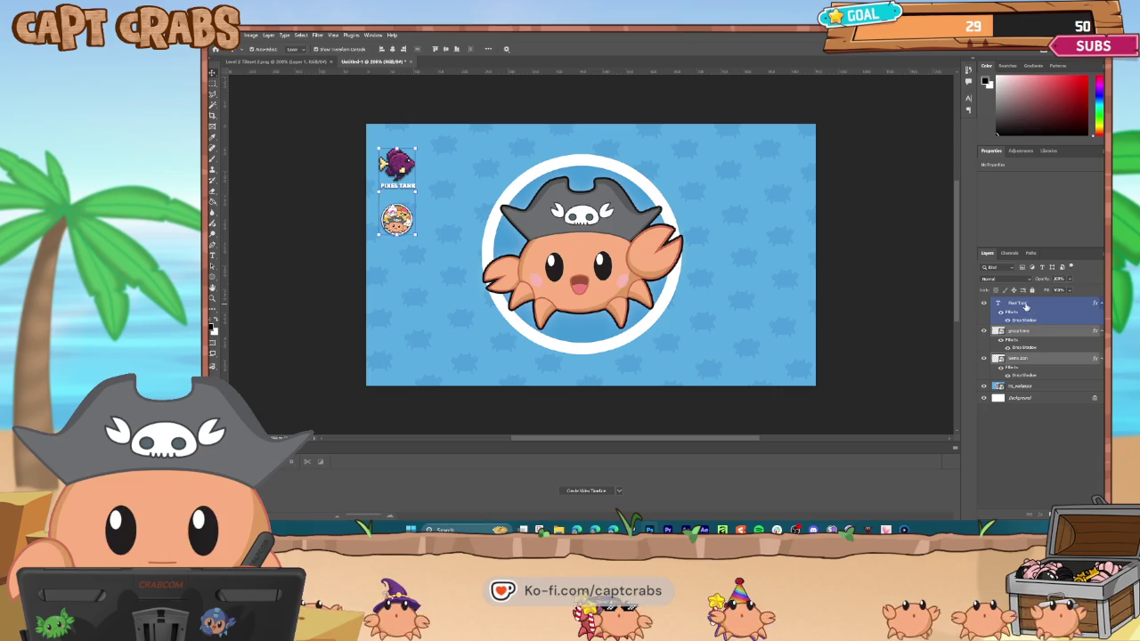
{"action": "right_click", "coordinate": [1026, 305]}
Duplicate the PIXEL TANK text layer and move the copy below the crab image.
{"action": "left_click", "coordinate": [976, 218]}
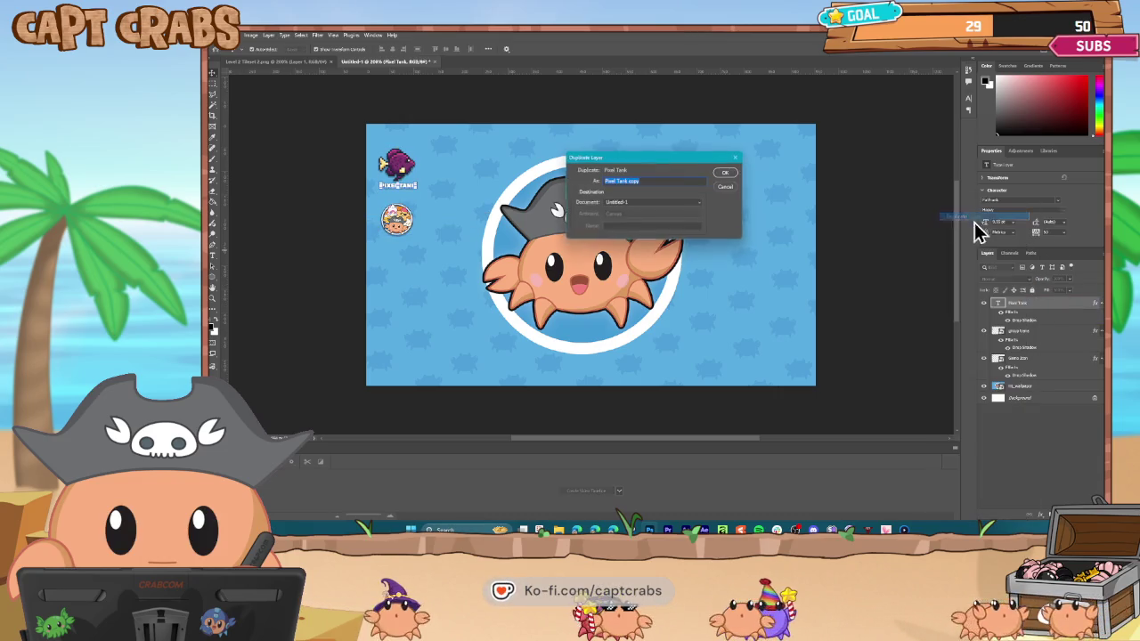
{"action": "key", "text": "Return"}
{"action": "left_click", "coordinate": [214, 73]}
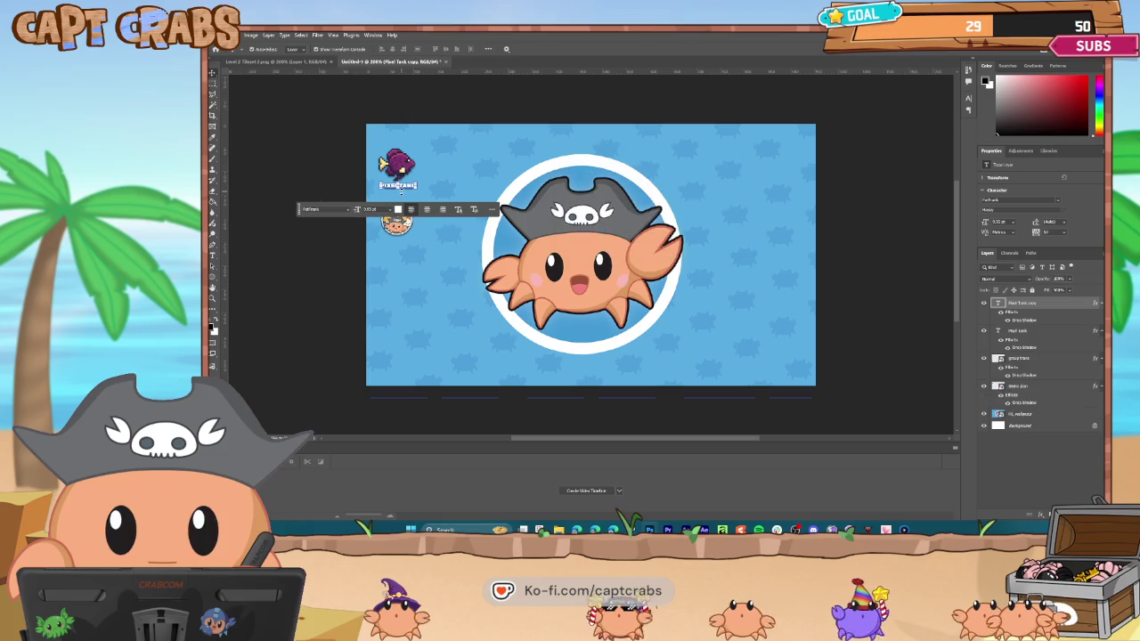
{"action": "left_click_drag", "start_coordinate": [397, 185], "coordinate": [405, 237]}
Rewrite the copied text as 'CAPT CRABS / A SLIMY ADVENTURE', centre-aligned.
{"action": "left_click", "coordinate": [212, 256]}
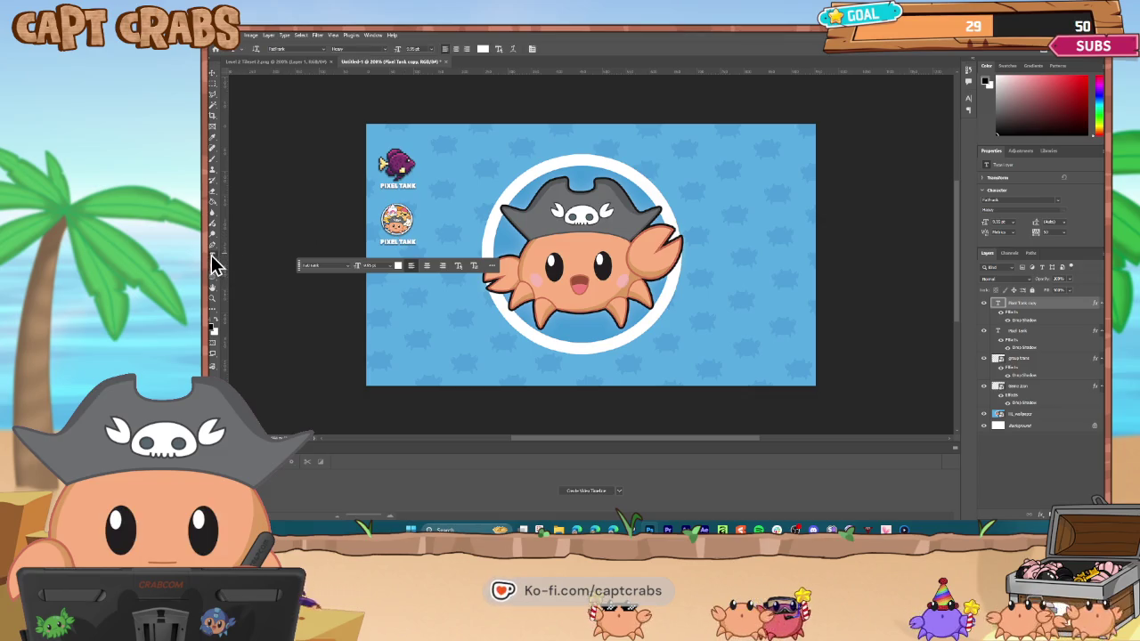
{"action": "triple_click", "coordinate": [397, 241]}
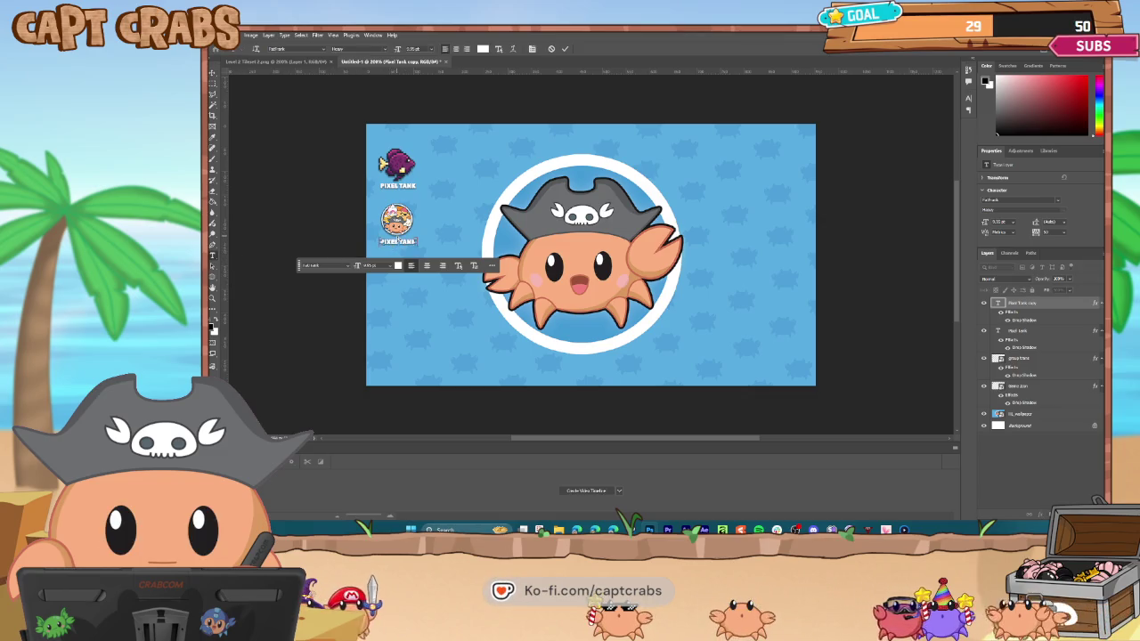
{"action": "type", "text": "CAPT CRABS"}
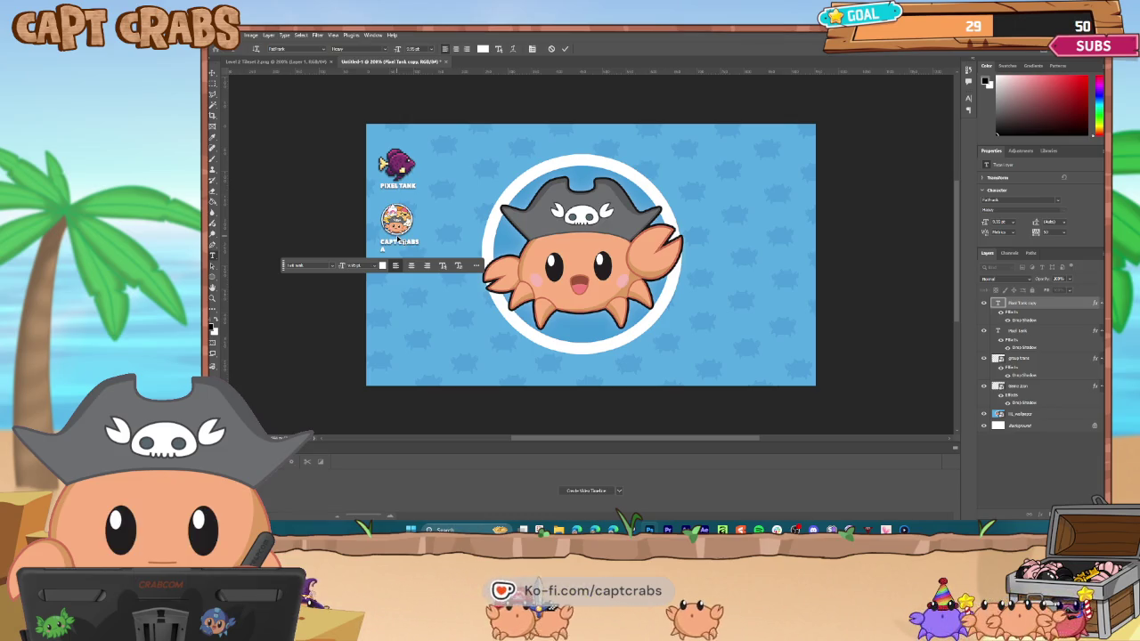
{"action": "key", "text": "Return"}
{"action": "type", "text": "A SLIMY A"}
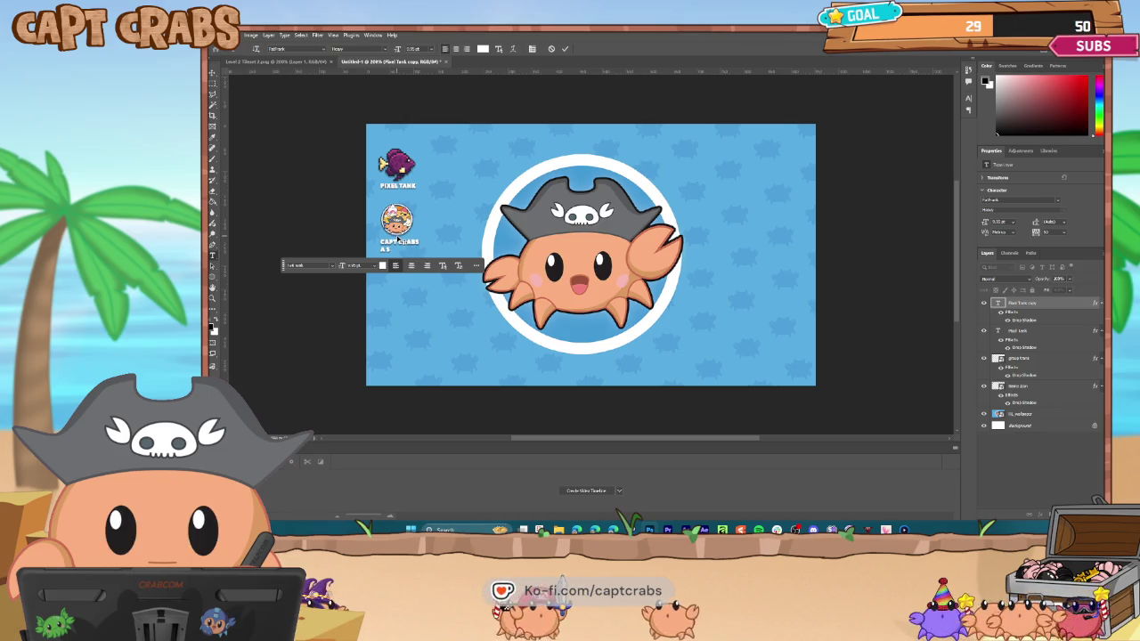
{"action": "type", "text": "DVENTURE"}
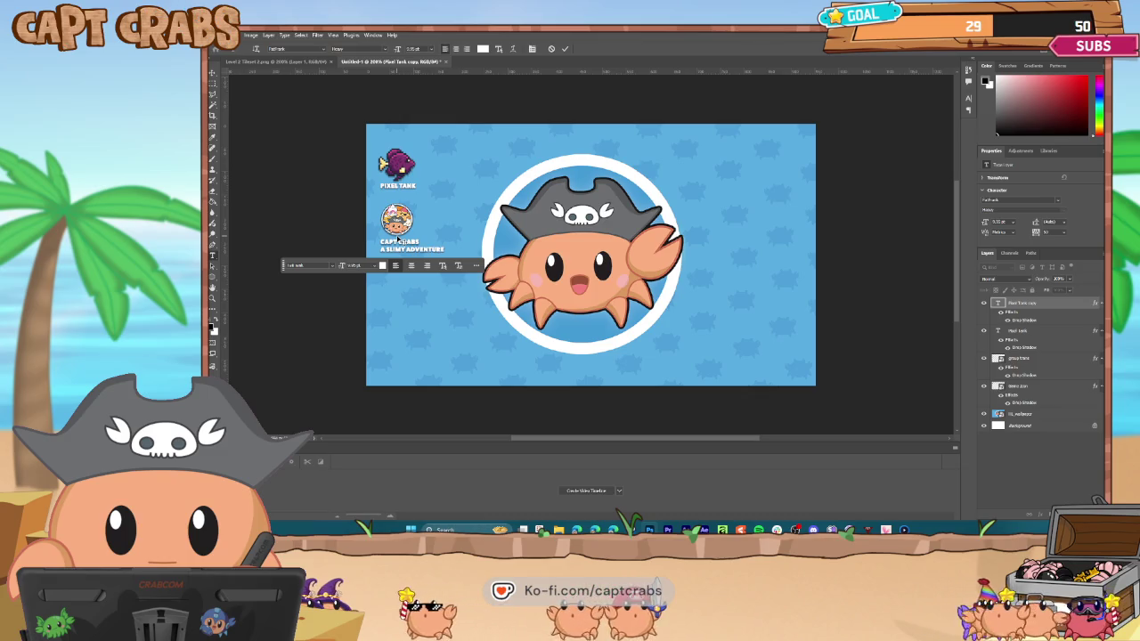
{"action": "left_click", "coordinate": [437, 275]}
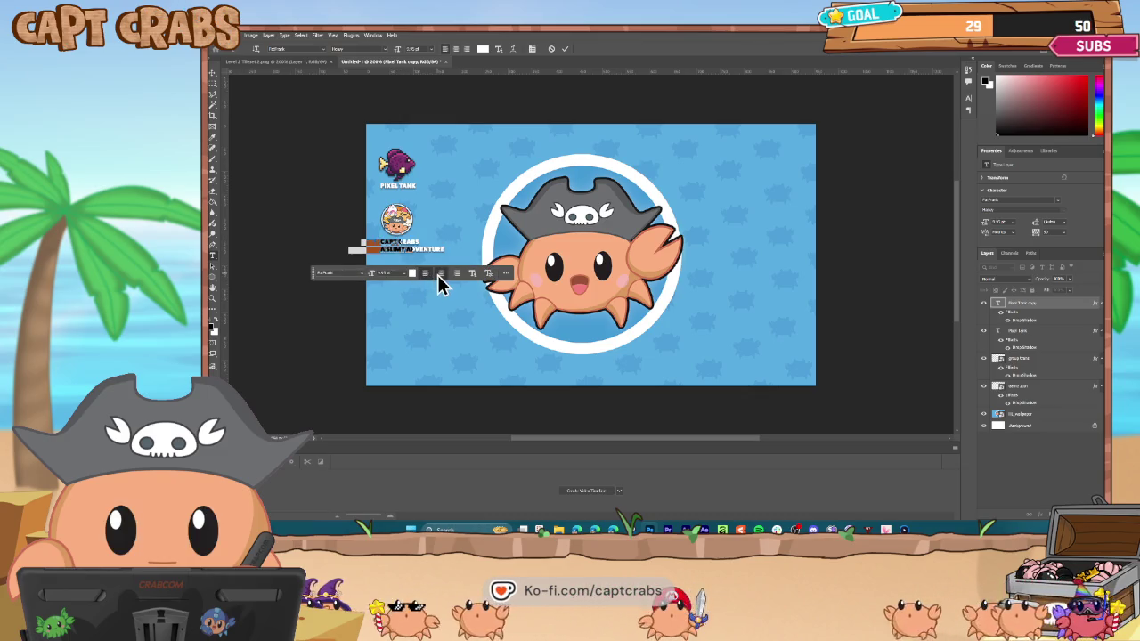
Shift the CAPT CRABS caption slightly right and recheck its text.
{"action": "left_click", "coordinate": [212, 71]}
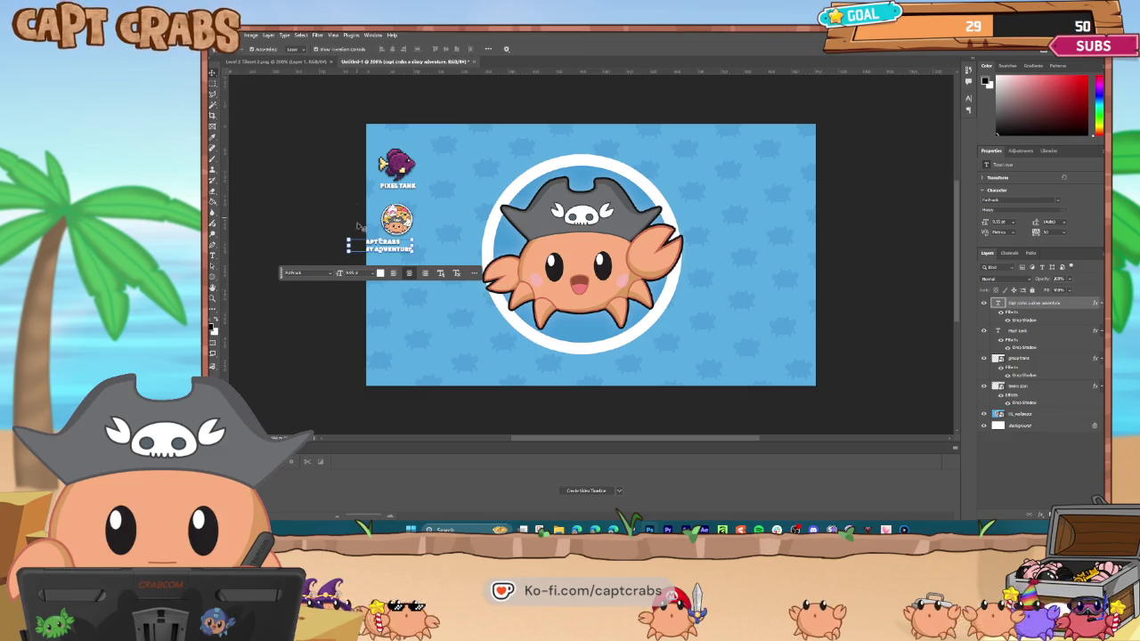
{"action": "left_click_drag", "start_coordinate": [389, 233], "coordinate": [405, 234]}
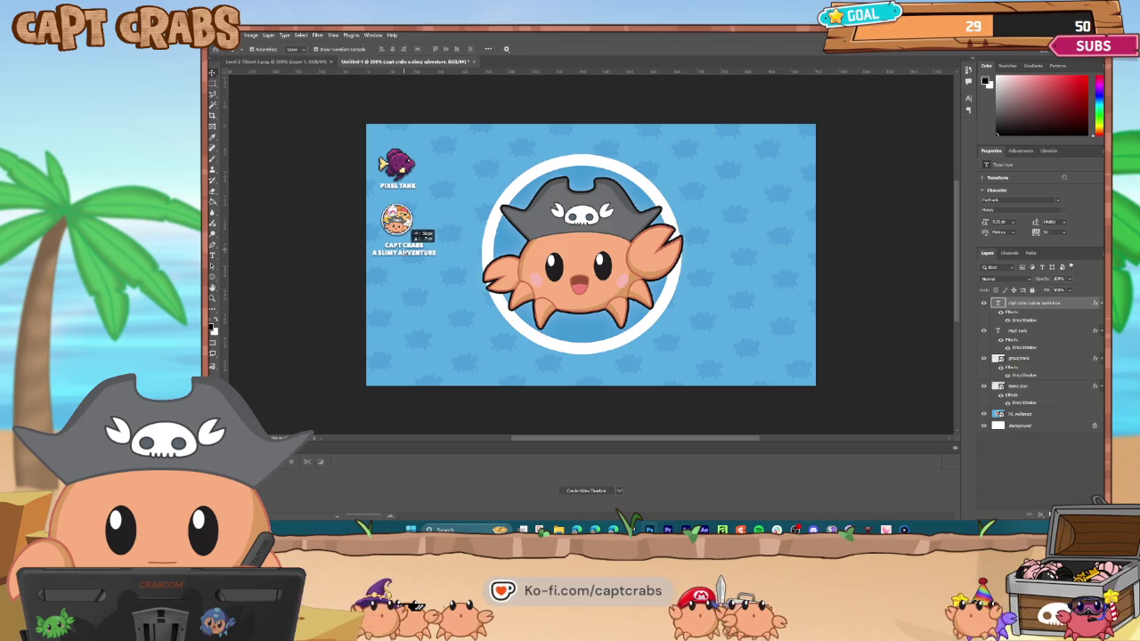
{"action": "double_click", "coordinate": [403, 249]}
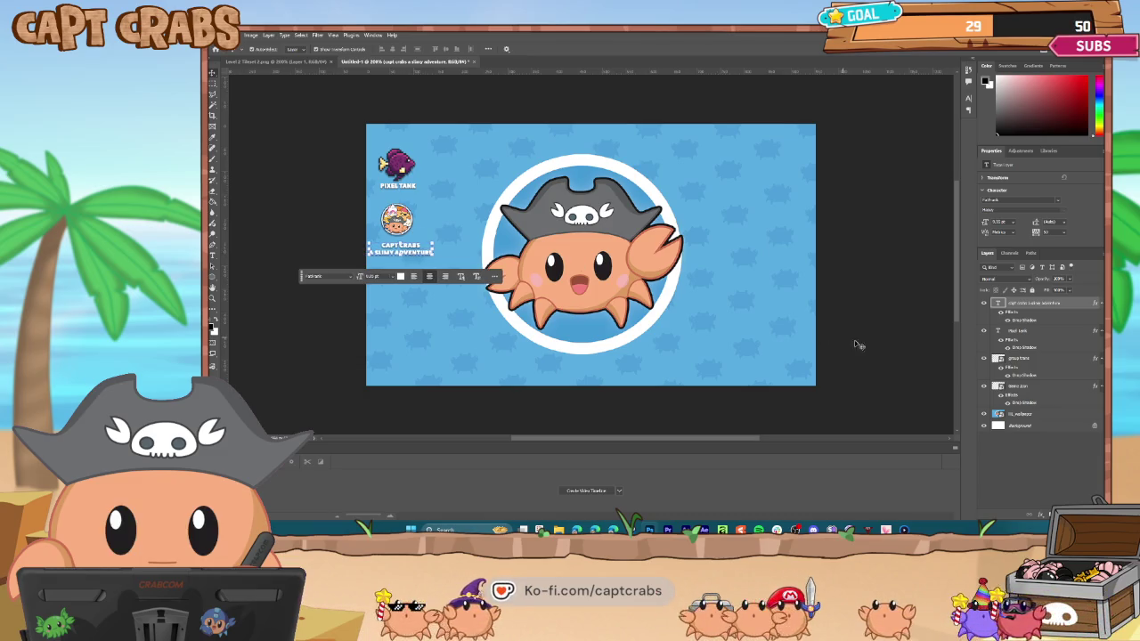
{"action": "left_click", "coordinate": [1018, 358]}
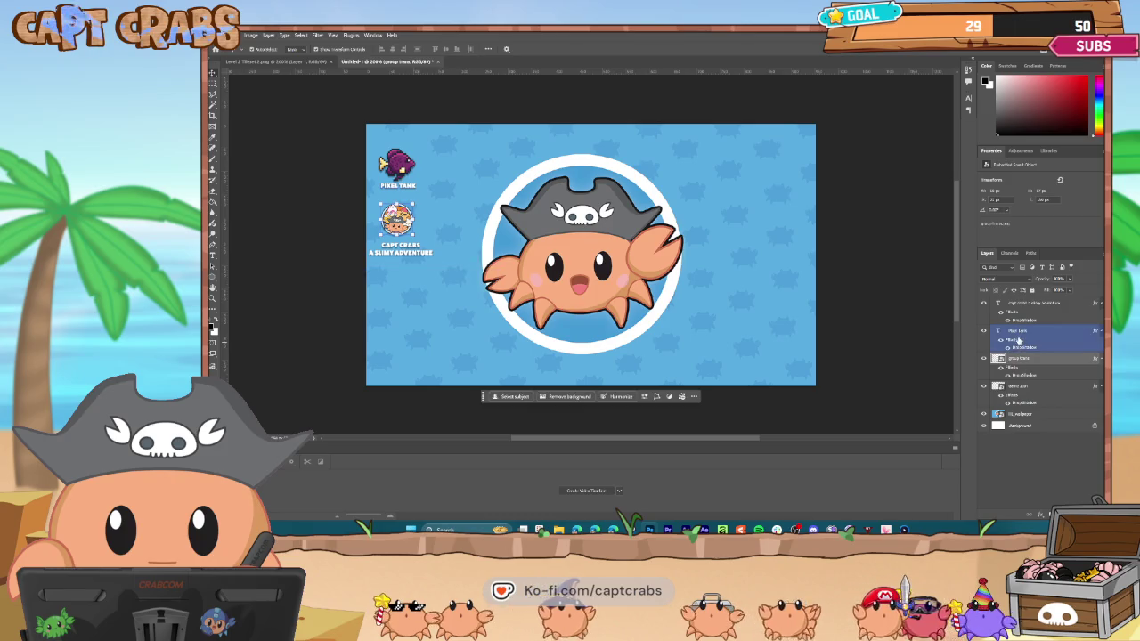
Nudge the selected logo layers right and down, then deselect them.
{"action": "left_click", "coordinate": [1026, 388], "text": "shift"}
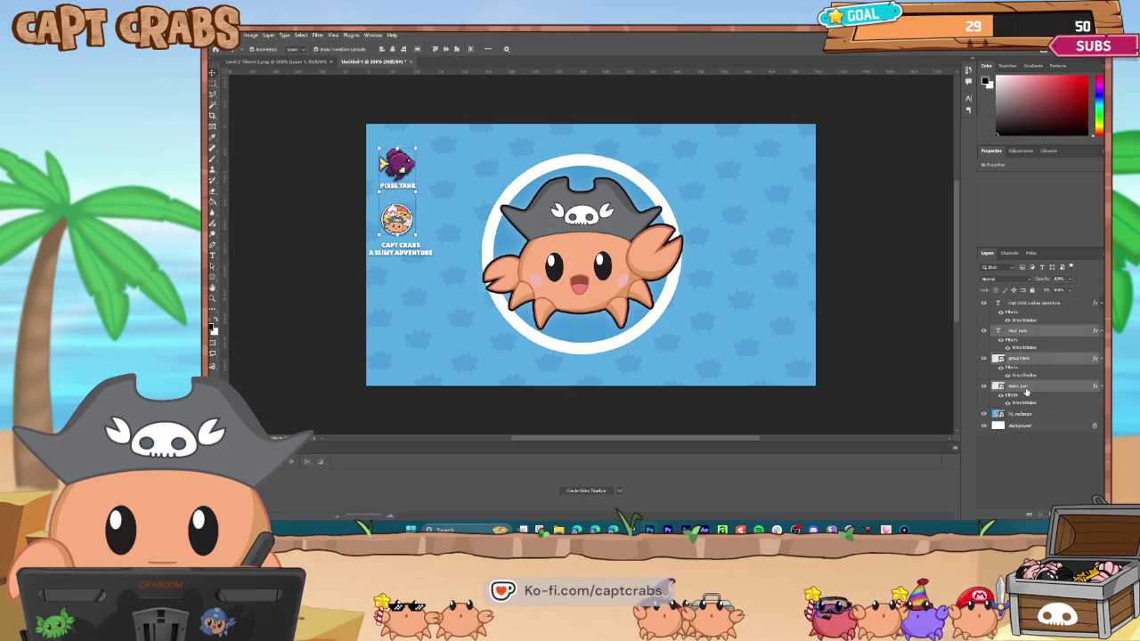
{"action": "key", "text": "Right"}
{"action": "key", "text": "Right"}
{"action": "key", "text": "Right"}
{"action": "key", "text": "Down"}
{"action": "key", "text": "Down"}
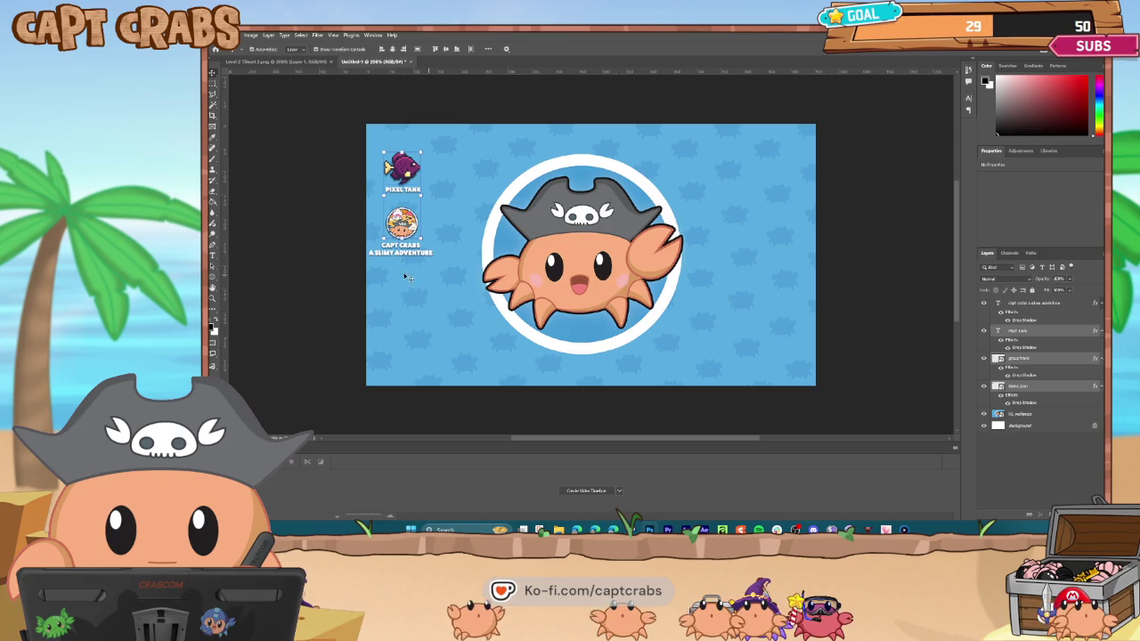
{"action": "left_click", "coordinate": [318, 229]}
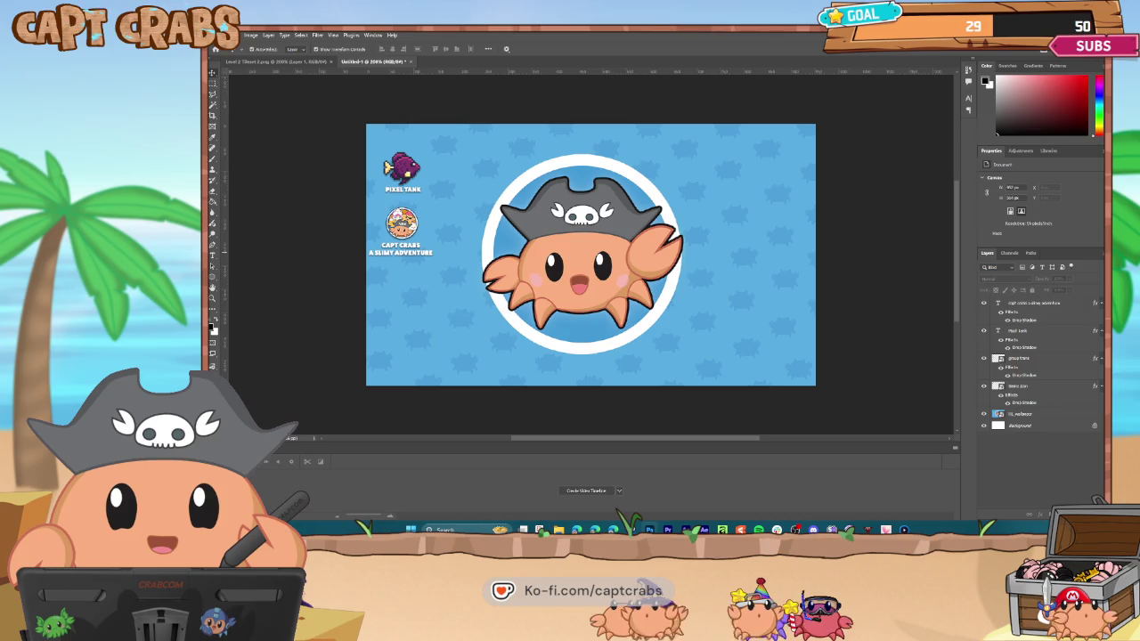
Shift the Pixel Tank and Capt Crabs logo layers about 10 px further right.
{"action": "left_click", "coordinate": [1033, 370]}
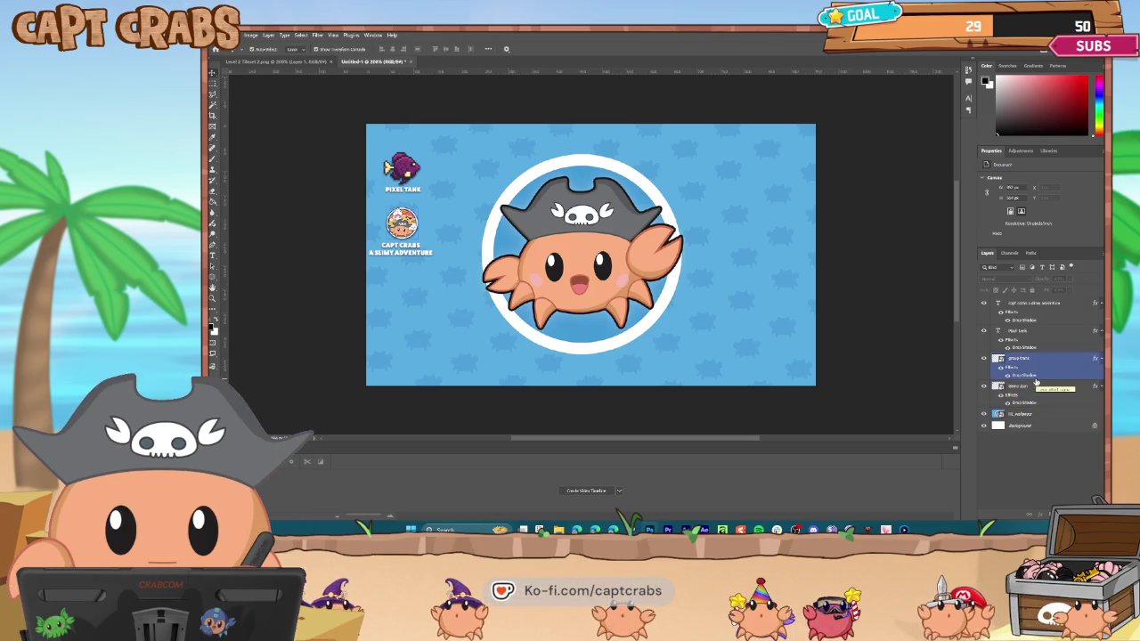
{"action": "left_click", "coordinate": [1031, 334]}
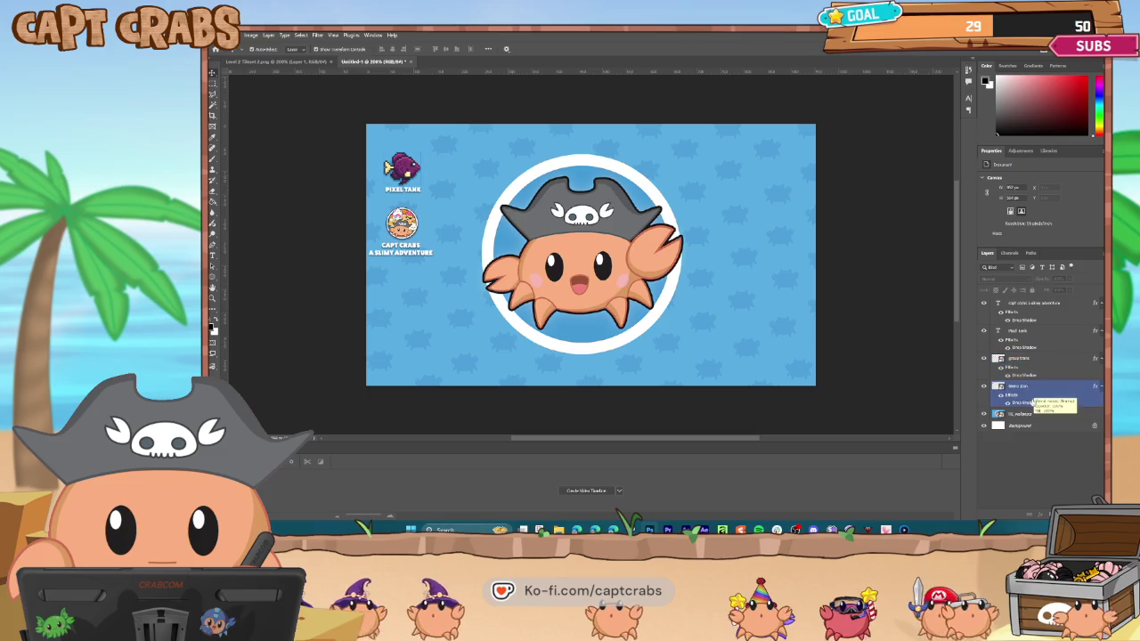
{"action": "left_click", "coordinate": [1034, 308], "text": "shift"}
{"action": "key", "text": "Right"}
{"action": "key", "text": "Right"}
{"action": "key", "text": "Right"}
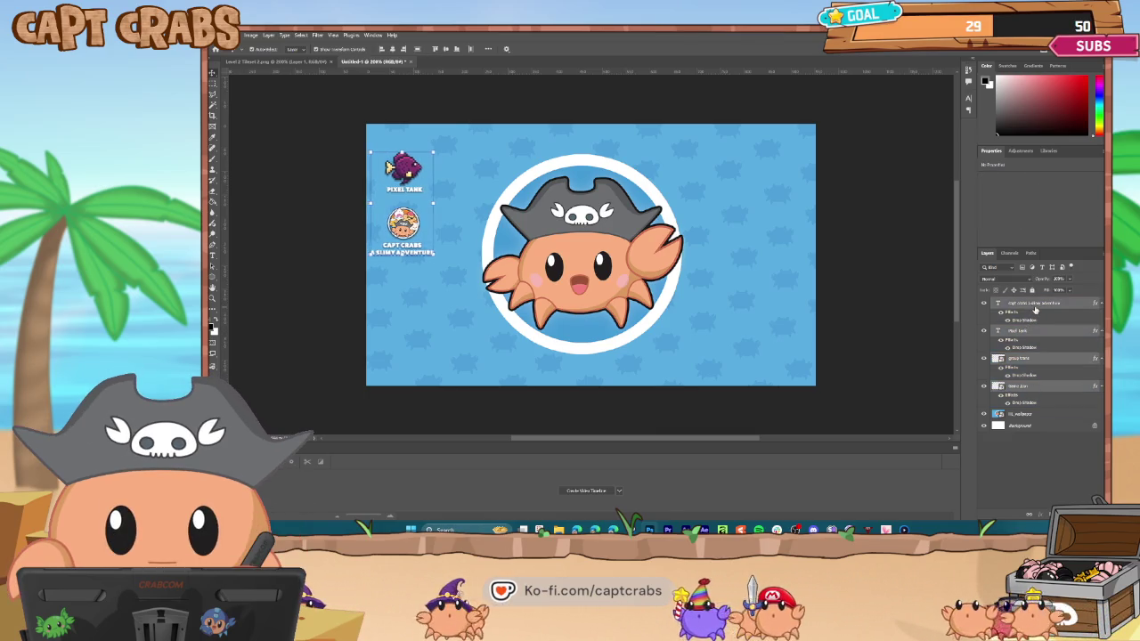
{"action": "key", "text": "Right"}
{"action": "key", "text": "Right"}
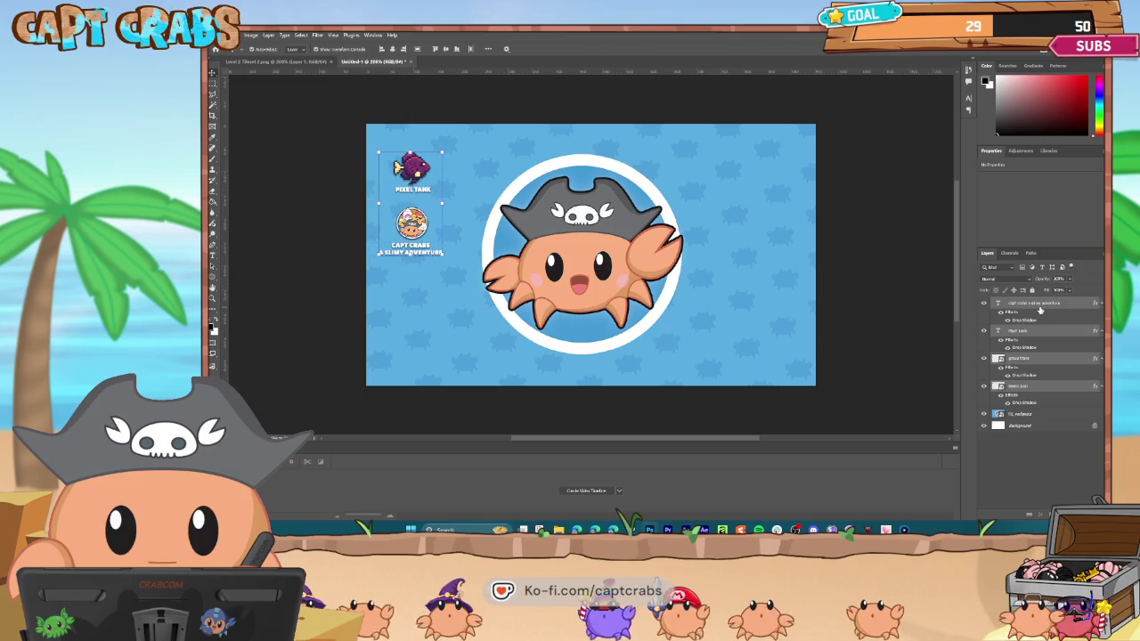
Save the wallpaper as 'Computer Screensaver'.
{"action": "left_click", "coordinate": [220, 35]}
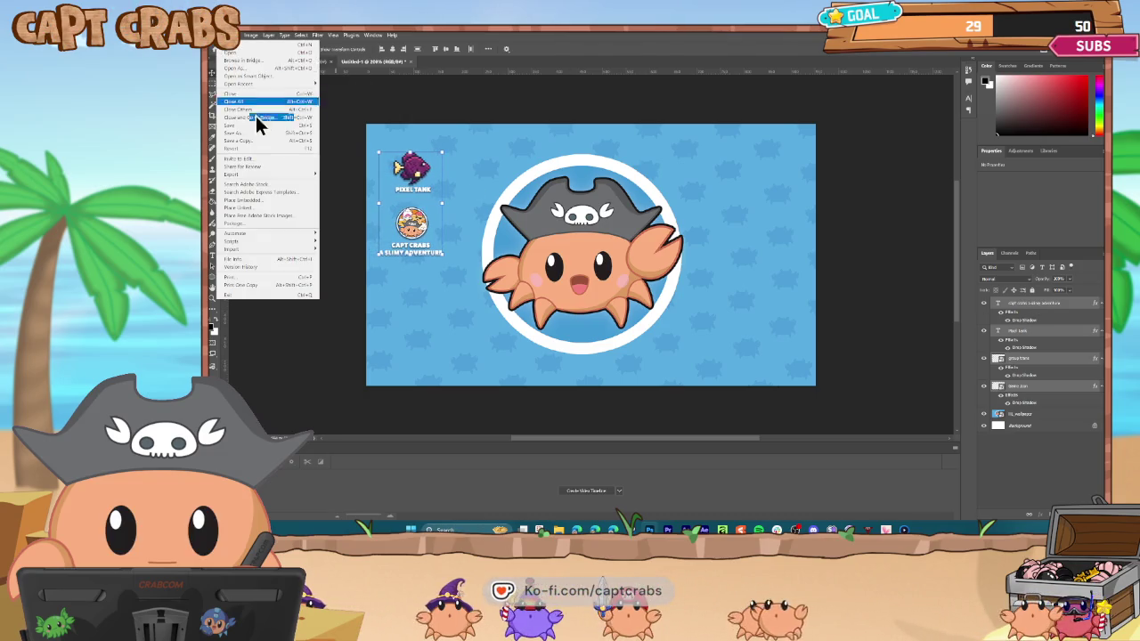
{"action": "left_click", "coordinate": [266, 134]}
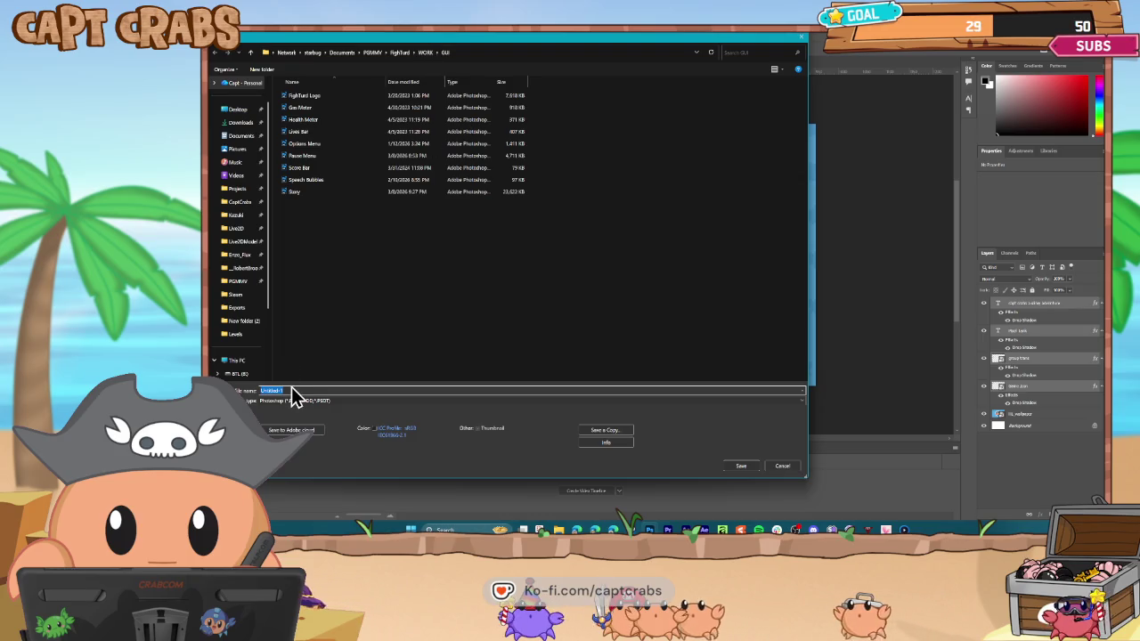
{"action": "type", "text": "Computer S"}
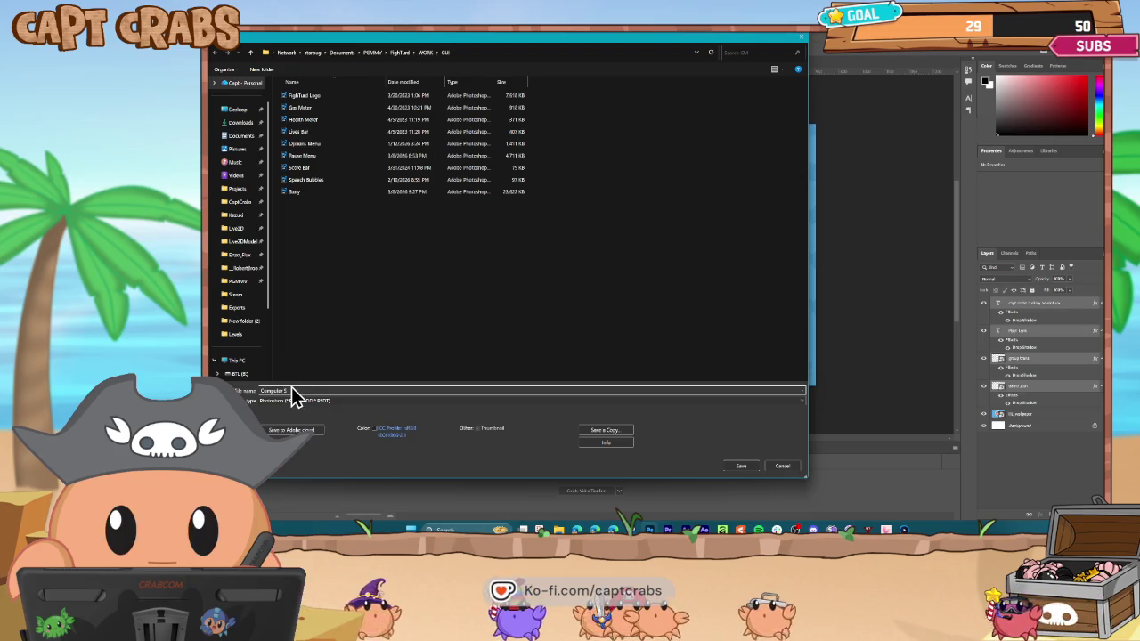
{"action": "type", "text": "creensaver"}
{"action": "key", "text": "Return"}
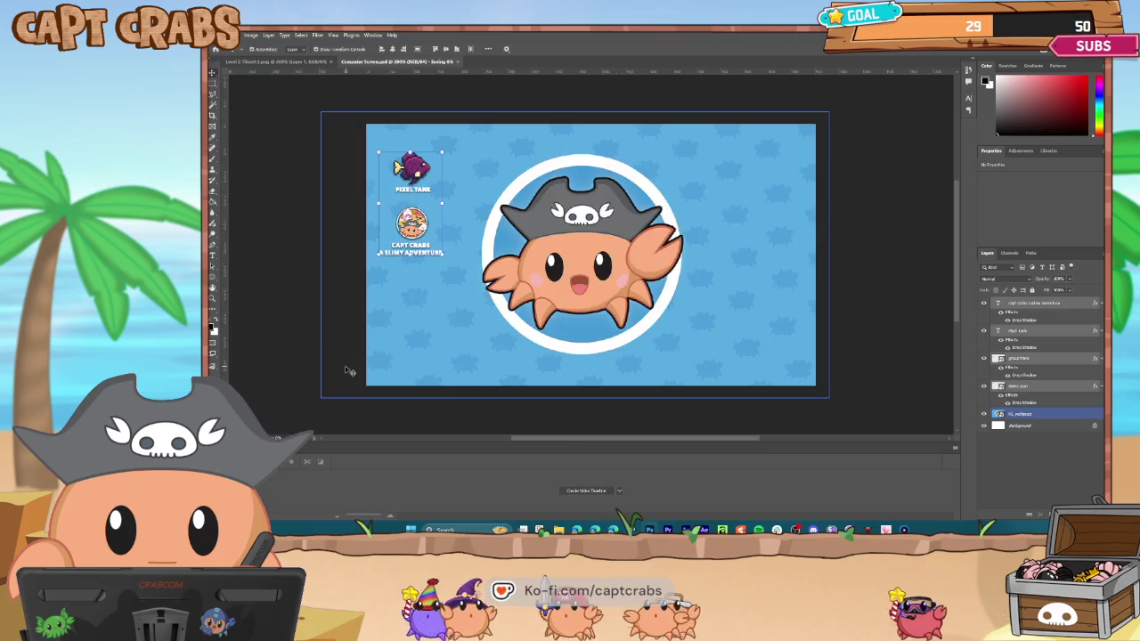
Export the wallpaper as 'Computer Screen' PNG into the WORK/GUI folder.
{"action": "left_click", "coordinate": [227, 35]}
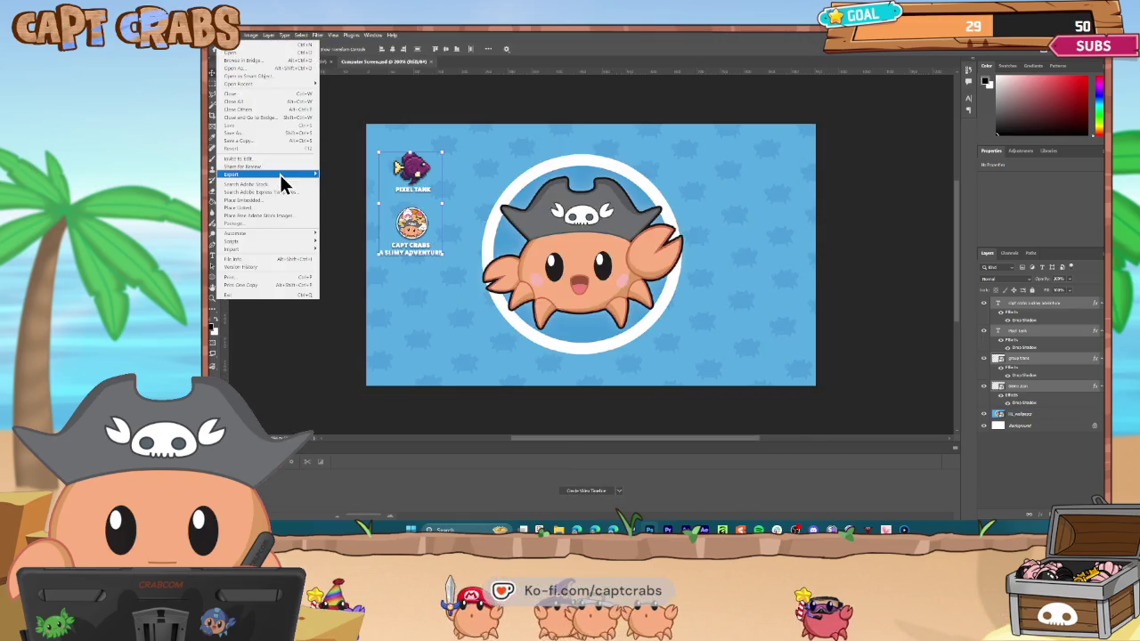
{"action": "mouse_move", "coordinate": [279, 174]}
{"action": "left_click", "coordinate": [347, 174]}
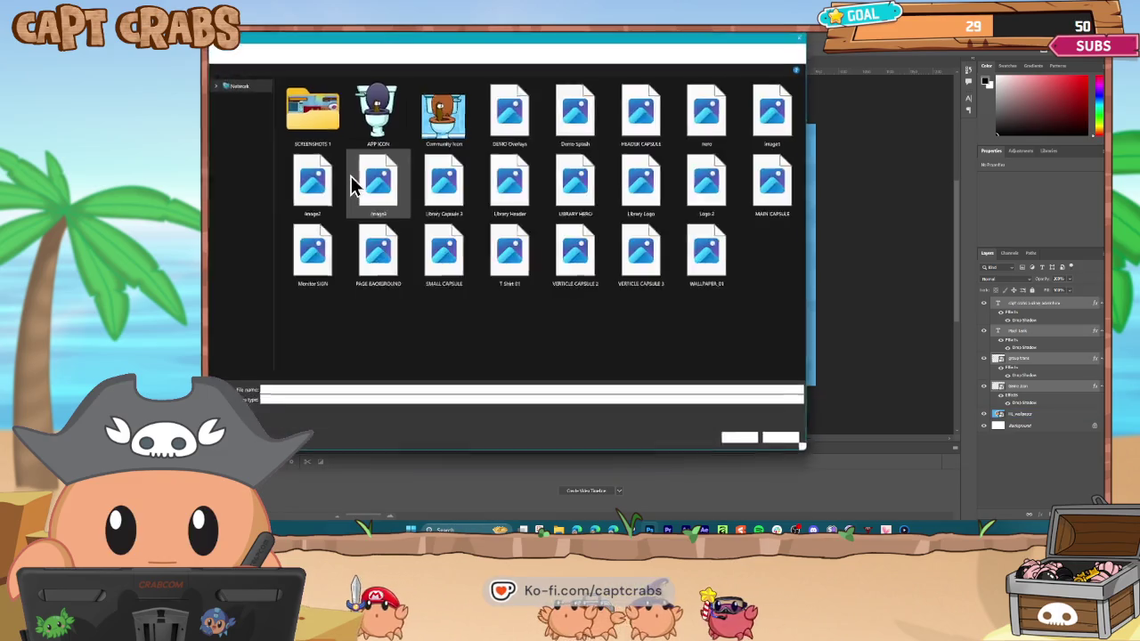
{"action": "left_click", "coordinate": [425, 53]}
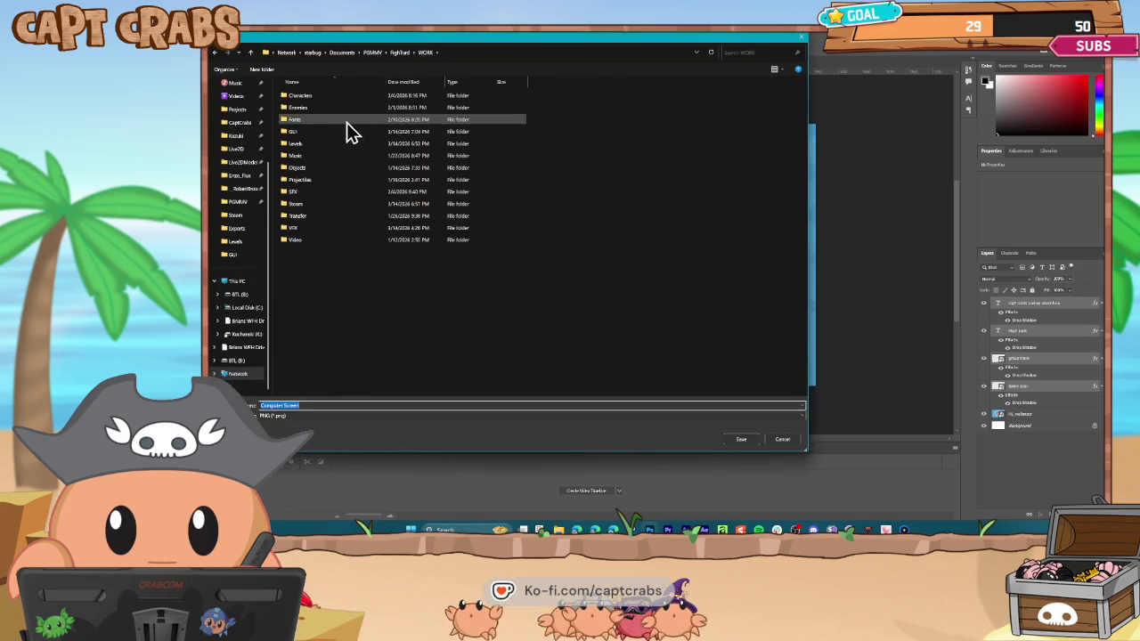
{"action": "double_click", "coordinate": [332, 131]}
{"action": "left_click", "coordinate": [733, 442]}
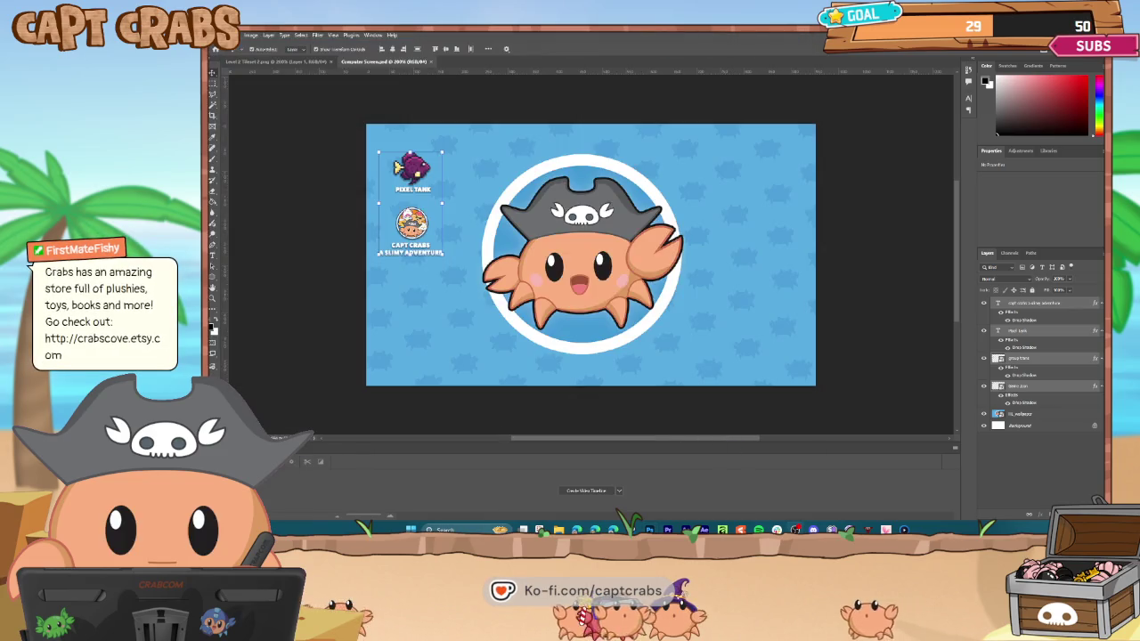
{"action": "key", "text": "alt+Tab"}
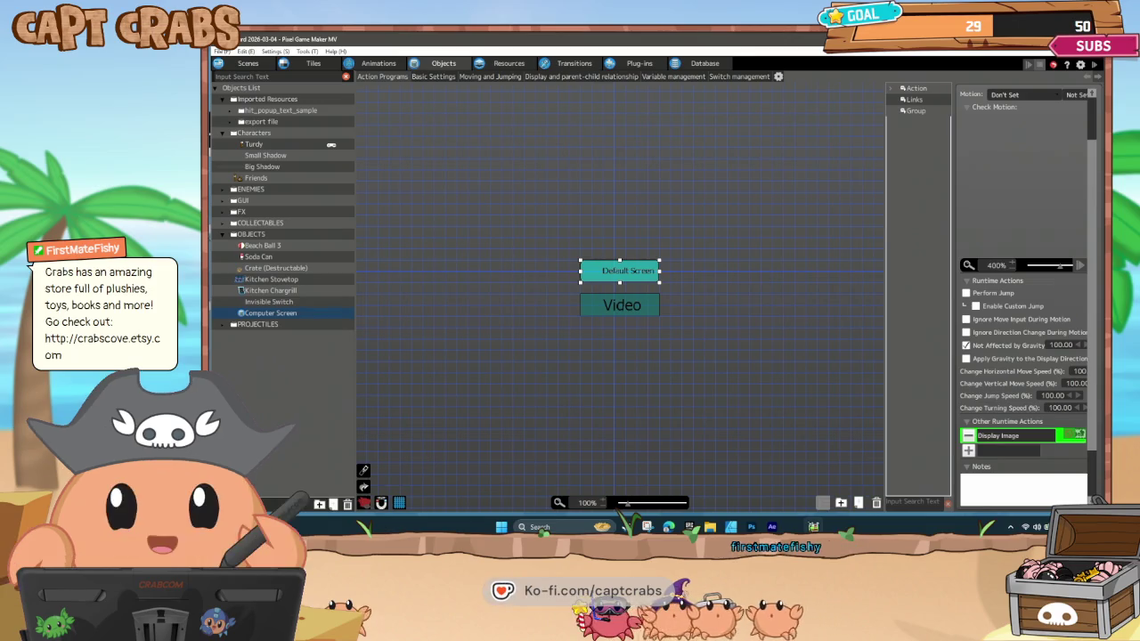
Add WORK/GUI/Computer Screen.png as a new image in the GUI image folder.
{"action": "left_click", "coordinate": [504, 60]}
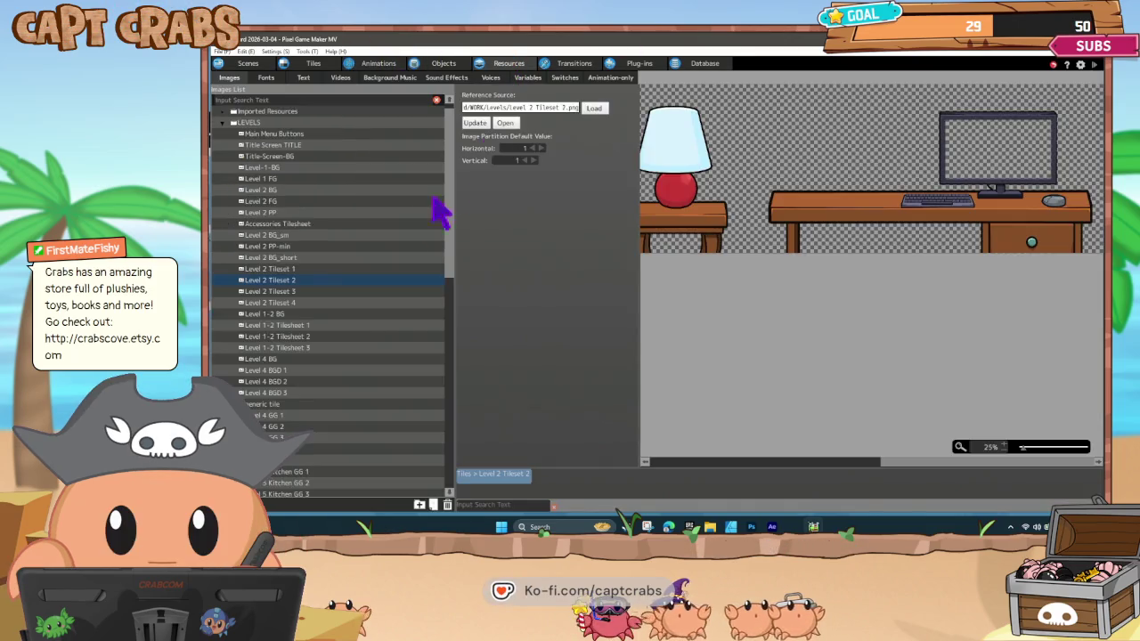
{"action": "scroll", "coordinate": [224, 159], "scroll_direction": "up", "scroll_amount": 1}
{"action": "left_click", "coordinate": [222, 135]}
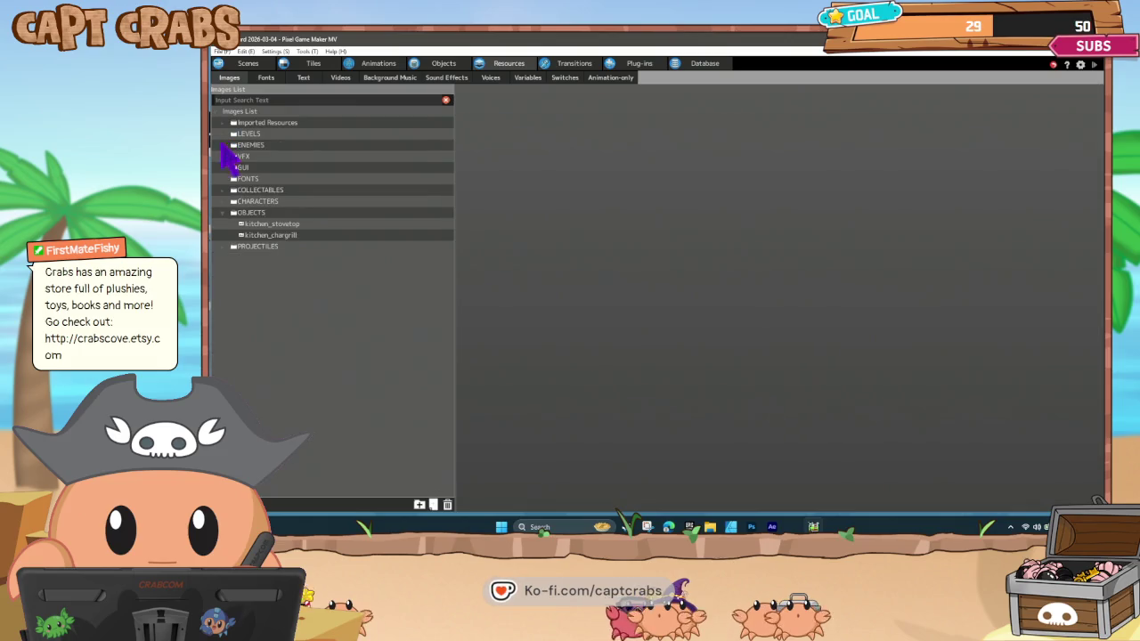
{"action": "left_click", "coordinate": [223, 168]}
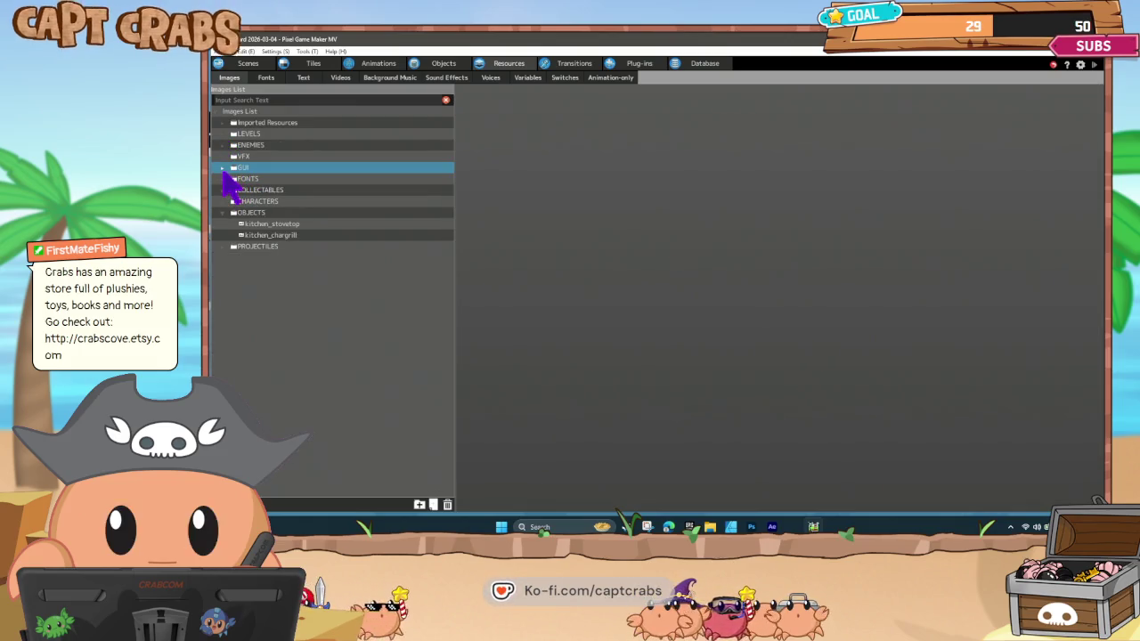
{"action": "left_click", "coordinate": [224, 168]}
{"action": "right_click", "coordinate": [253, 170]}
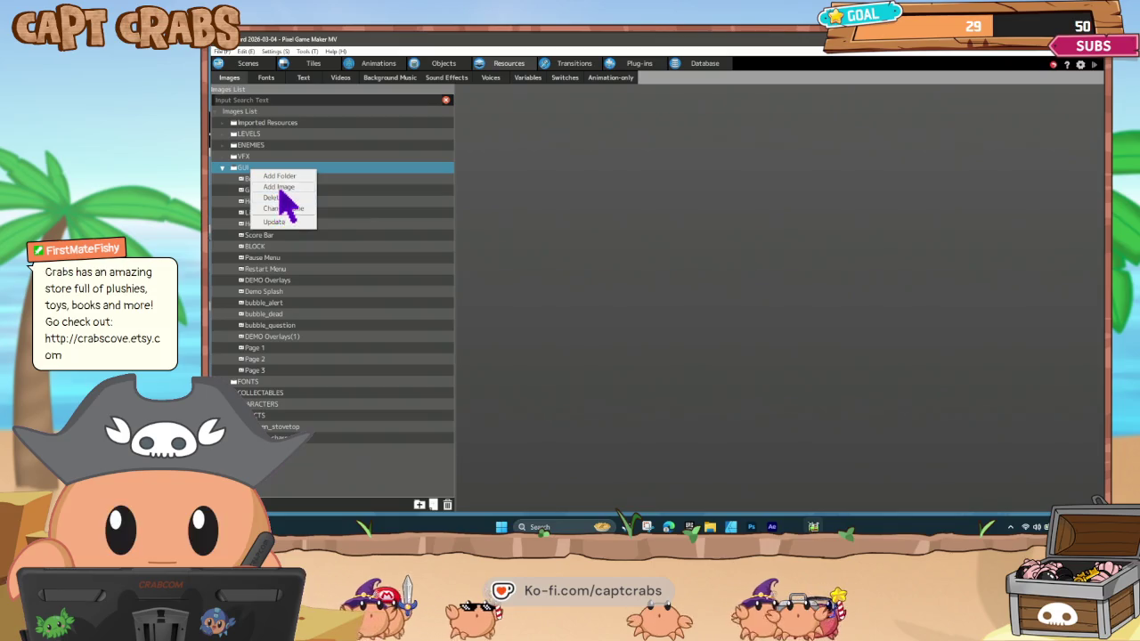
{"action": "left_click", "coordinate": [279, 187]}
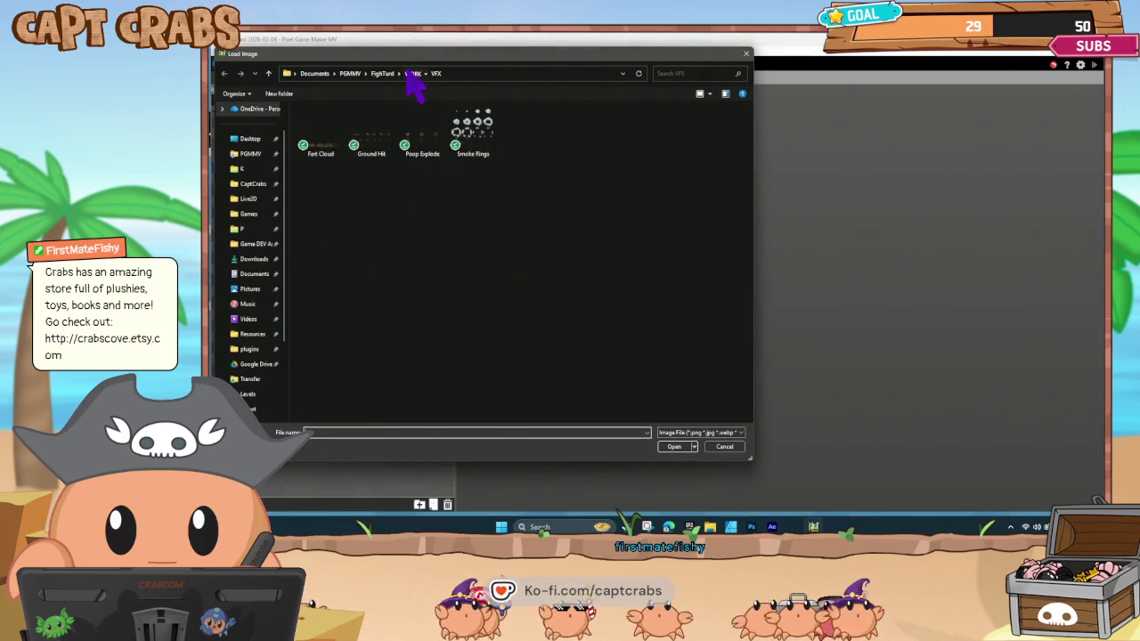
{"action": "left_click", "coordinate": [412, 73]}
{"action": "left_click", "coordinate": [349, 162]}
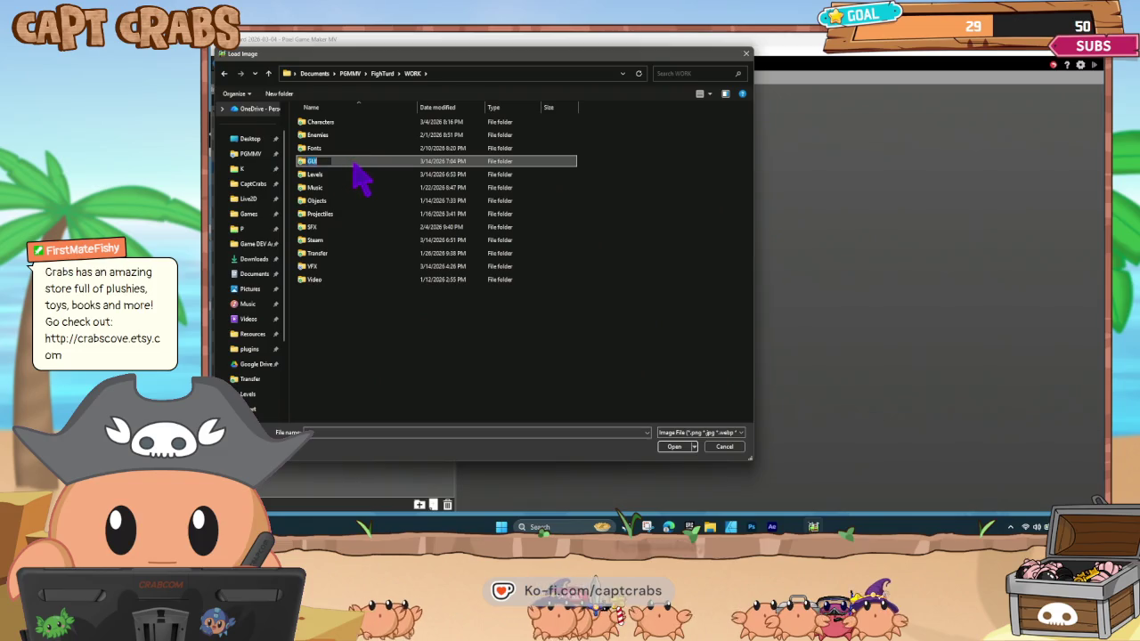
{"action": "double_click", "coordinate": [370, 162]}
{"action": "left_click", "coordinate": [524, 140]}
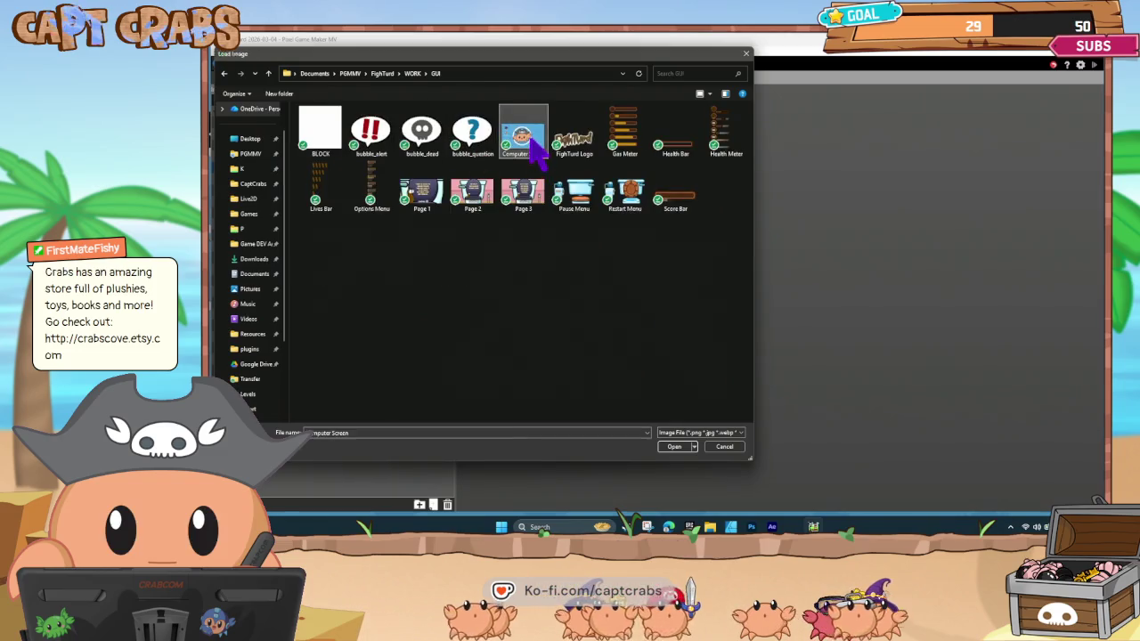
{"action": "double_click", "coordinate": [533, 144]}
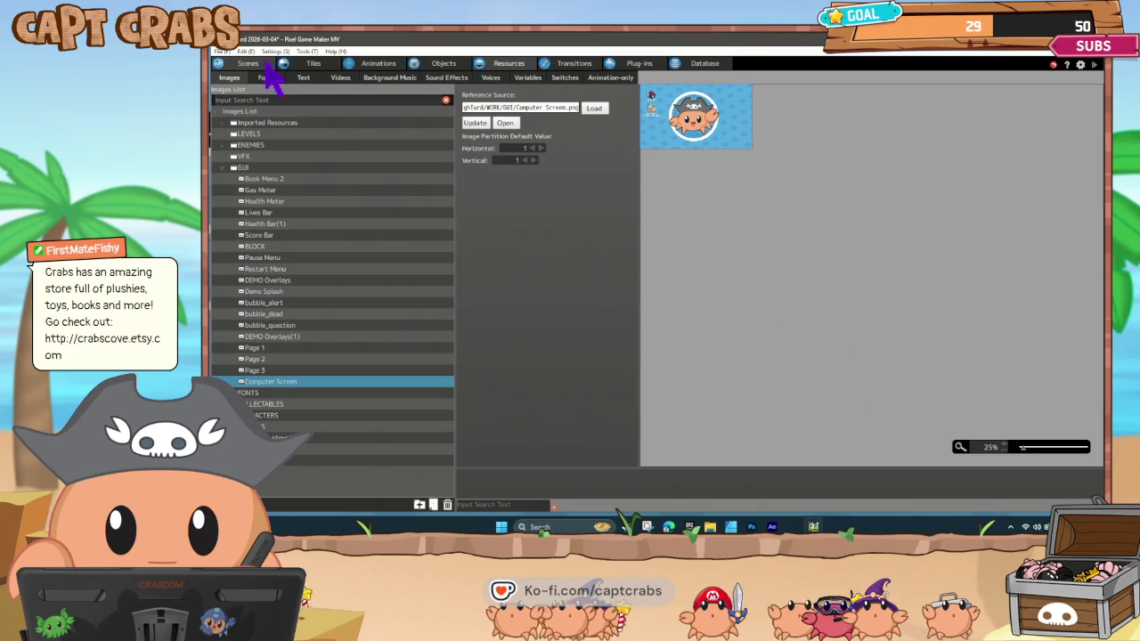
Switch the Display Image action from Demo Splash to GUI > Computer Screen, then save.
{"action": "left_click", "coordinate": [439, 65]}
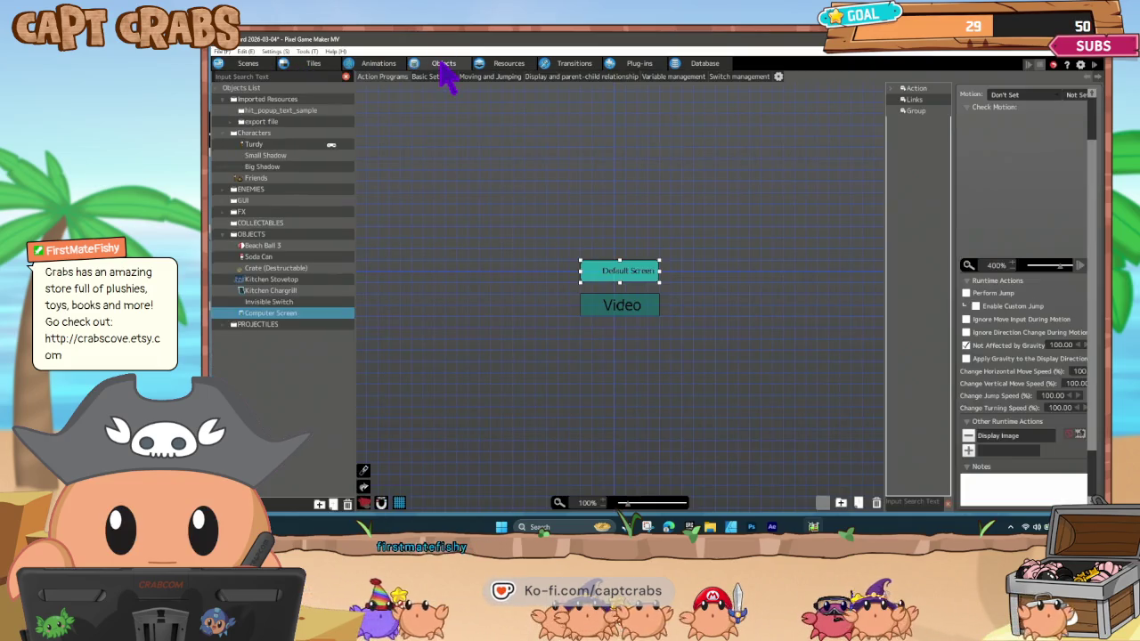
{"action": "double_click", "coordinate": [1002, 436]}
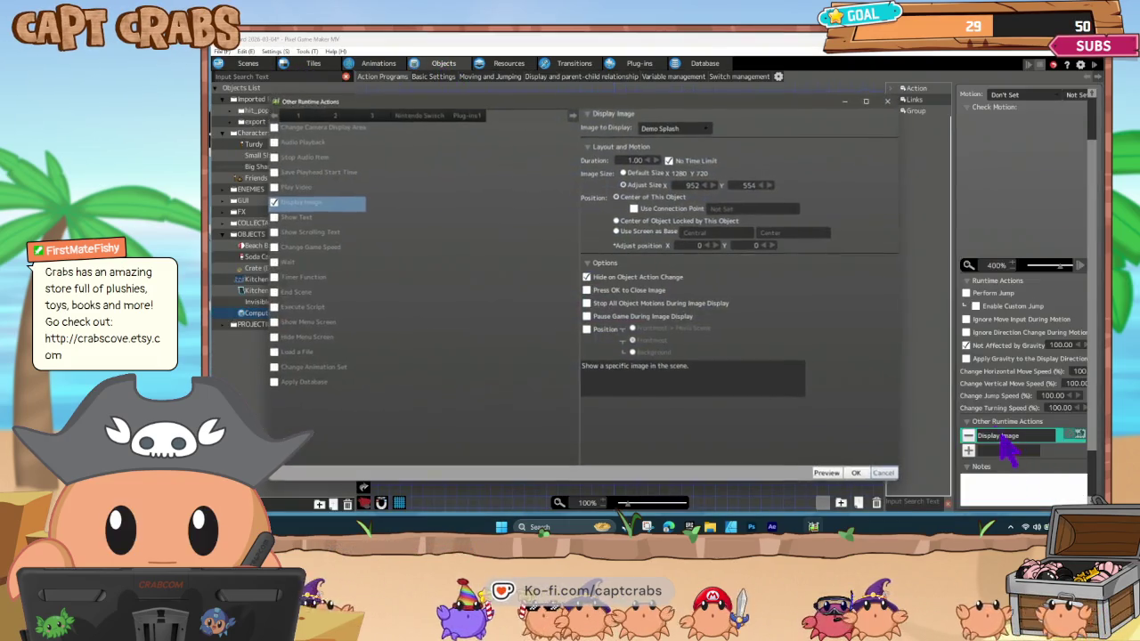
{"action": "left_click", "coordinate": [681, 130]}
{"action": "mouse_move", "coordinate": [723, 199]}
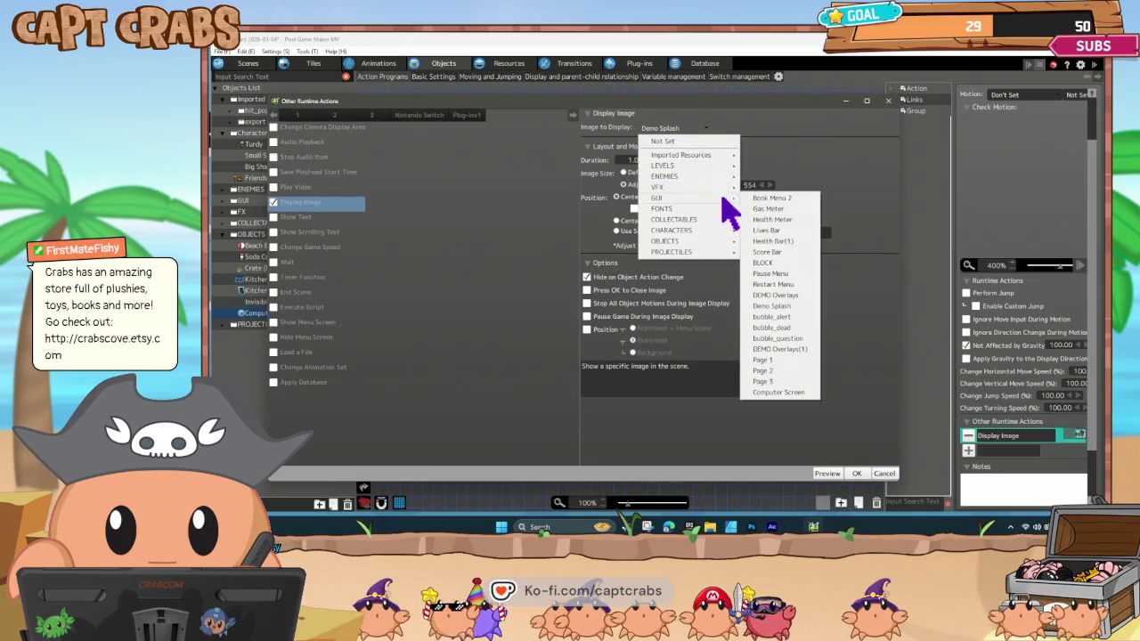
{"action": "left_click", "coordinate": [784, 392]}
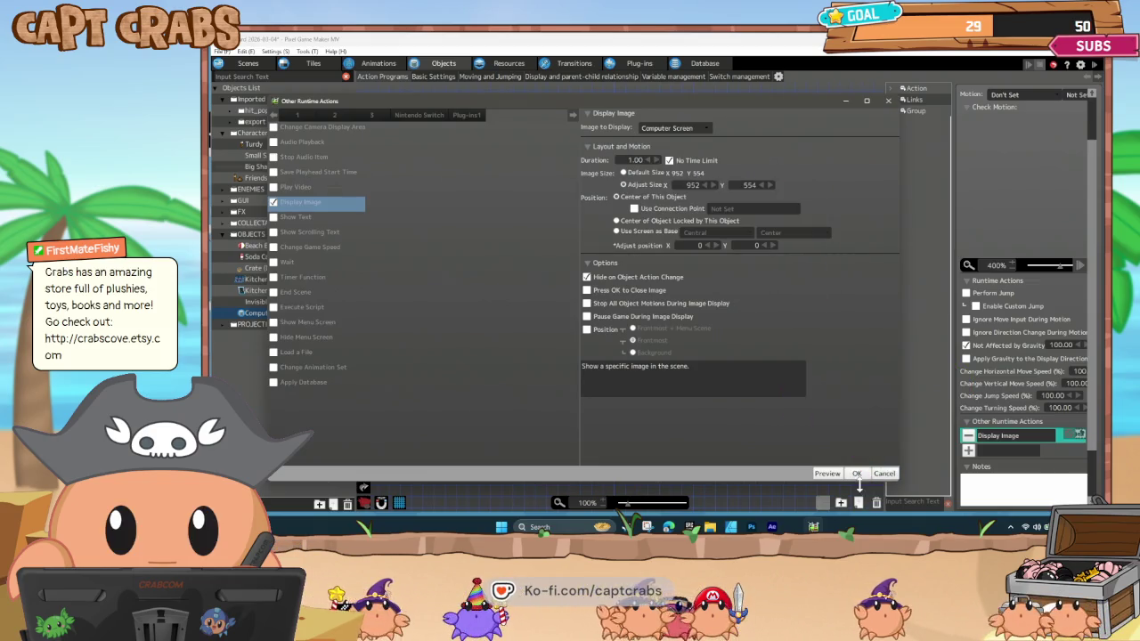
{"action": "left_click", "coordinate": [859, 474]}
{"action": "left_click", "coordinate": [679, 365]}
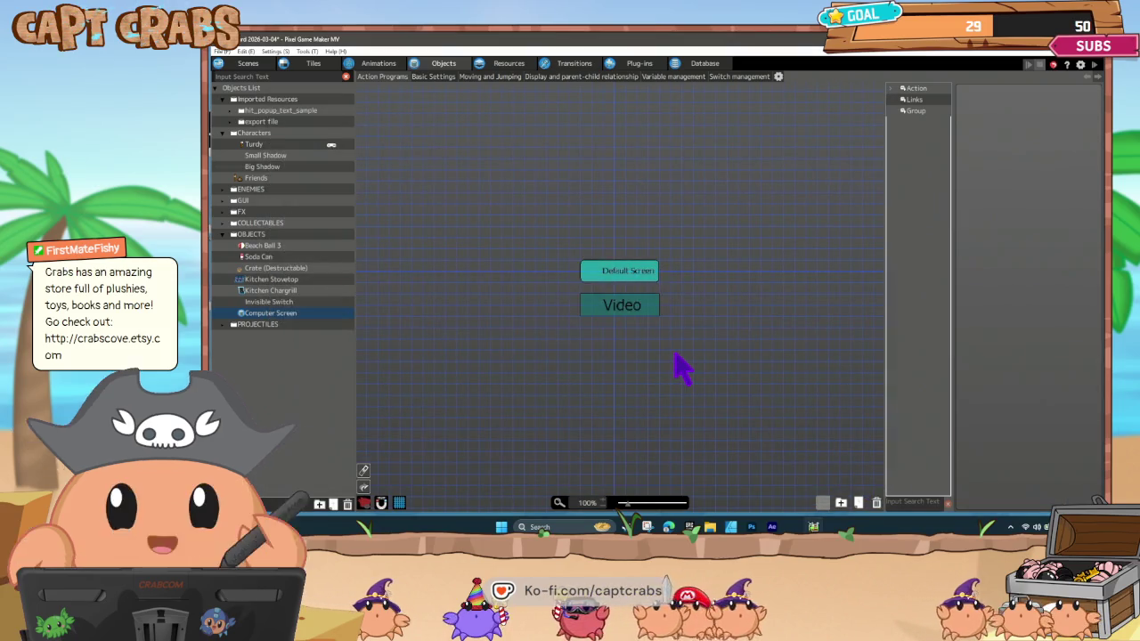
{"action": "key", "text": "ctrl+s"}
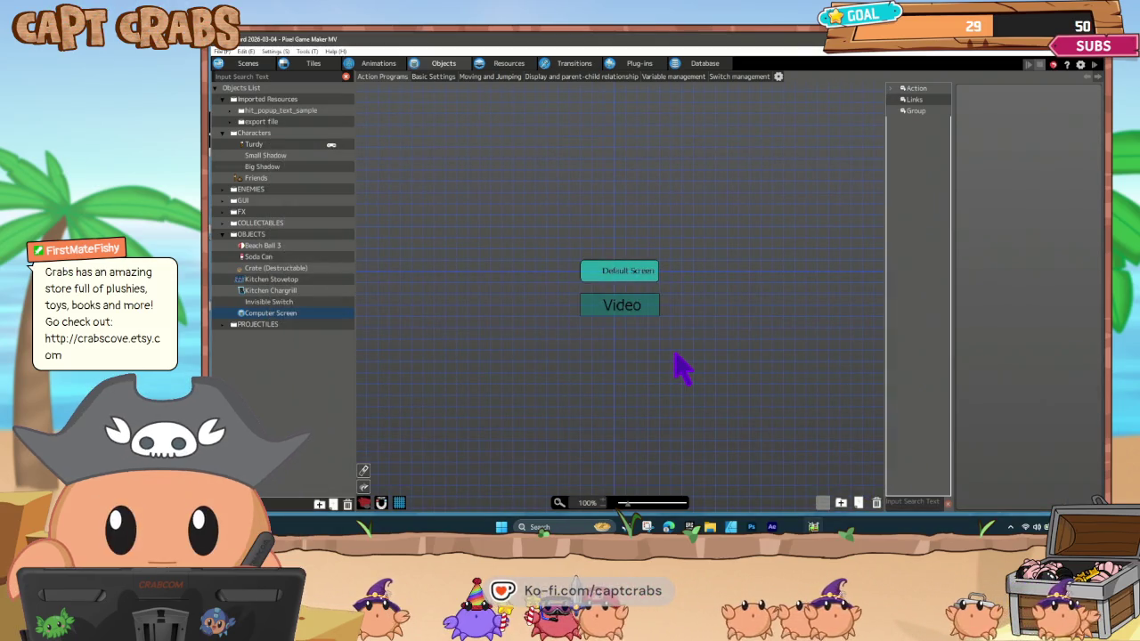
Playtest with F5, walking right to gas the spider and hit the desk mouse, then pause.
{"action": "key", "text": "F5"}
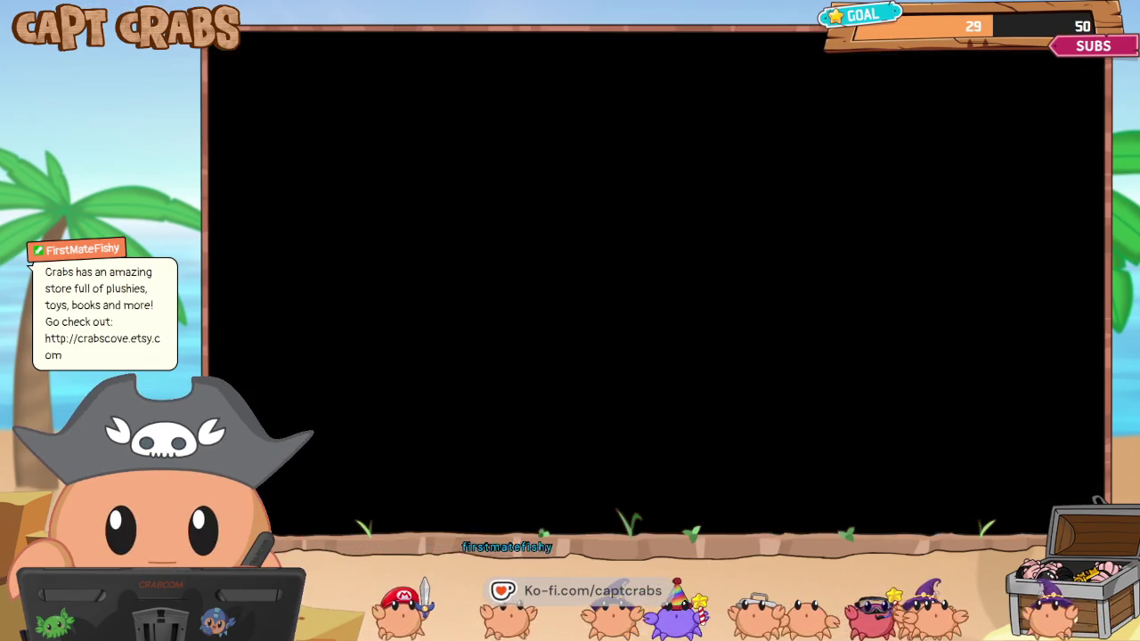
{"action": "key", "text": "Right"}
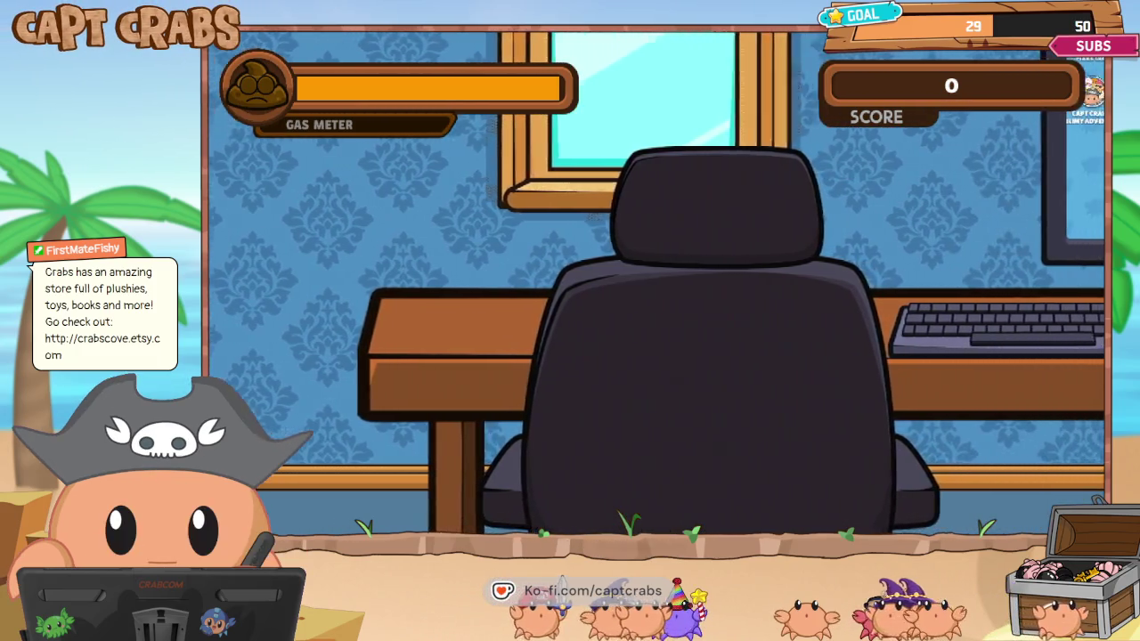
{"action": "key", "text": "Right"}
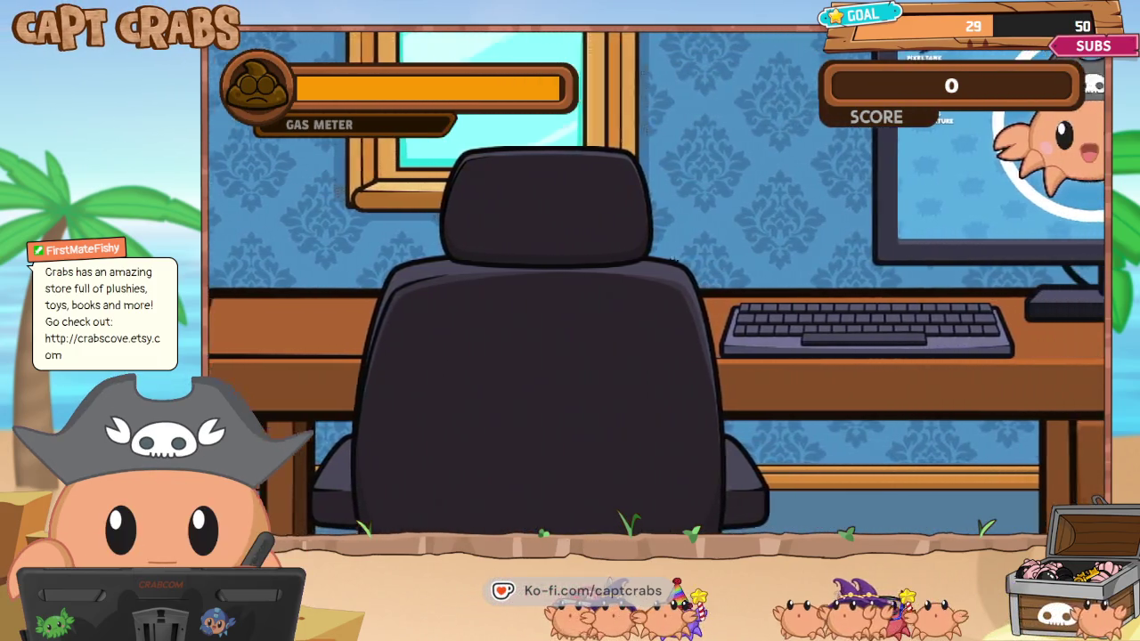
{"action": "key", "text": "Right"}
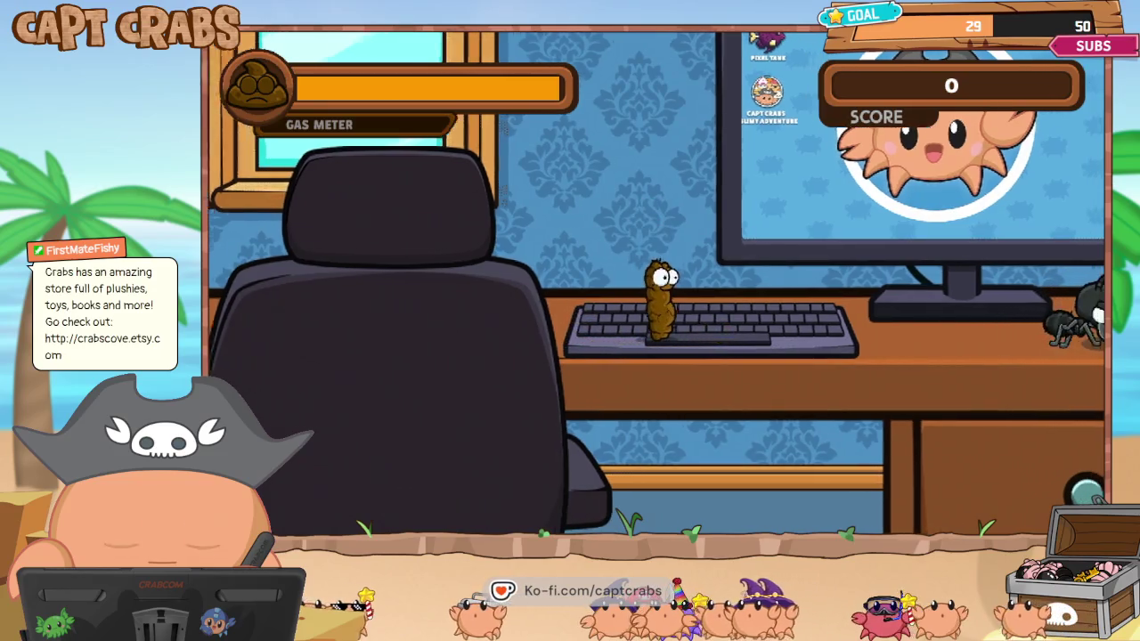
{"action": "key", "text": "Right"}
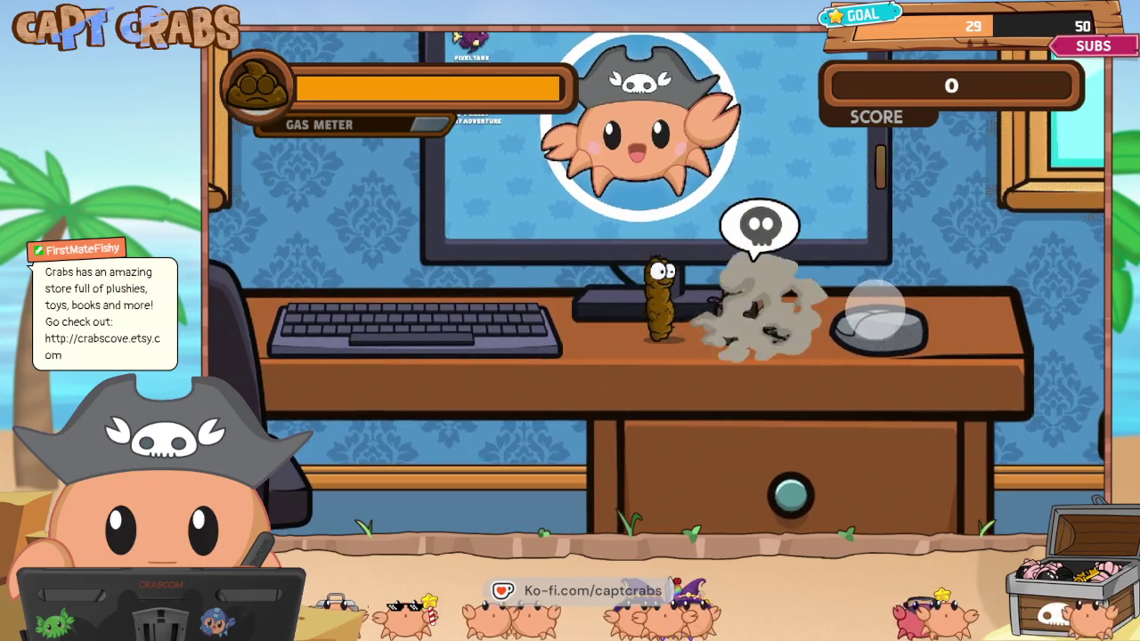
{"action": "key", "text": "Right"}
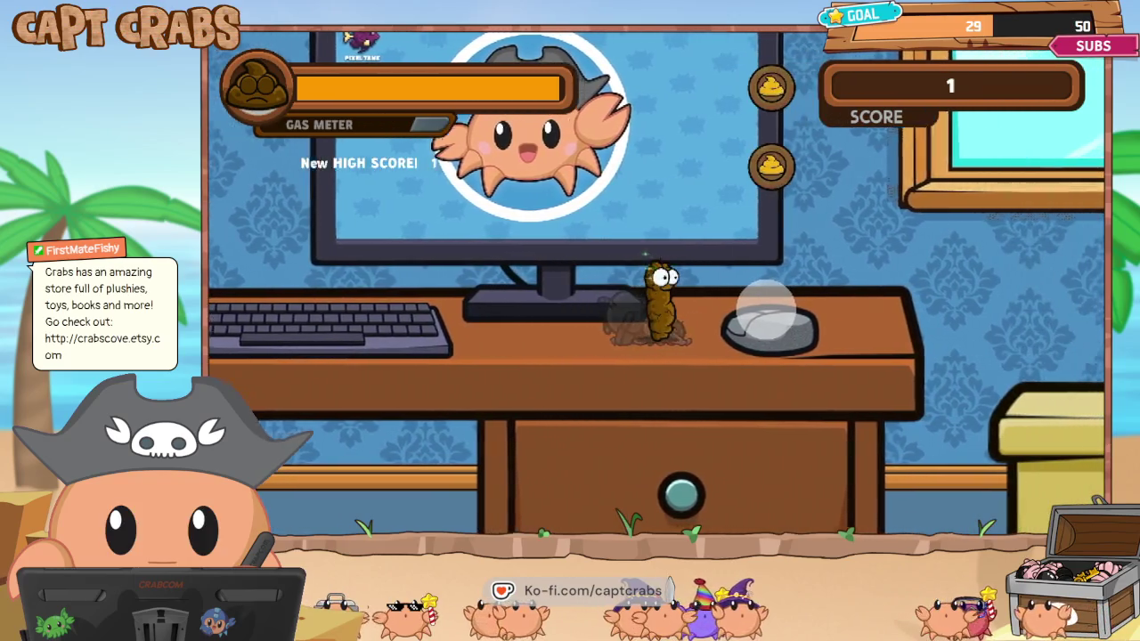
{"action": "key", "text": "Right"}
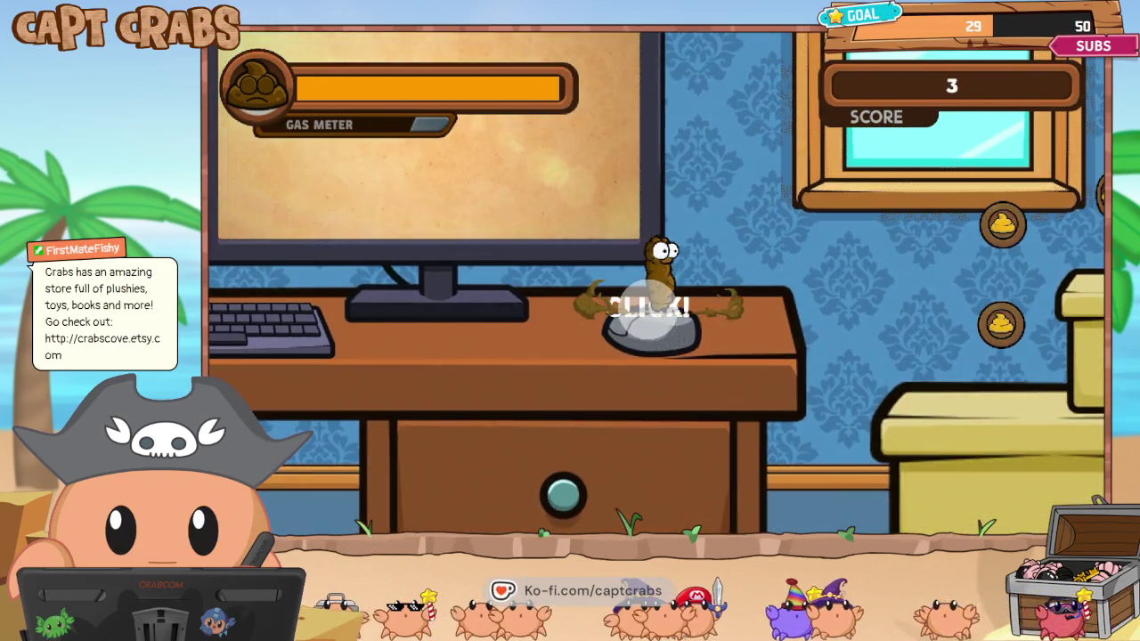
{"action": "key", "text": "Left"}
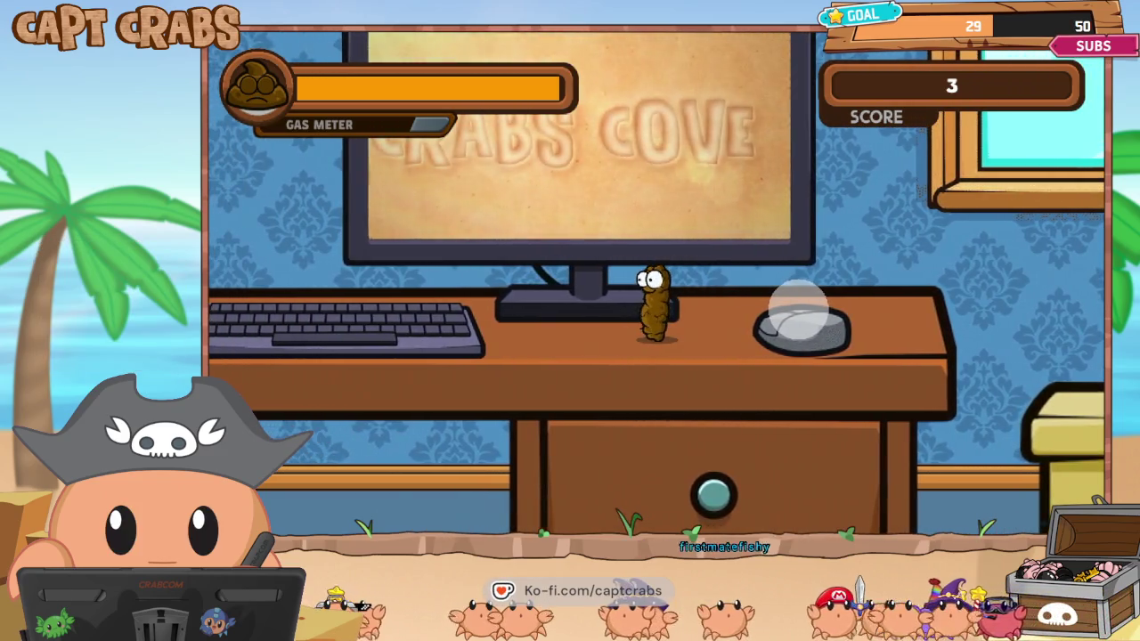
{"action": "key", "text": "Escape"}
{"action": "key", "text": "Down"}
Exit the playtest and view the Computer Screen image in the Images resources.
{"action": "key", "text": "Return"}
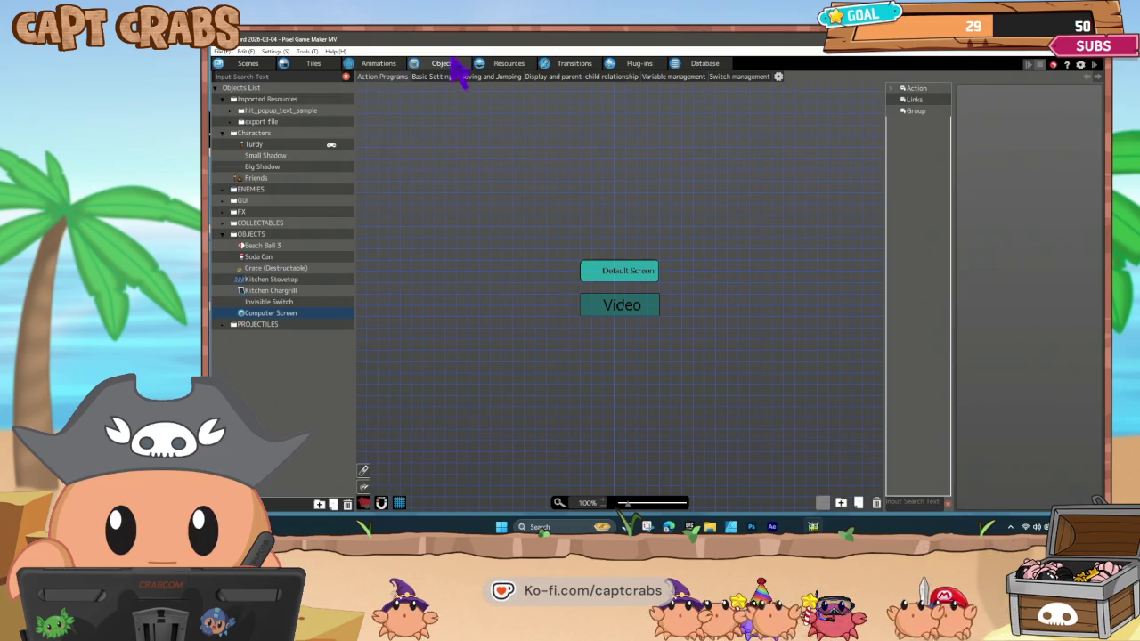
{"action": "left_click", "coordinate": [508, 63]}
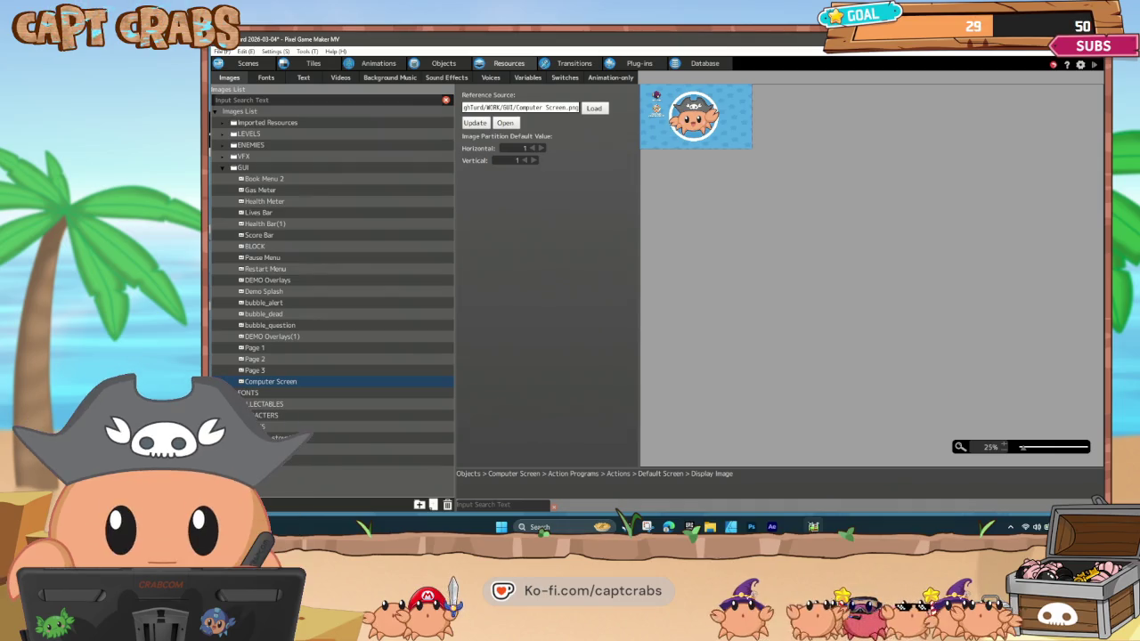
Update the Computer Screen image from its changed file and start a new playtest.
{"action": "left_click", "coordinate": [480, 124]}
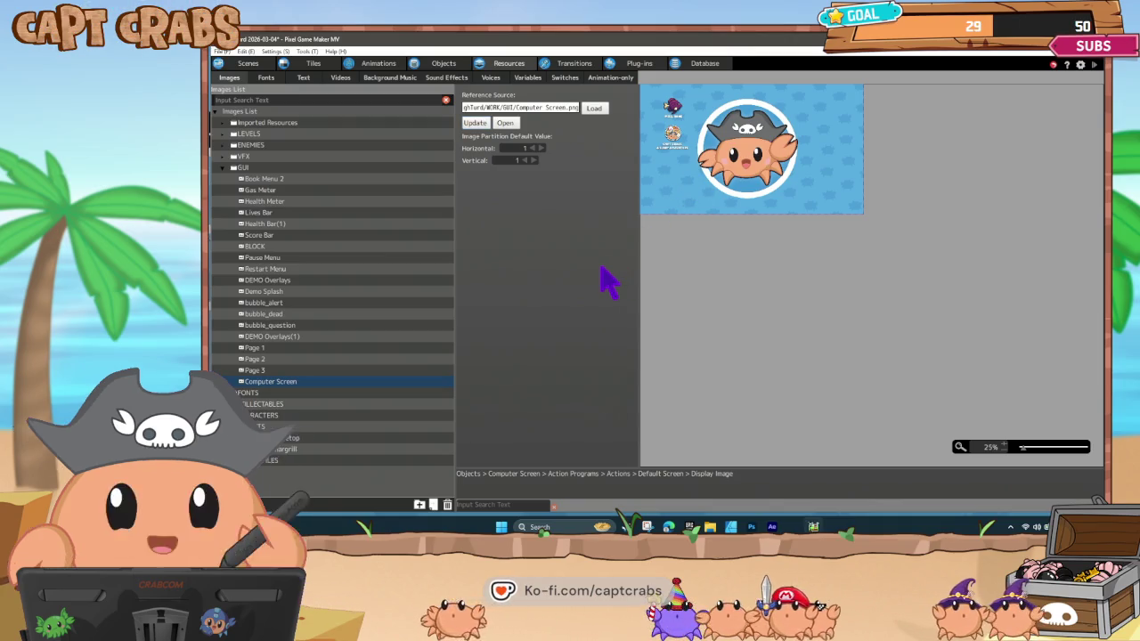
{"action": "key", "text": "ctrl+s"}
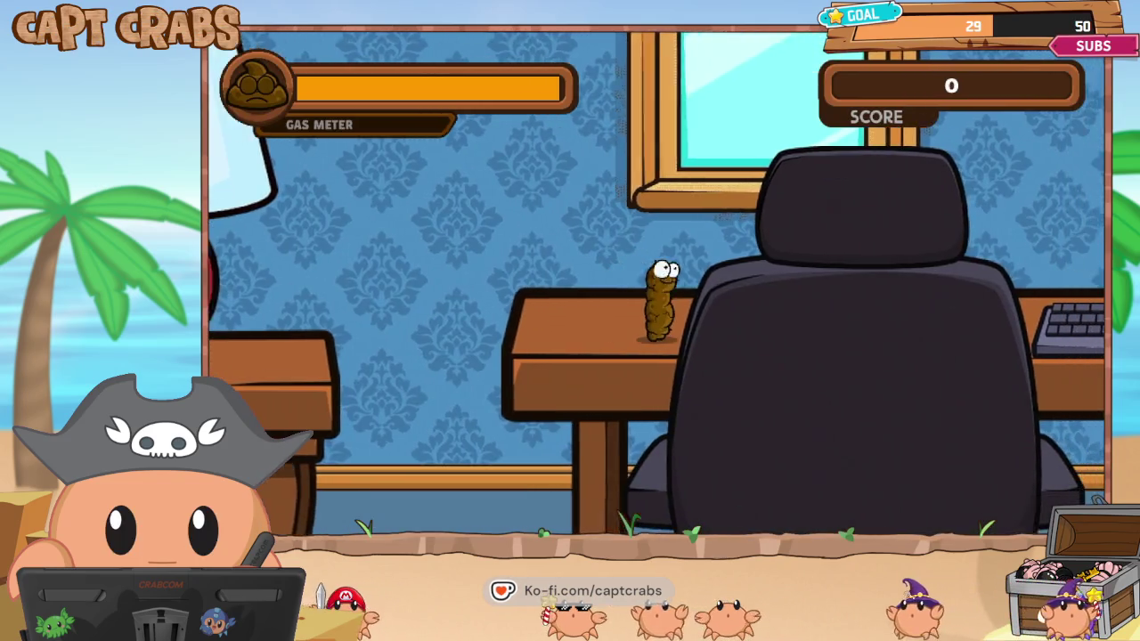
Jump onto the desk, gas the spider, and walk onto the mouse to trigger CLICK!
{"action": "key", "text": "Right"}
{"action": "key", "text": "space"}
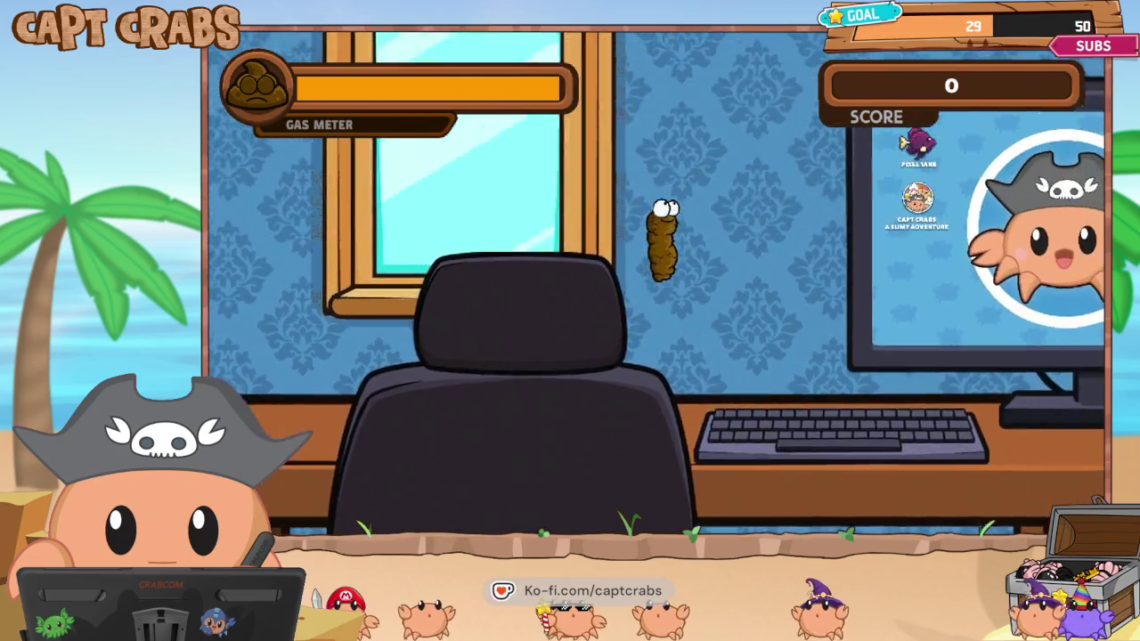
{"action": "key", "text": "Right"}
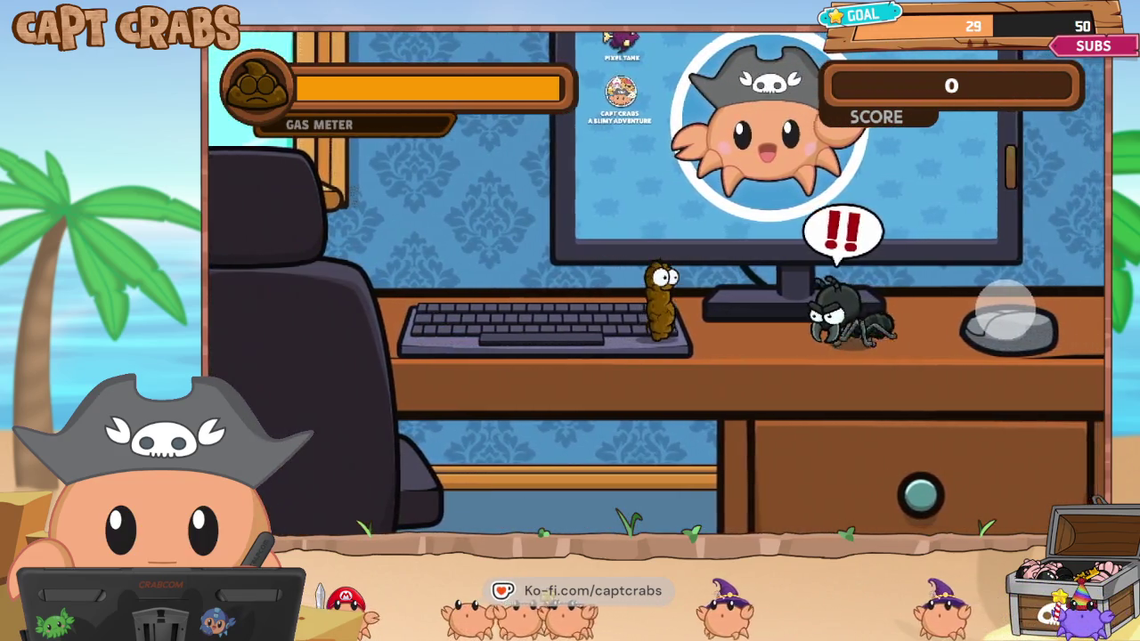
{"action": "key", "text": "Right"}
{"action": "key", "text": "f"}
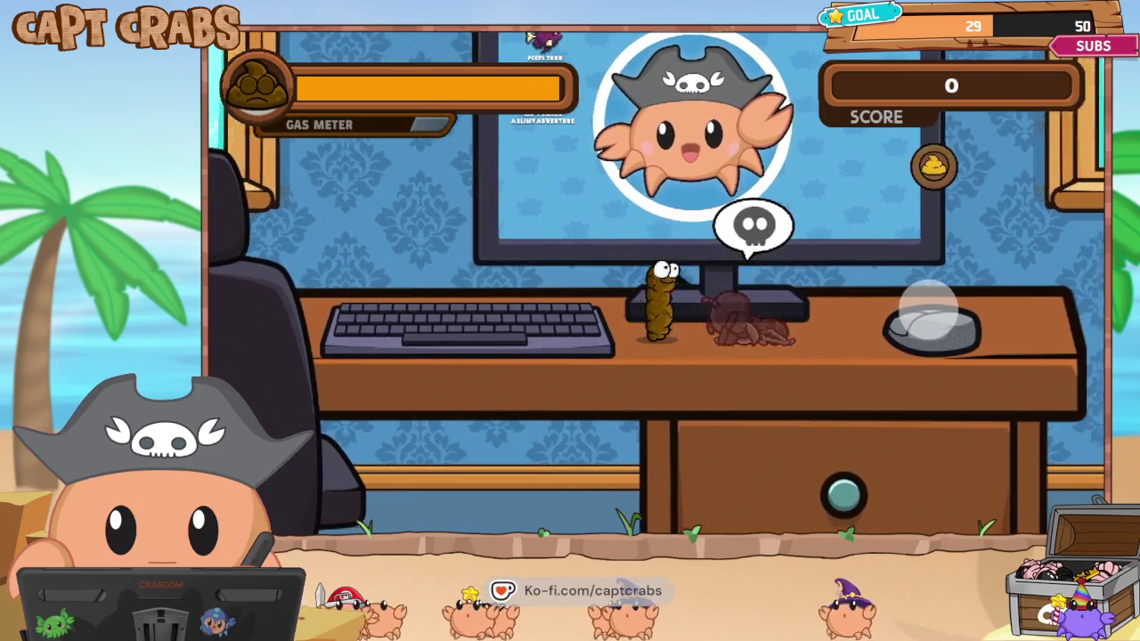
{"action": "key", "text": "Right"}
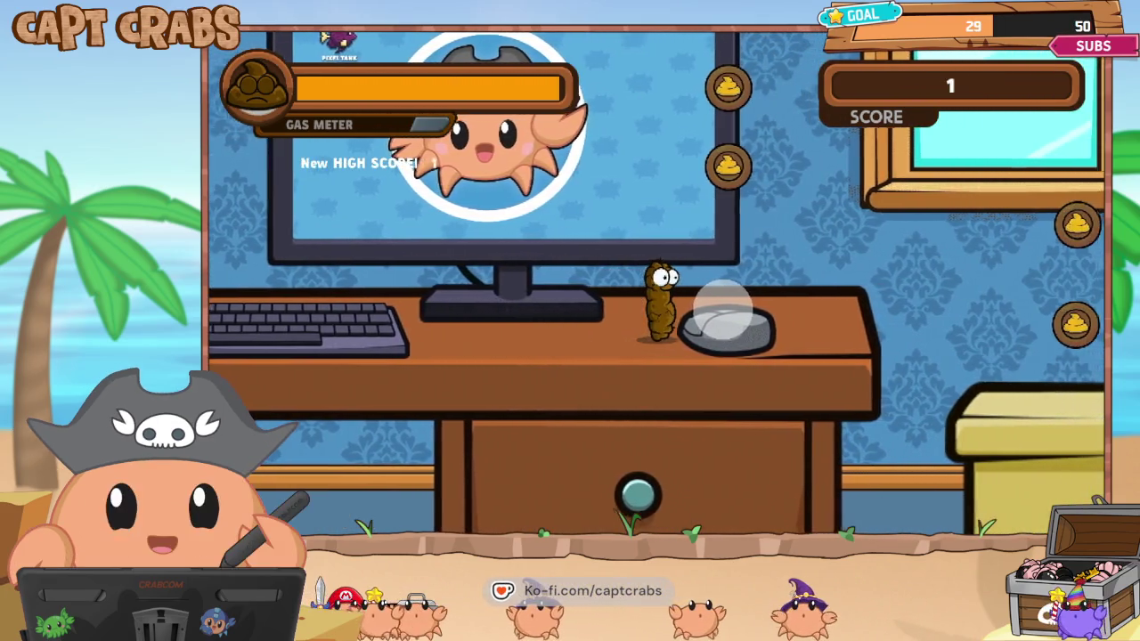
{"action": "key", "text": "Right"}
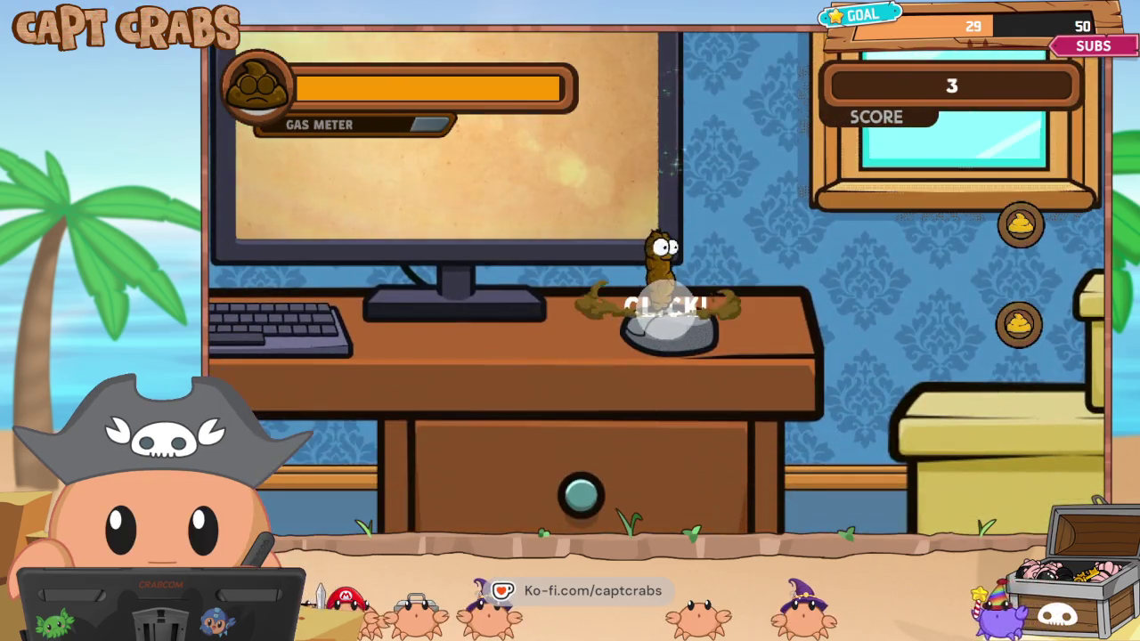
Step off and back onto the desk mouse, then exit the playtest.
{"action": "key", "text": "Left"}
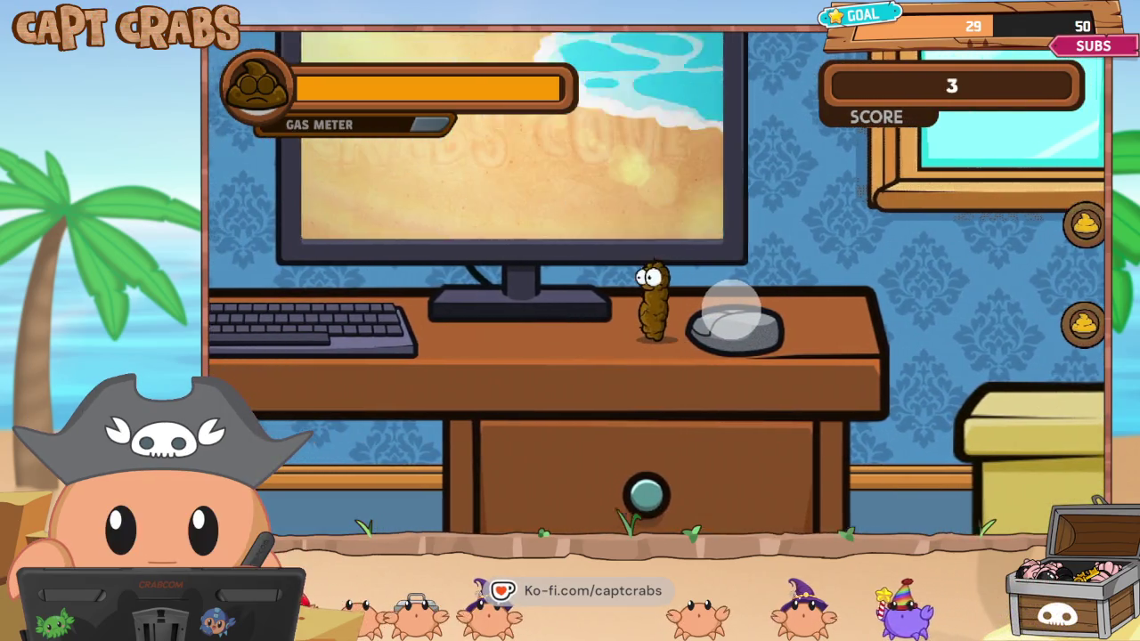
{"action": "key", "text": "Right"}
{"action": "key", "text": "Up"}
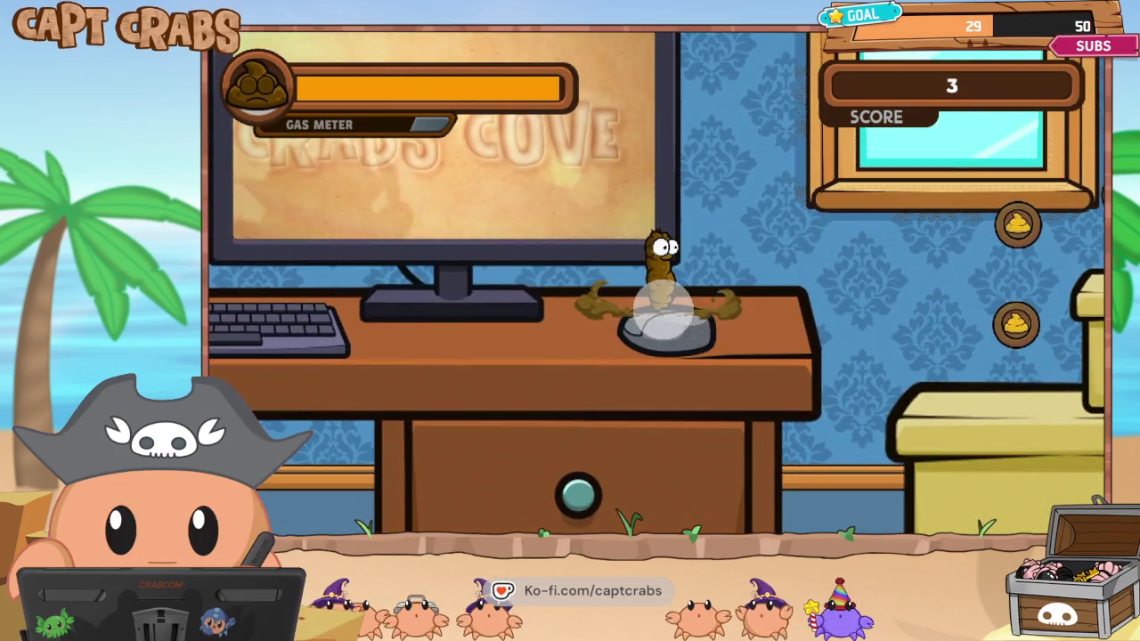
{"action": "key", "text": "Left"}
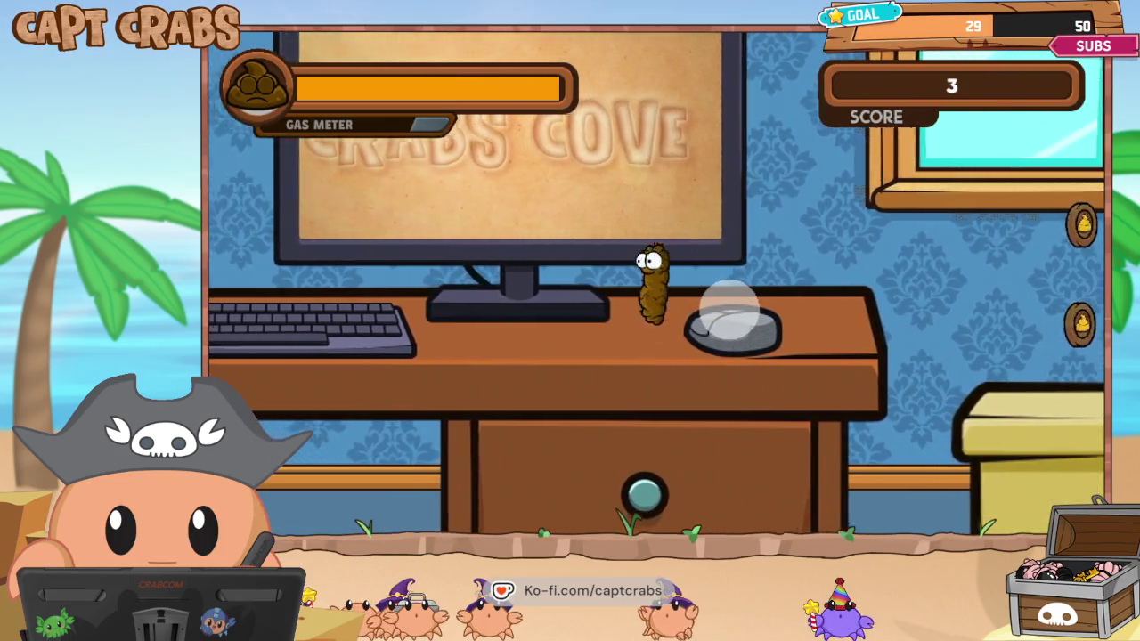
{"action": "key", "text": "Escape"}
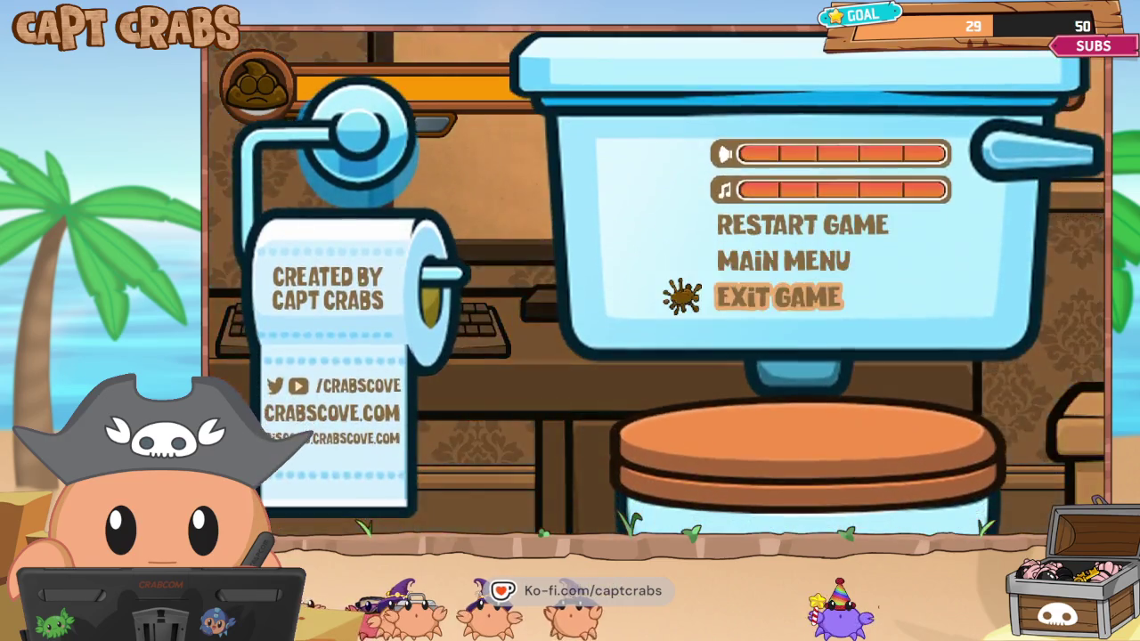
{"action": "key", "text": "Return"}
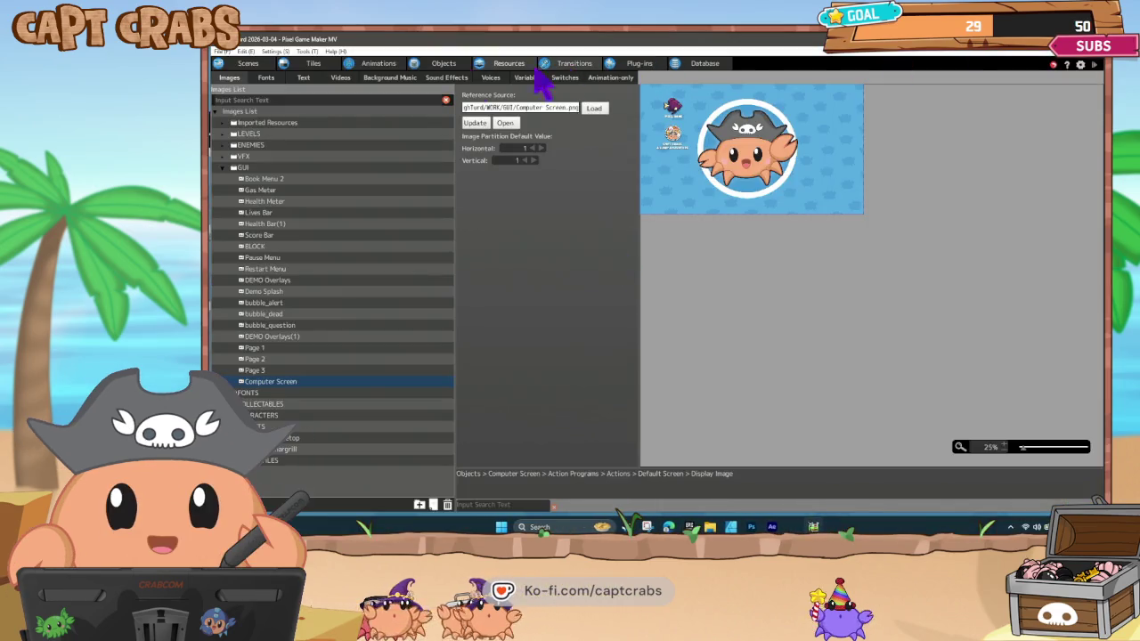
Set the Invisible Switch's CLICK! Show Text action to a vertical adjust position of 100.
{"action": "left_click", "coordinate": [451, 65]}
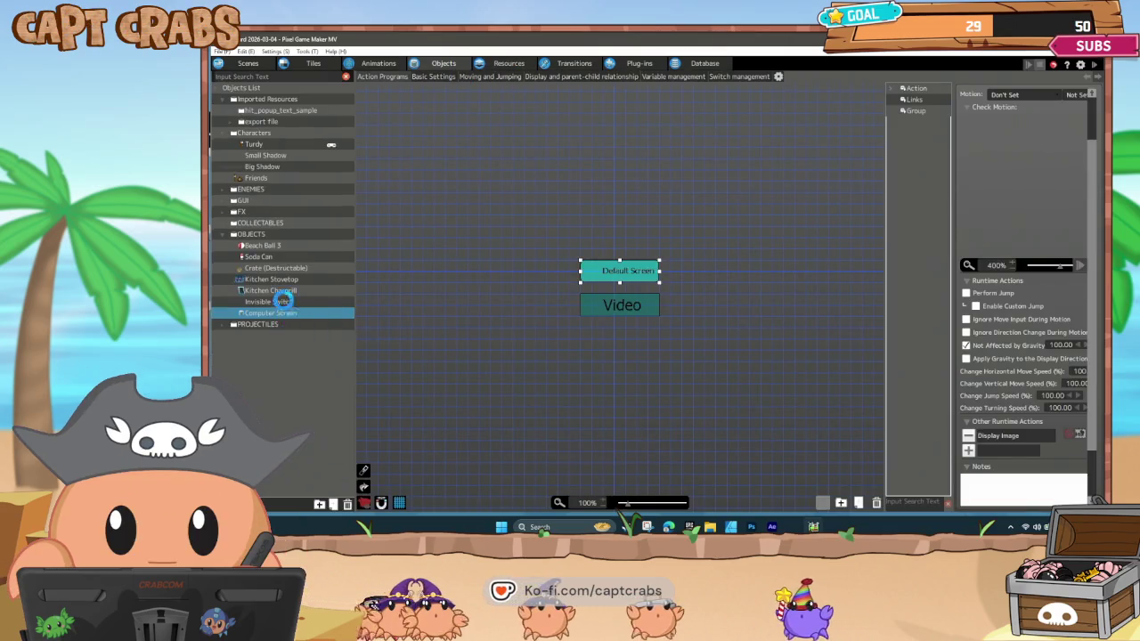
{"action": "left_click", "coordinate": [591, 315]}
{"action": "double_click", "coordinate": [1008, 452]}
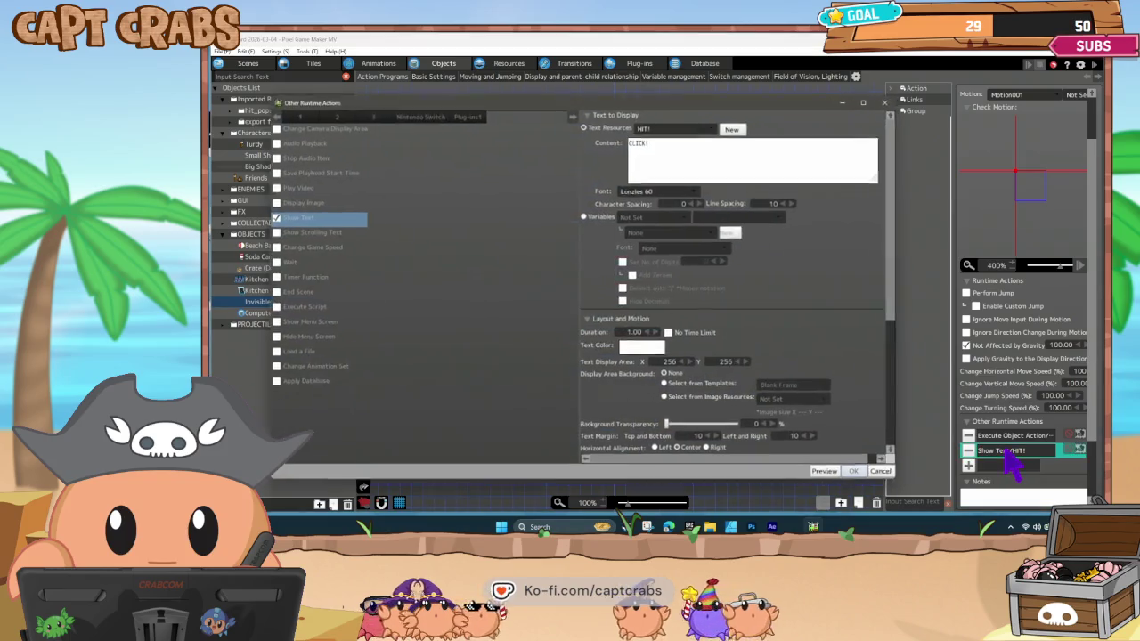
{"action": "scroll", "coordinate": [747, 362], "scroll_direction": "down", "scroll_amount": 5}
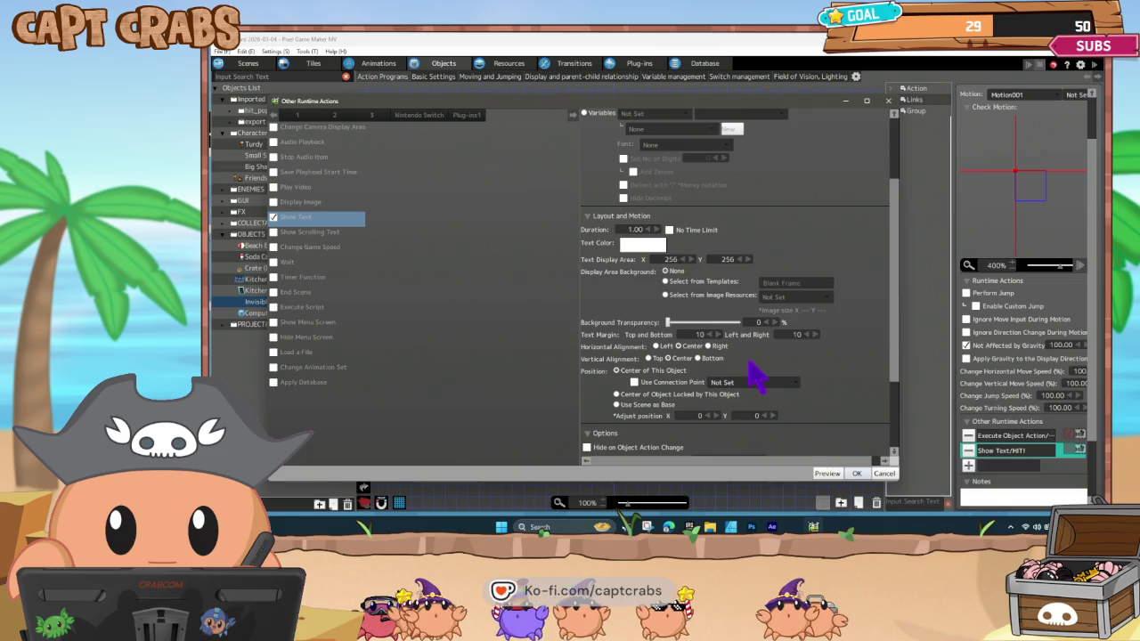
{"action": "scroll", "coordinate": [755, 374], "scroll_direction": "down", "scroll_amount": 2}
{"action": "left_click", "coordinate": [756, 387]}
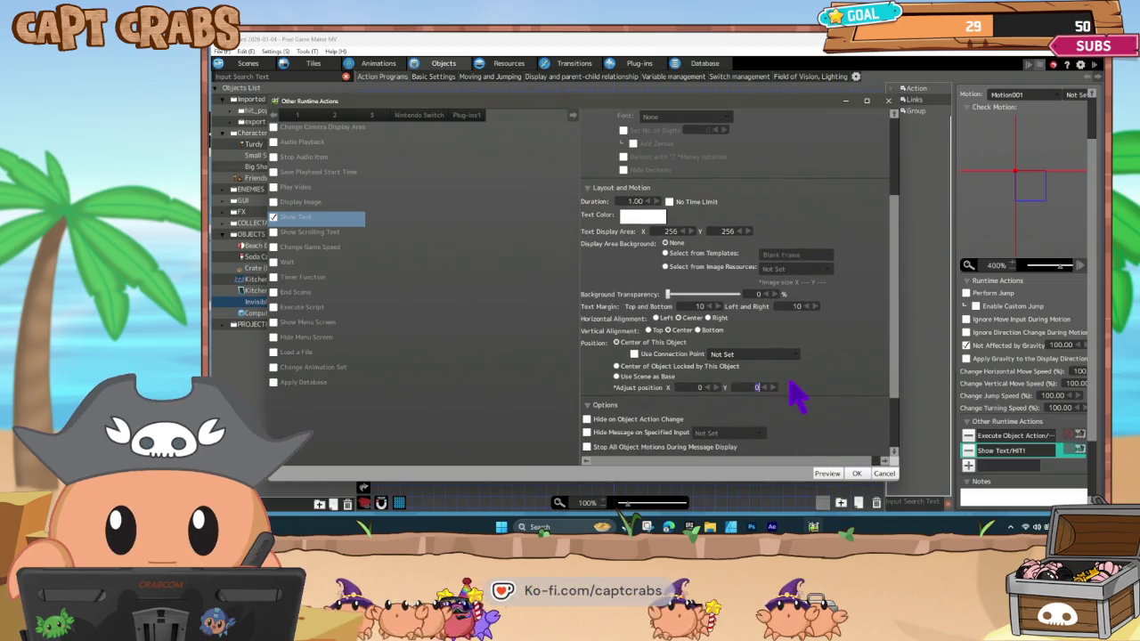
{"action": "type", "text": "100"}
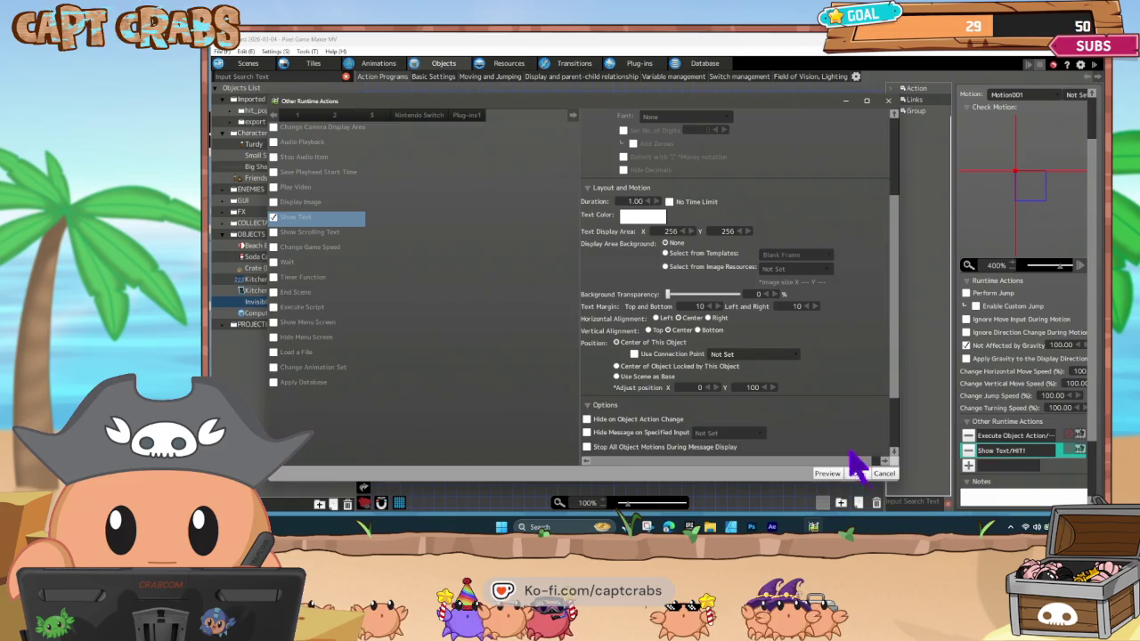
{"action": "left_click", "coordinate": [857, 473]}
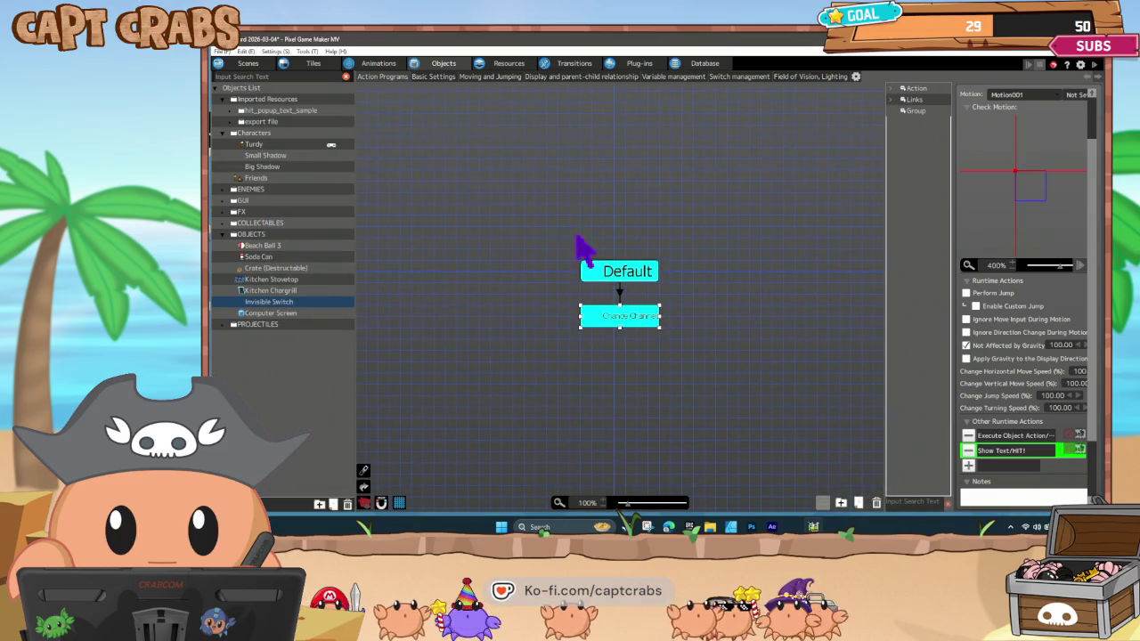
Set the Invisible Switch's field of vision opacity to 0.
{"action": "left_click", "coordinate": [802, 77]}
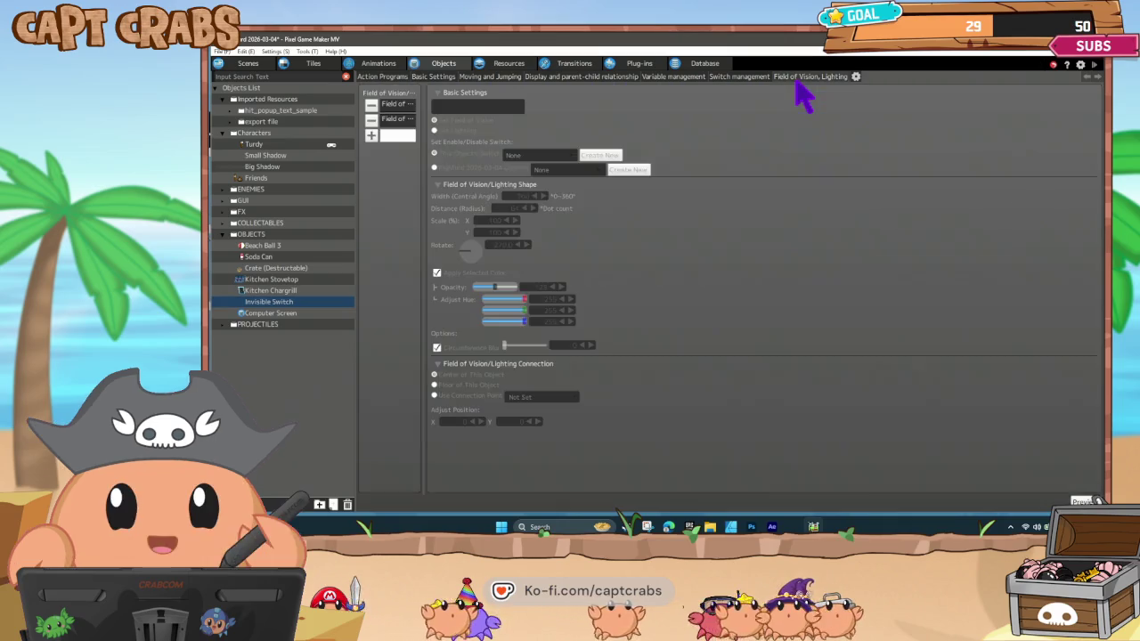
{"action": "left_click", "coordinate": [392, 106]}
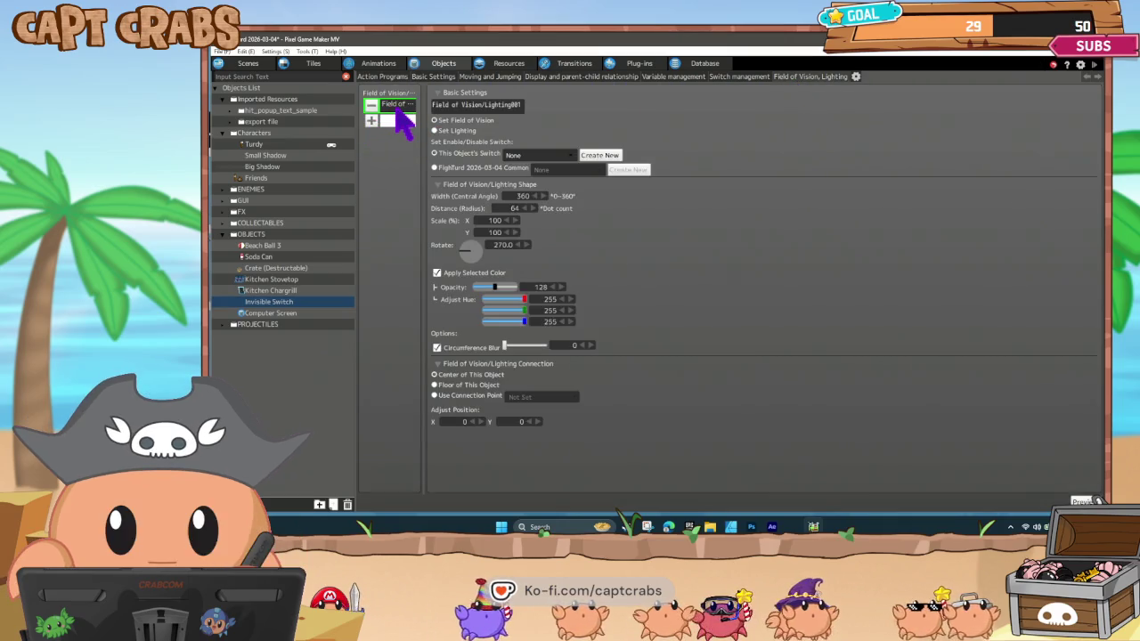
{"action": "left_click_drag", "start_coordinate": [494, 287], "coordinate": [473, 288]}
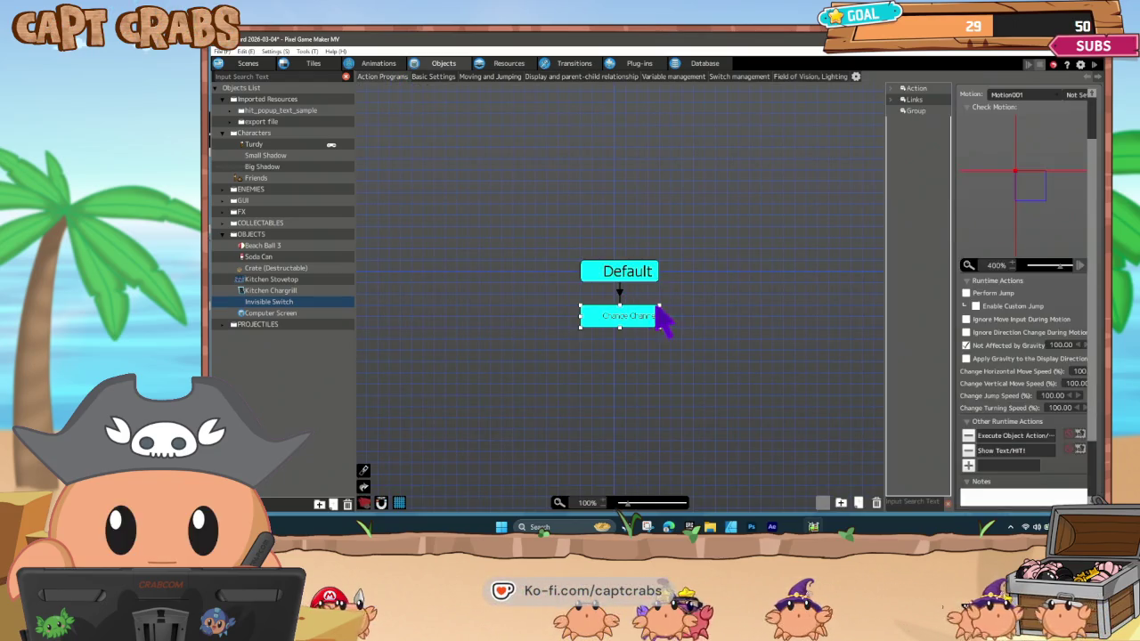
{"action": "left_click", "coordinate": [619, 296]}
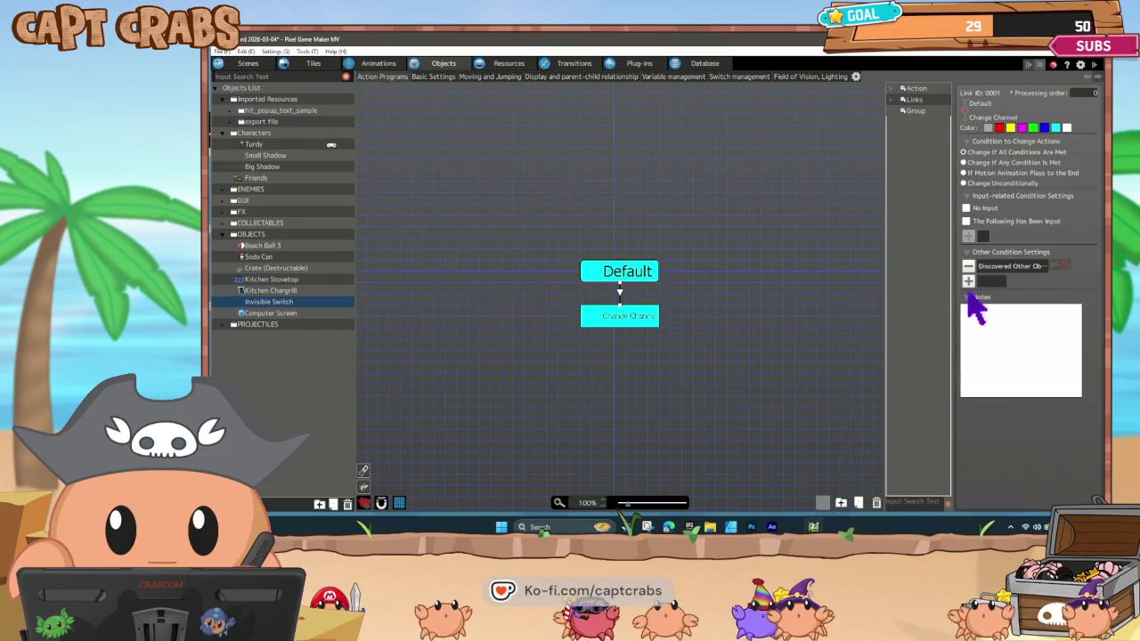
Set the link's Discovered Other Objects range to Field of Vision/Lighting001.
{"action": "double_click", "coordinate": [990, 267]}
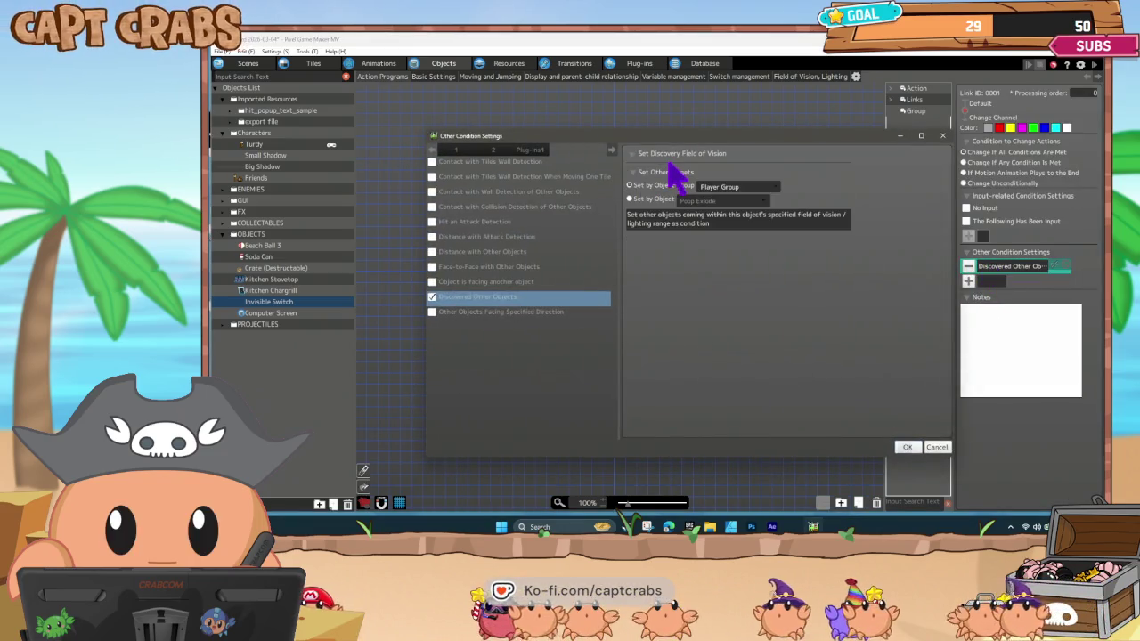
{"action": "left_click", "coordinate": [655, 172]}
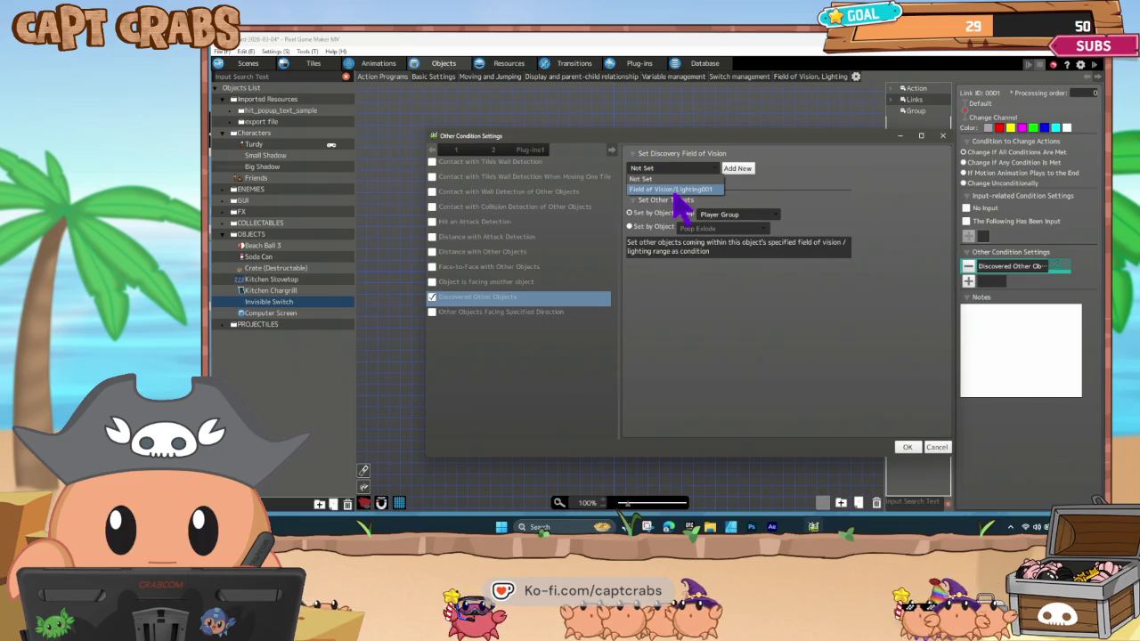
{"action": "left_click", "coordinate": [704, 187]}
{"action": "left_click", "coordinate": [908, 447]}
{"action": "left_click", "coordinate": [712, 354]}
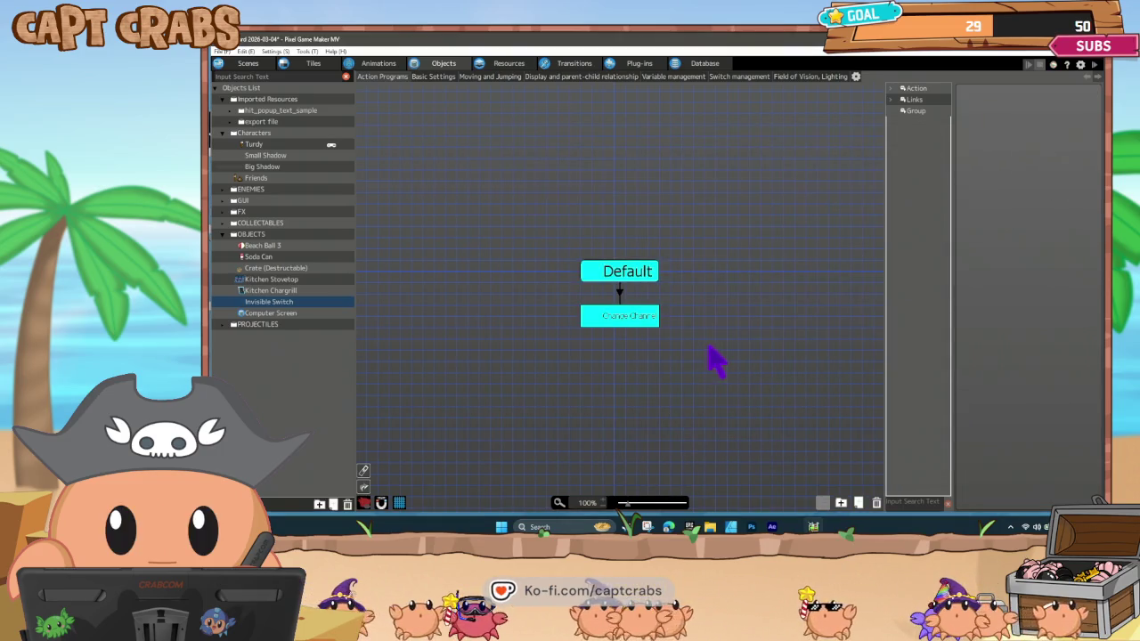
{"action": "key", "text": "F5"}
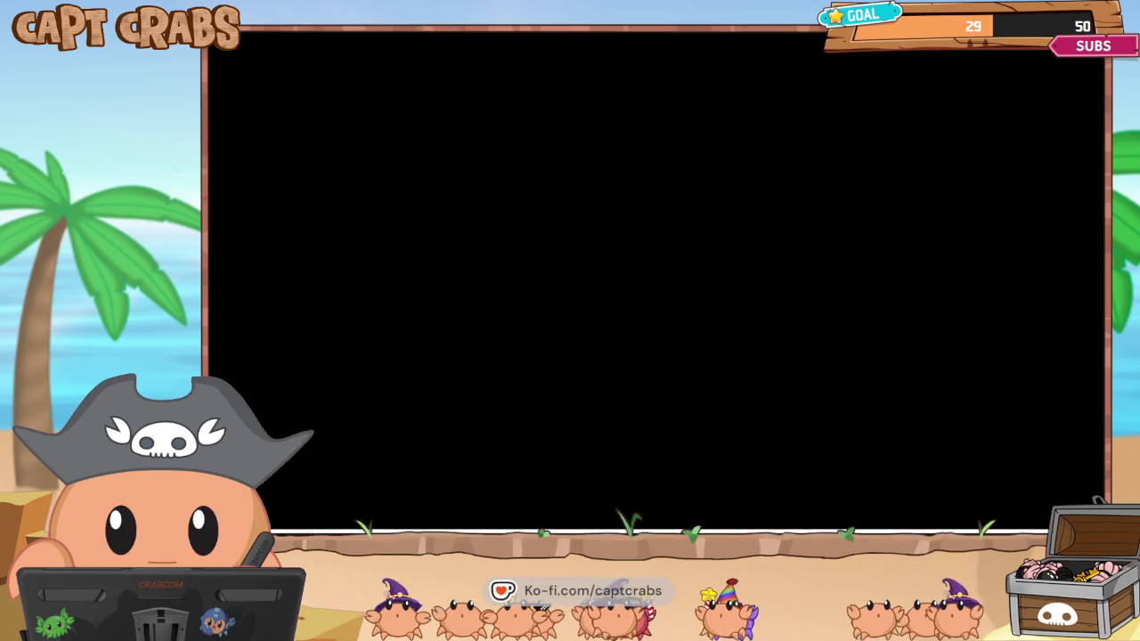
{"action": "key", "text": "Right"}
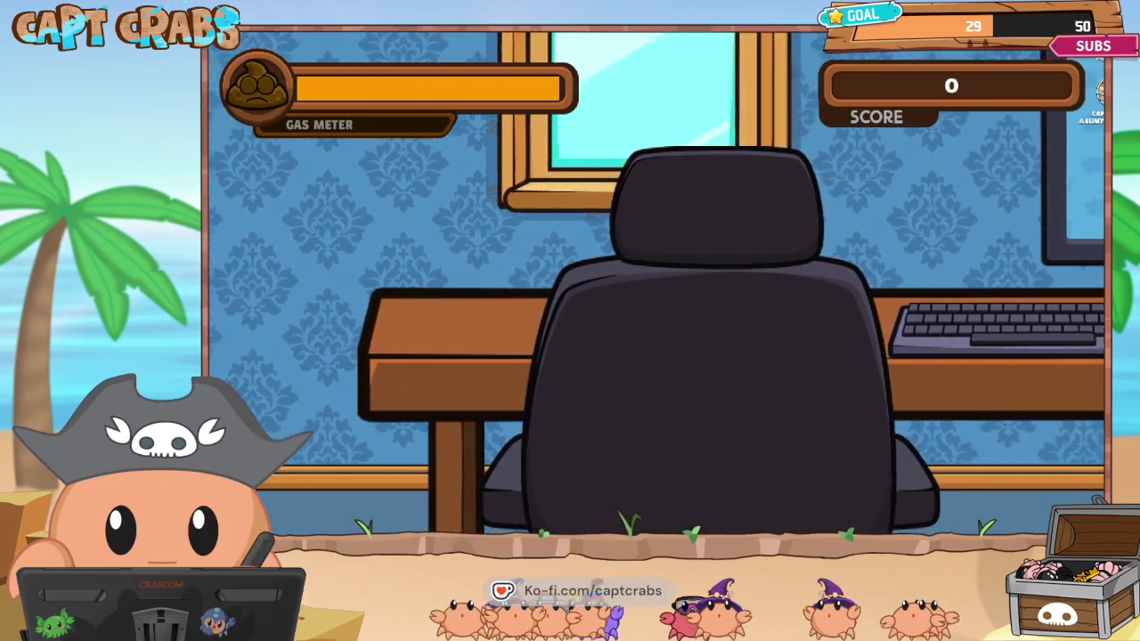
{"action": "key", "text": "Right"}
{"action": "key", "text": "space"}
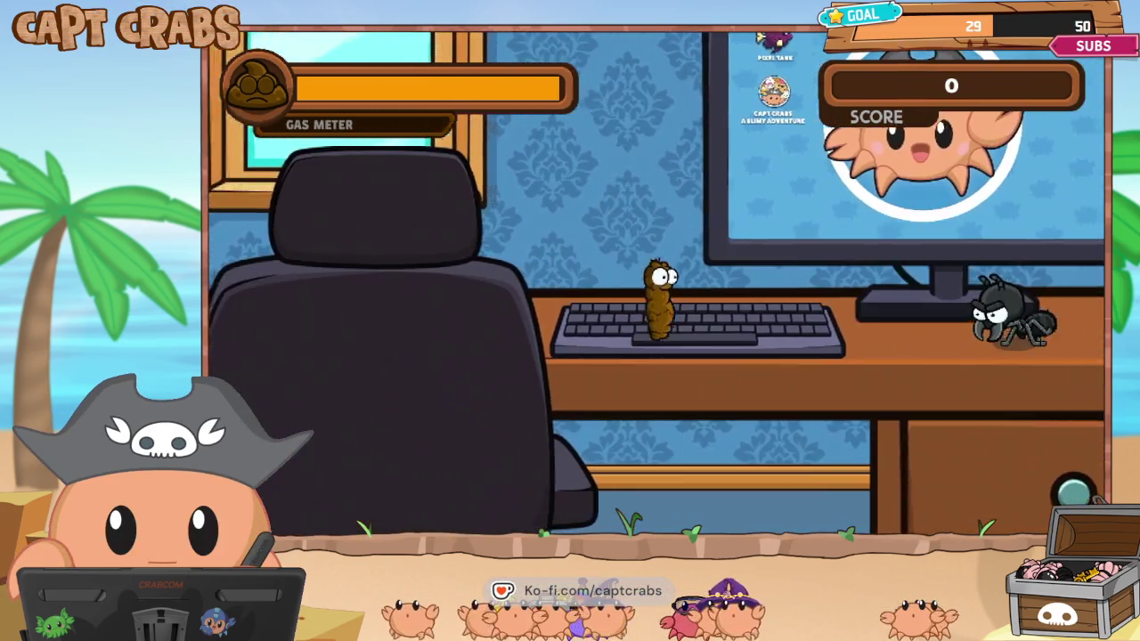
{"action": "key", "text": "Right"}
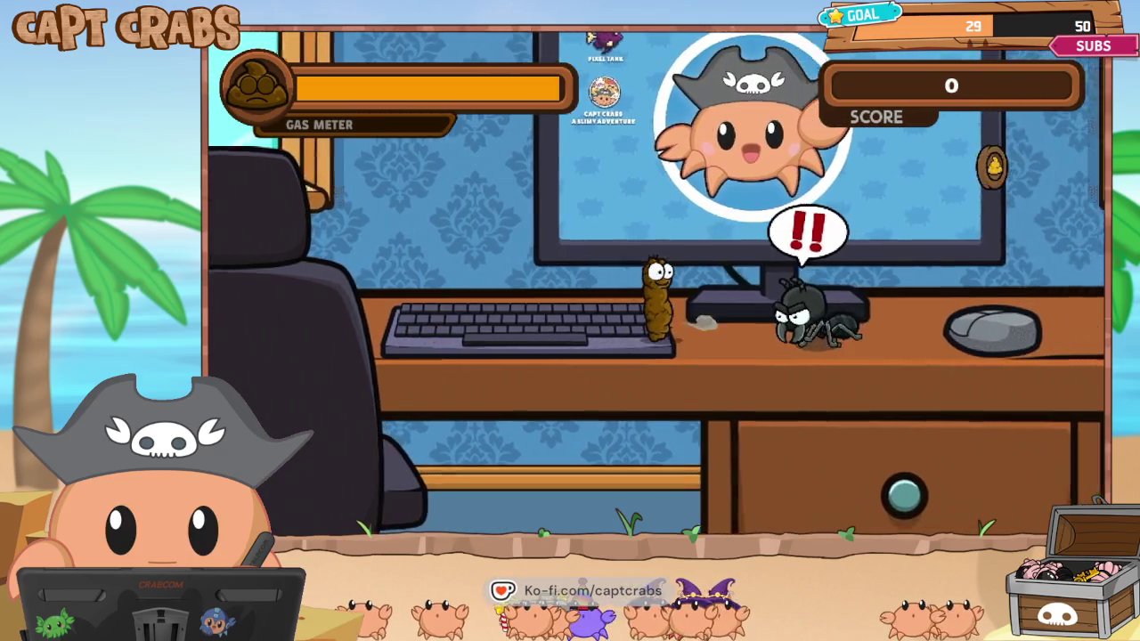
{"action": "key", "text": "f"}
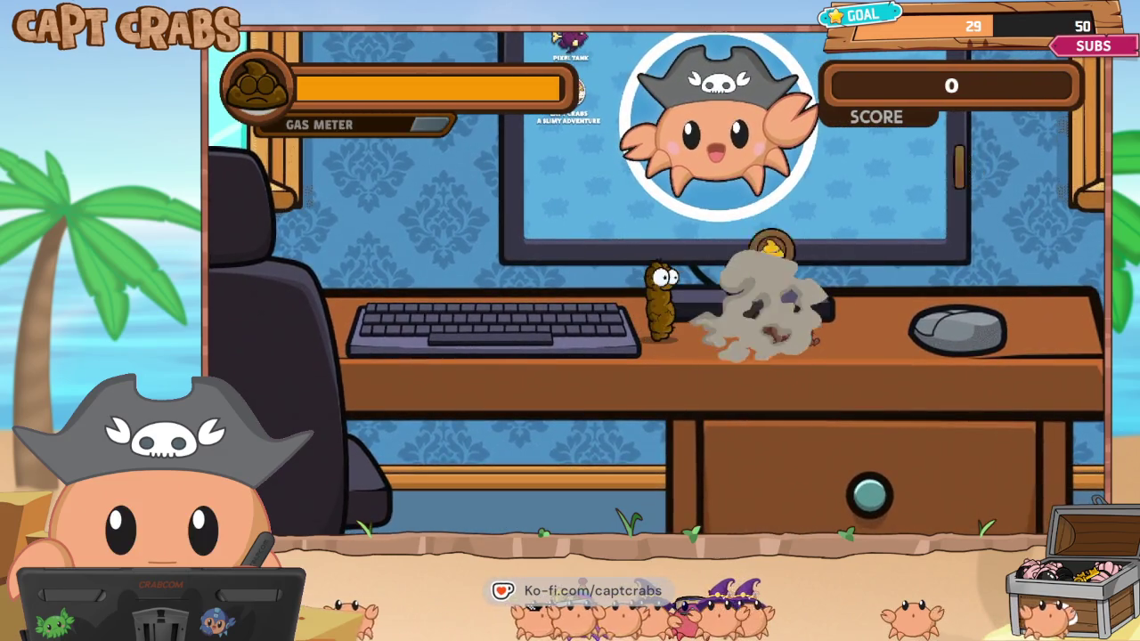
{"action": "key", "text": "Right"}
{"action": "key", "text": "Right"}
{"action": "key", "text": "space"}
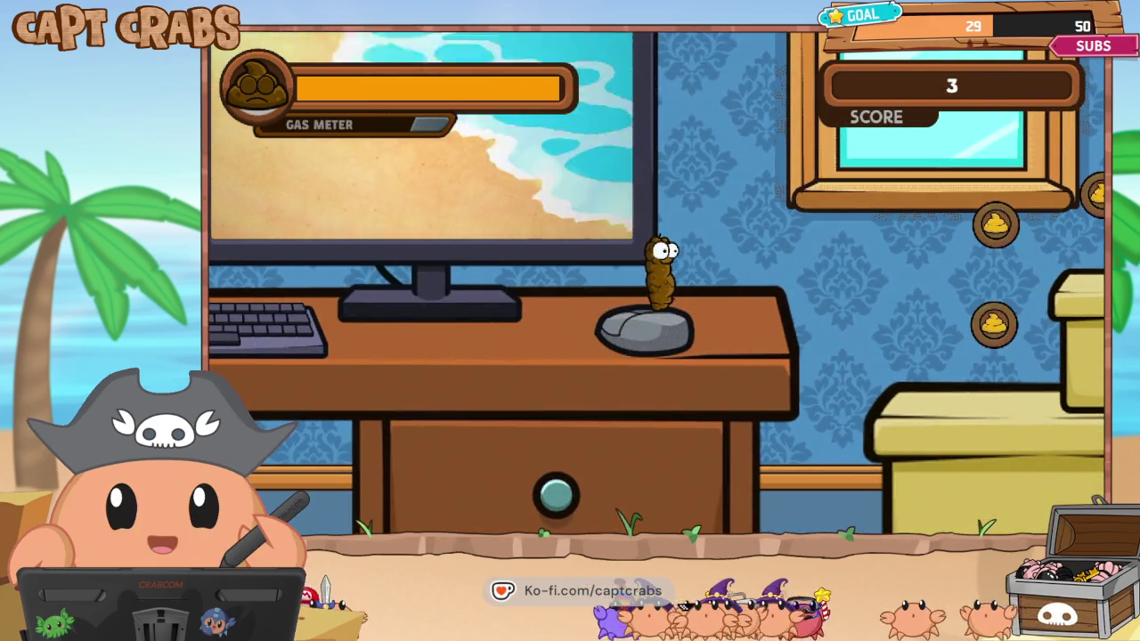
{"action": "key", "text": "Left"}
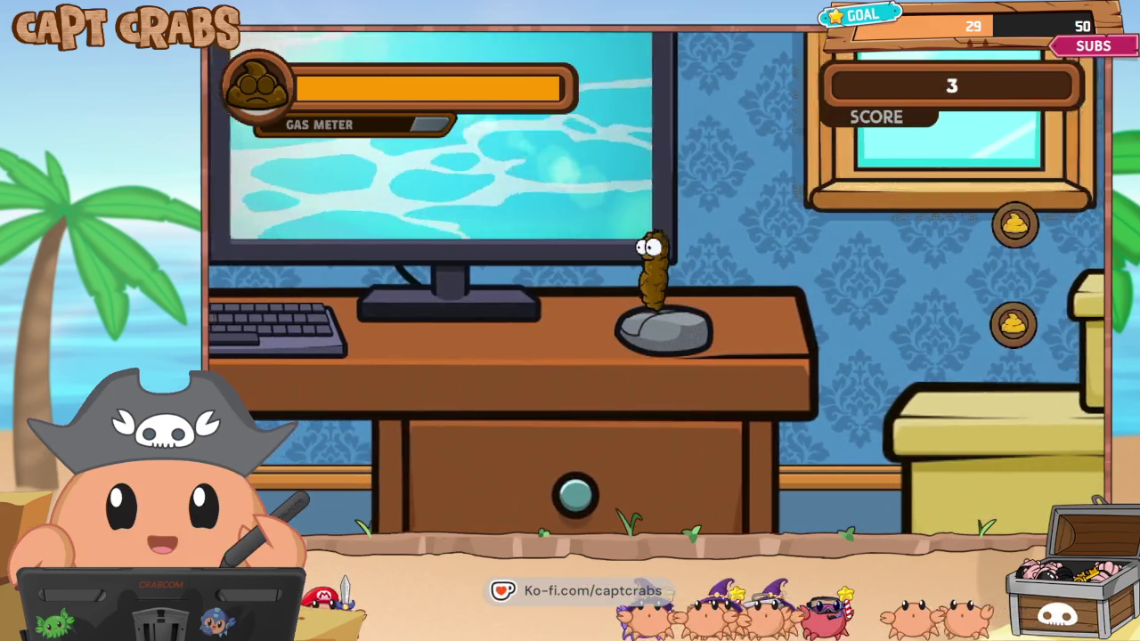
{"action": "key", "text": "Escape"}
{"action": "key", "text": "Down"}
{"action": "key", "text": "Down"}
{"action": "key", "text": "Down"}
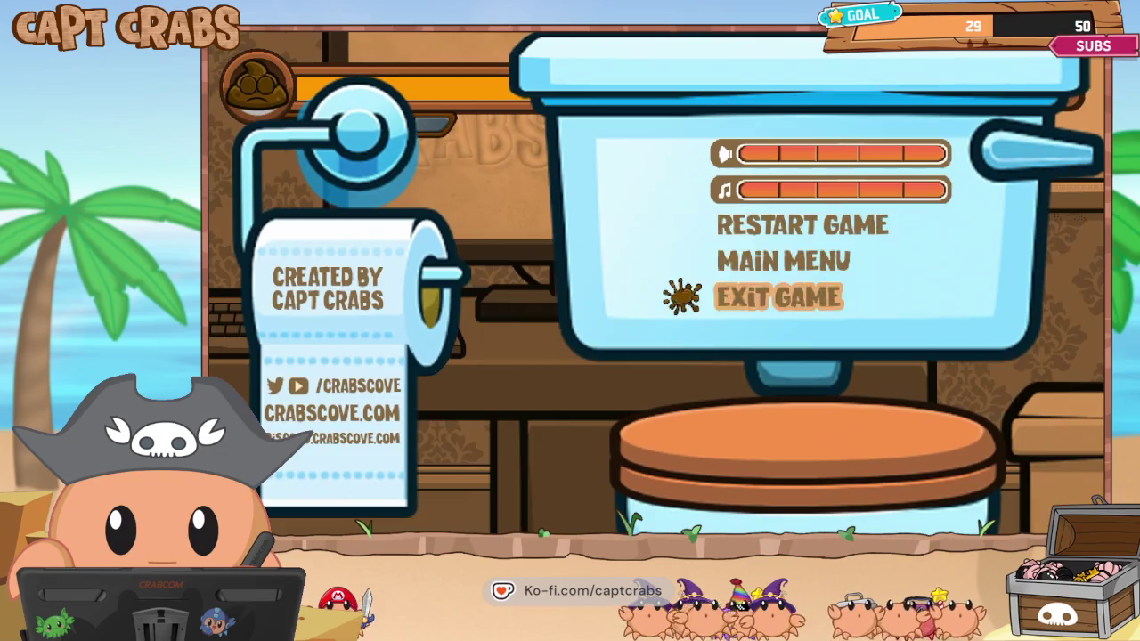
{"action": "key", "text": "Return"}
Change the Change Channel node's Show Text adjust position Y from 100 to -100.
{"action": "left_click", "coordinate": [643, 317]}
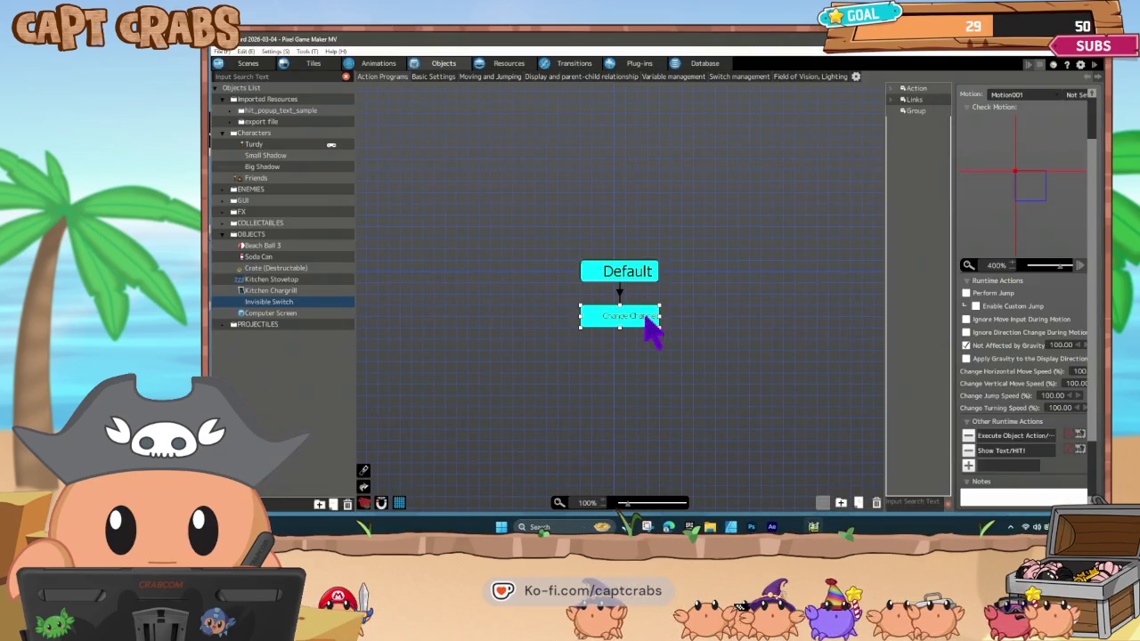
{"action": "double_click", "coordinate": [1006, 452]}
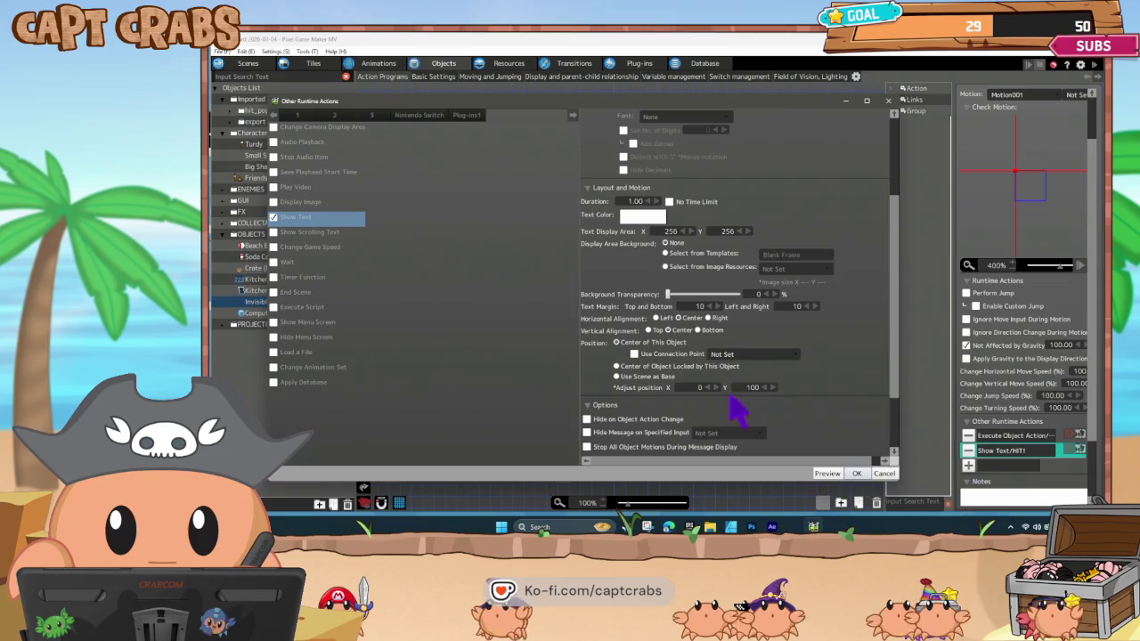
{"action": "type", "text": "-"}
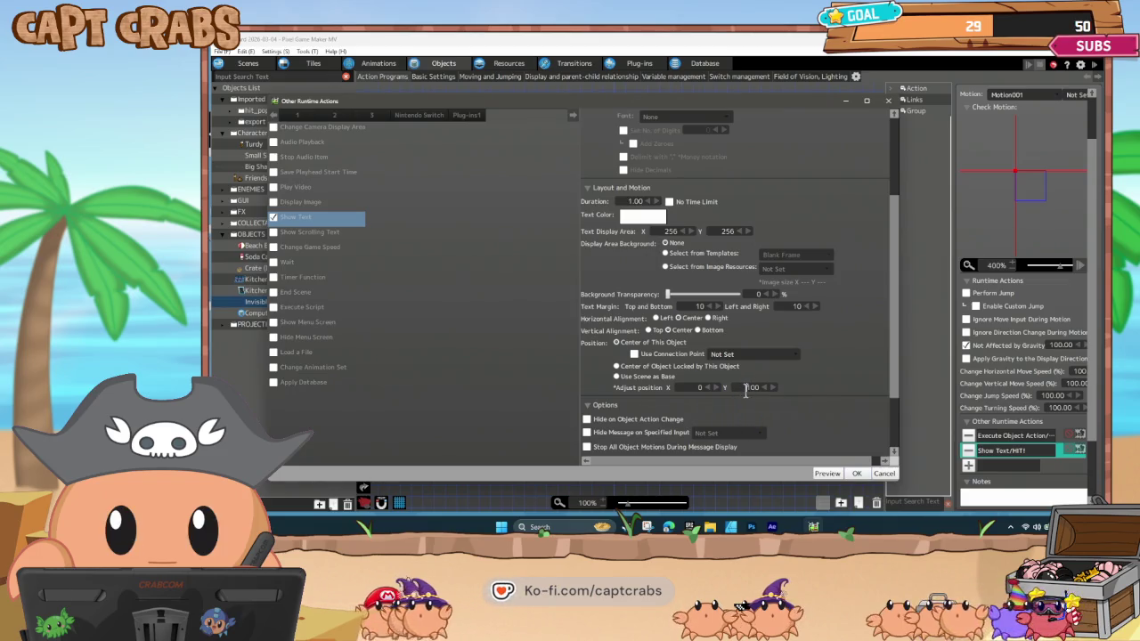
{"action": "left_click", "coordinate": [861, 480]}
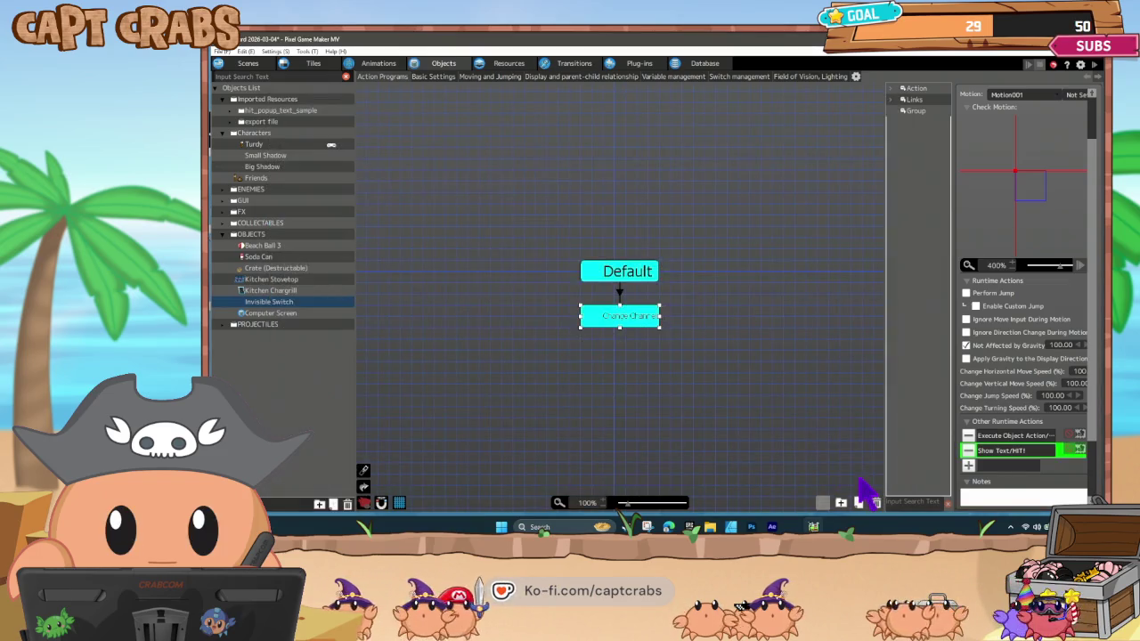
{"action": "left_click", "coordinate": [682, 386]}
{"action": "left_click", "coordinate": [624, 311]}
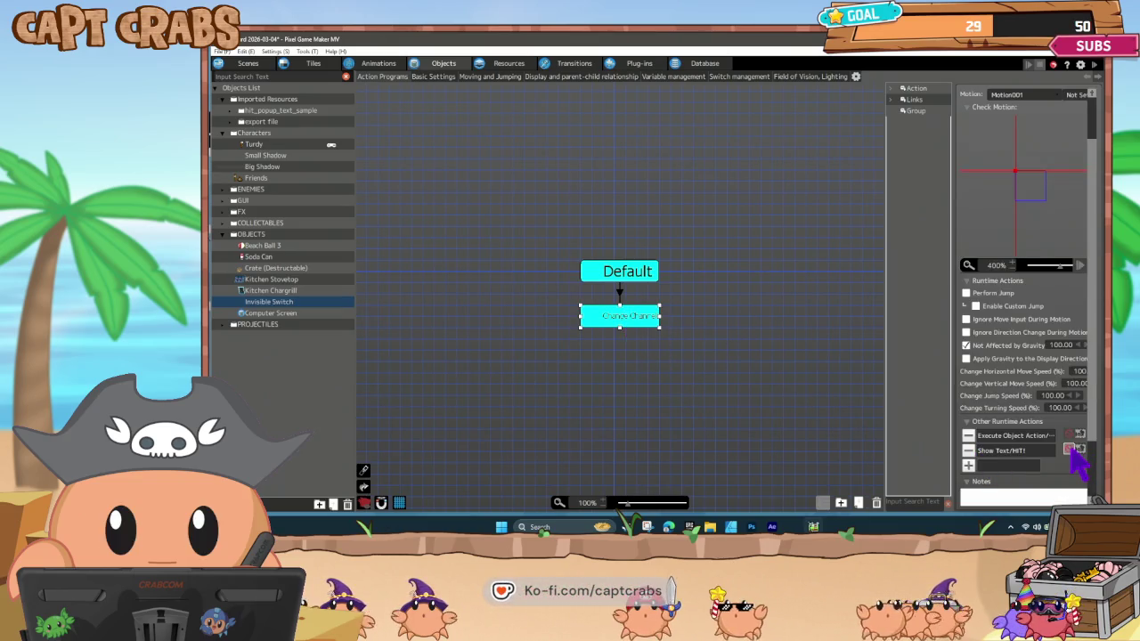
{"action": "left_click", "coordinate": [588, 374]}
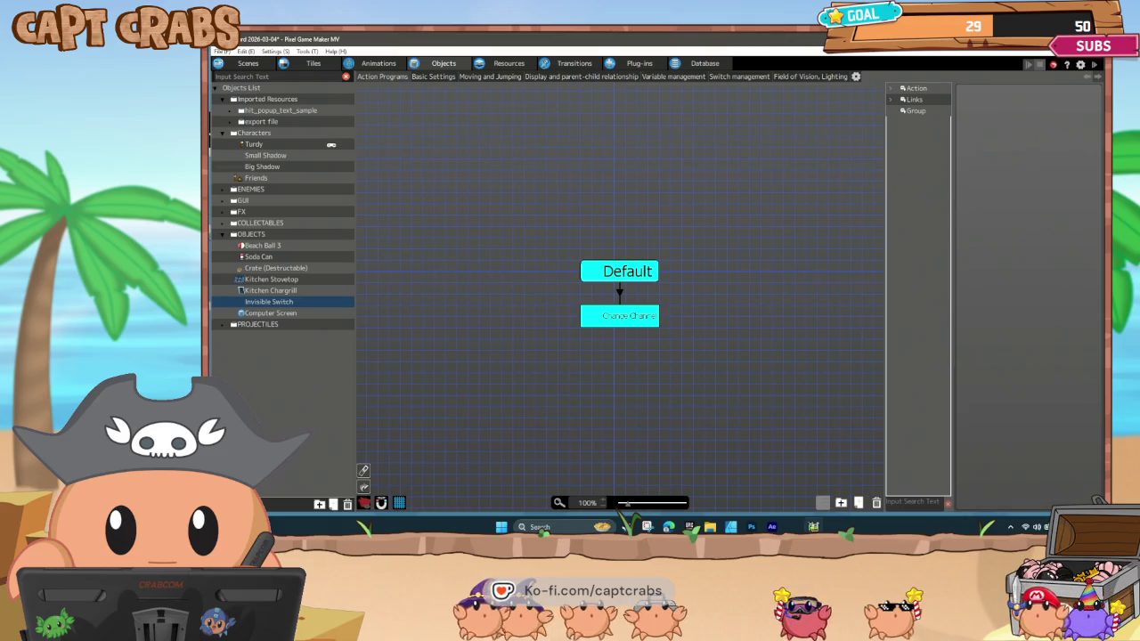
Import the mouse-click sound from WORK/SFX into Sound Effects, then reselect the Change Channel node.
{"action": "left_click", "coordinate": [525, 64]}
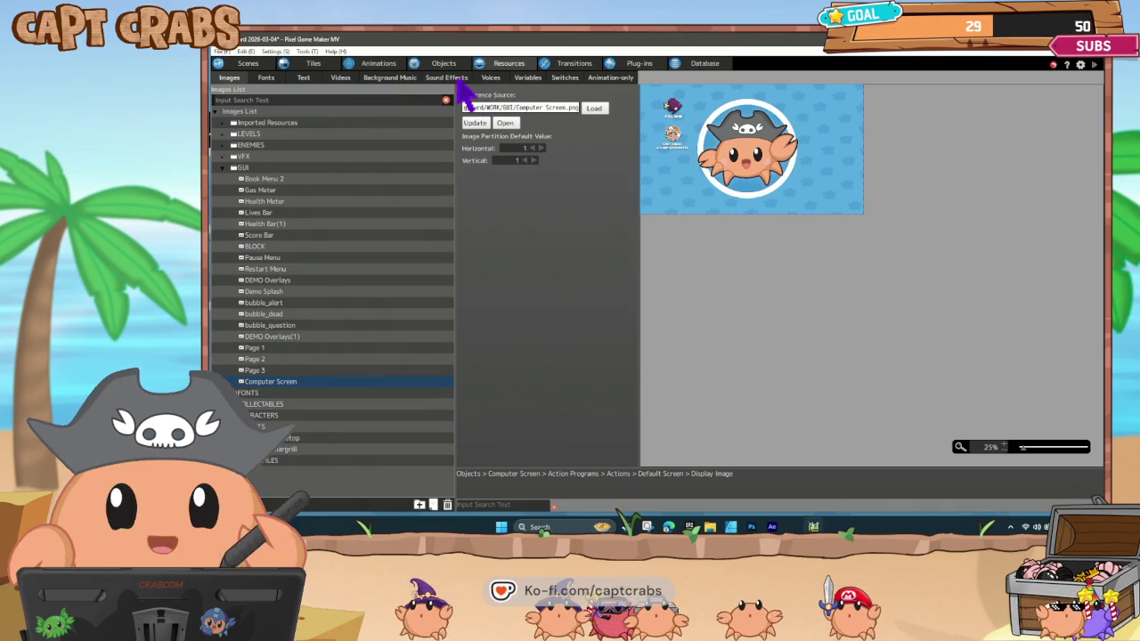
{"action": "left_click", "coordinate": [450, 79]}
{"action": "right_click", "coordinate": [297, 472]}
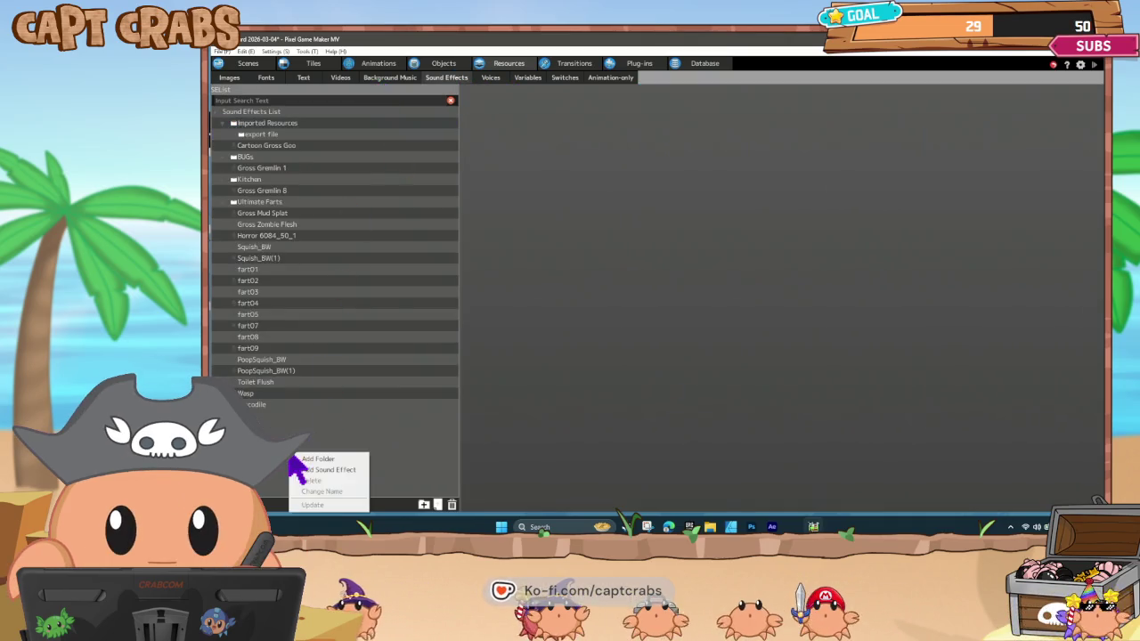
{"action": "left_click", "coordinate": [325, 488]}
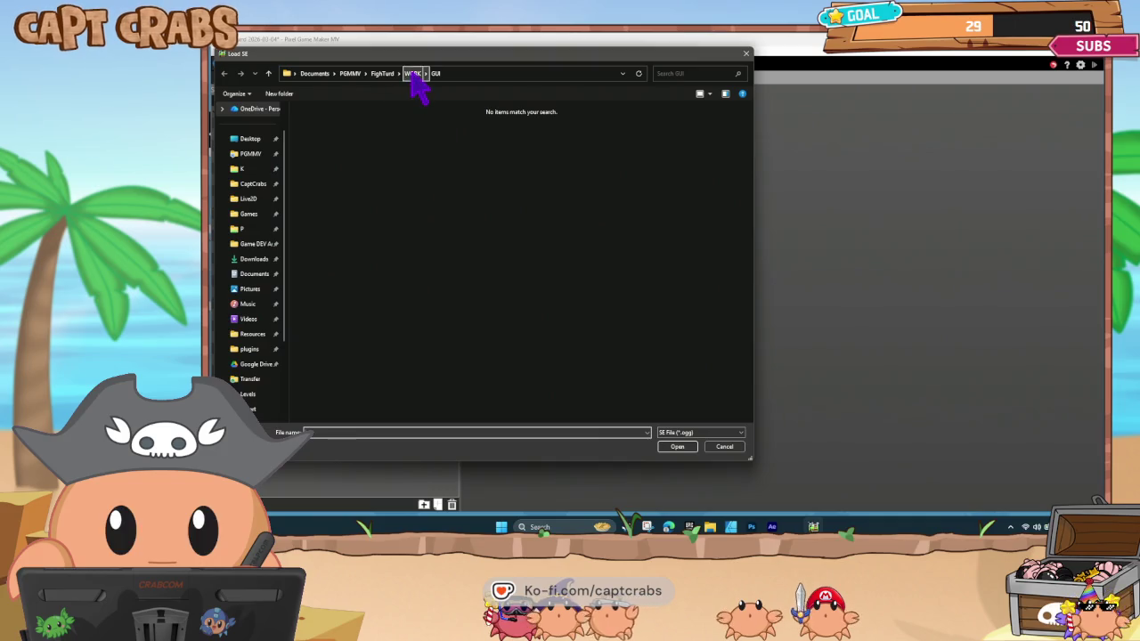
{"action": "left_click", "coordinate": [412, 73]}
{"action": "double_click", "coordinate": [378, 228]}
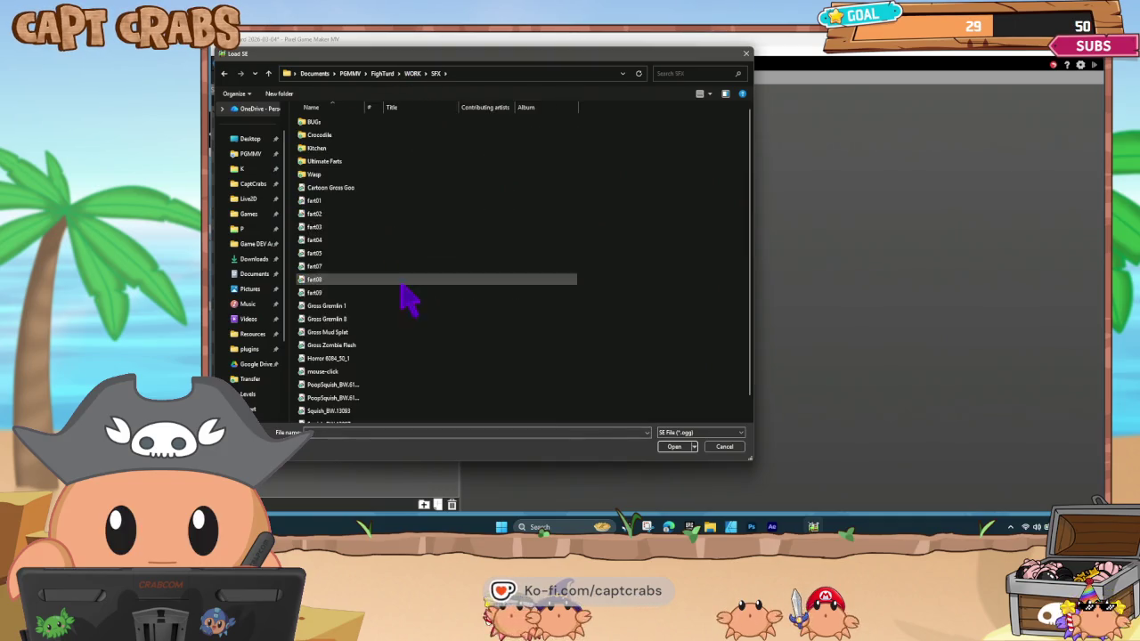
{"action": "scroll", "coordinate": [406, 303], "scroll_direction": "down", "scroll_amount": 1}
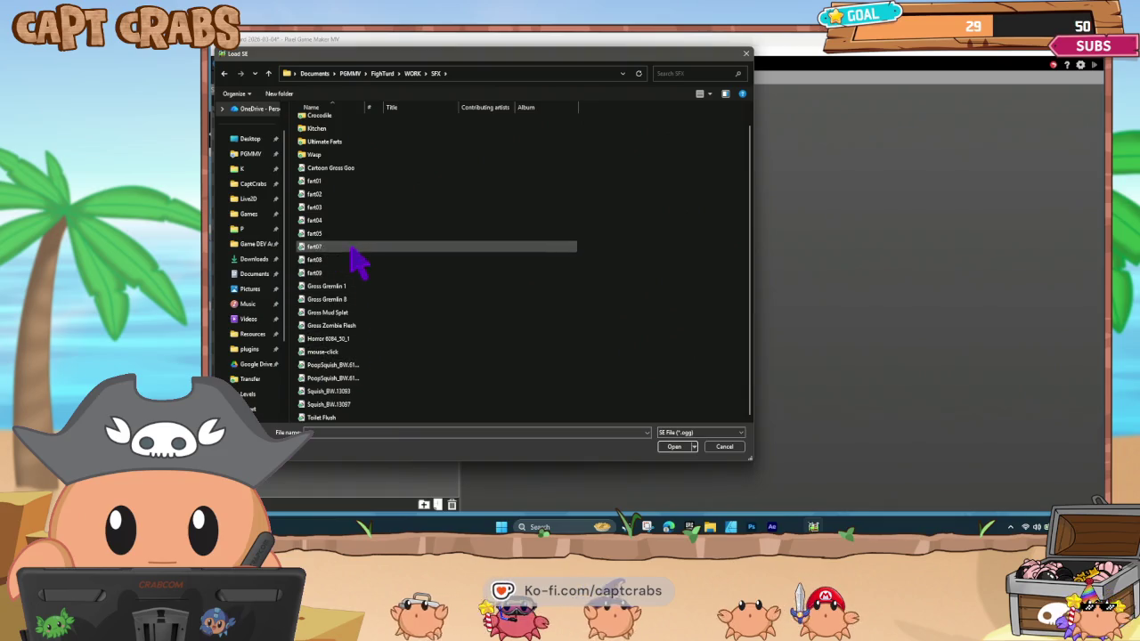
{"action": "double_click", "coordinate": [356, 352]}
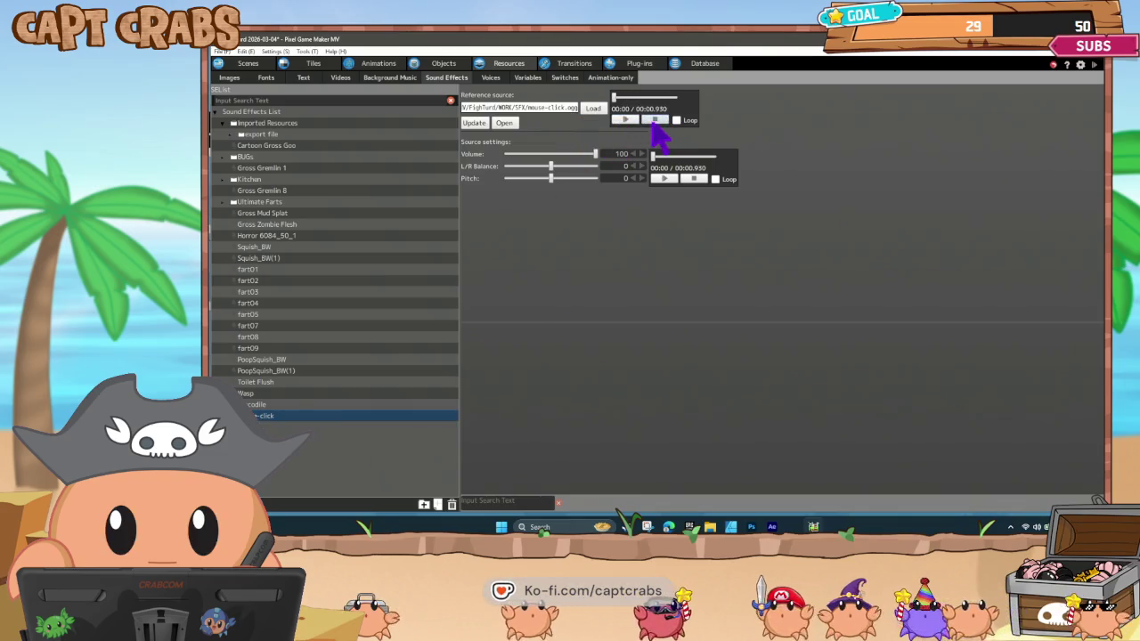
{"action": "left_click", "coordinate": [442, 65]}
{"action": "left_click", "coordinate": [606, 314]}
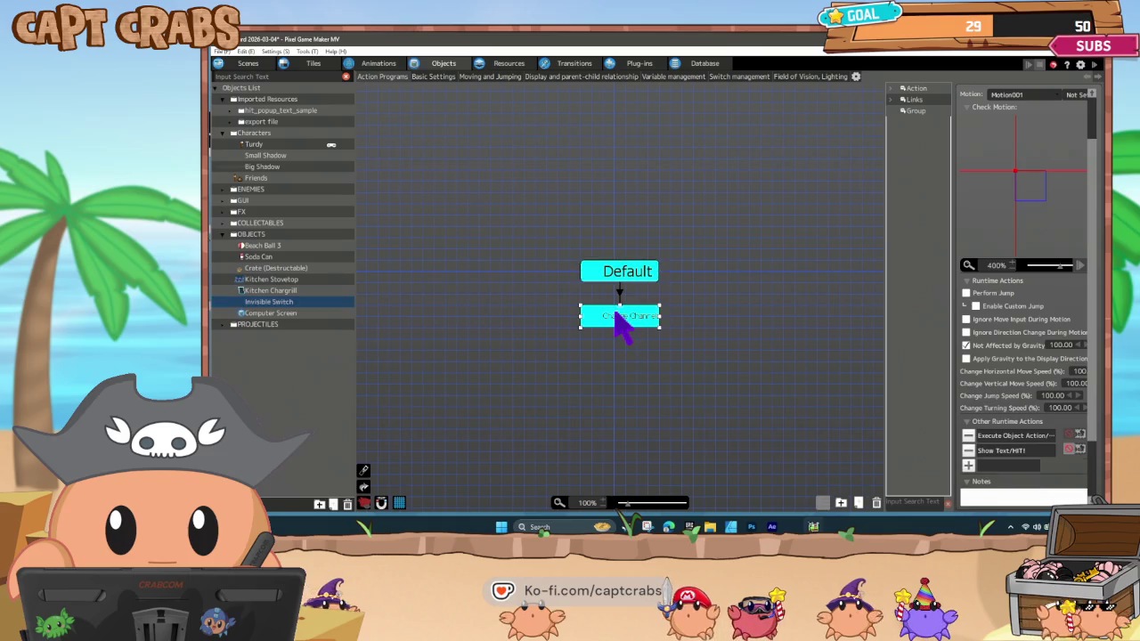
Check the Change Channel node's Show Text action, then close it and start another playtest.
{"action": "double_click", "coordinate": [990, 451]}
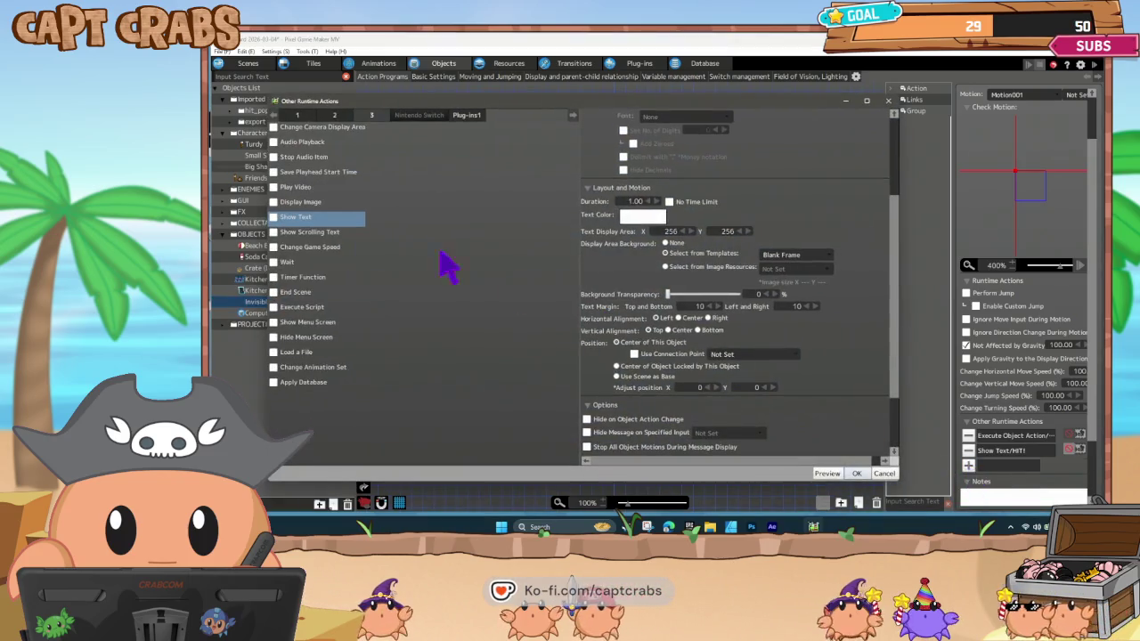
{"action": "key", "text": "Return"}
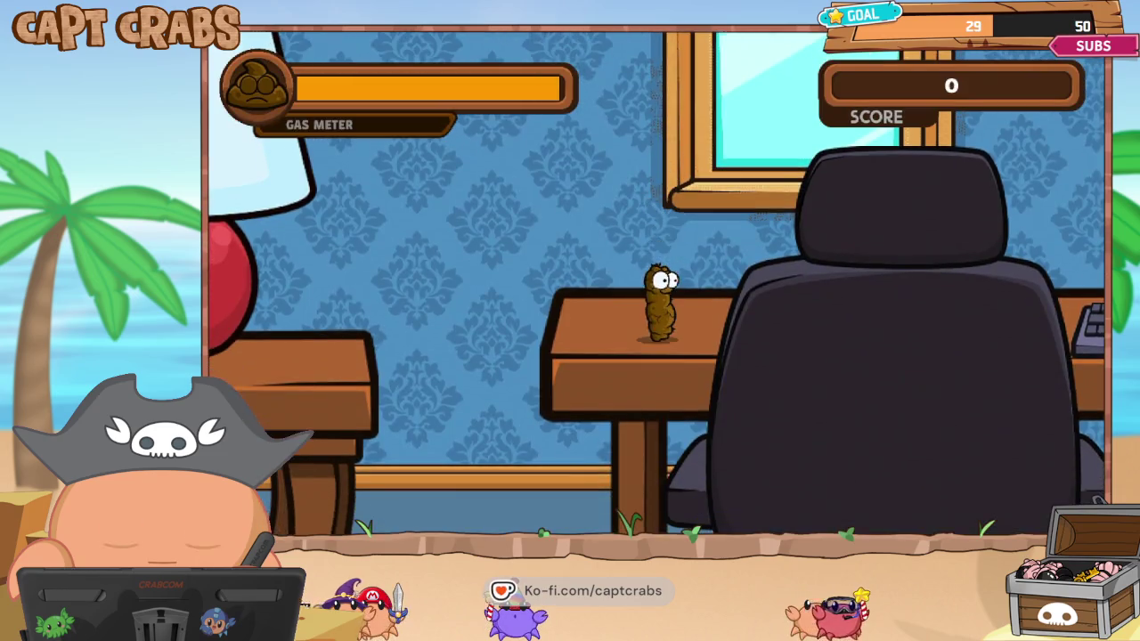
Move right past the chair and keyboard, squash the spider, and jump onto the monitor for coins.
{"action": "key", "text": "Right"}
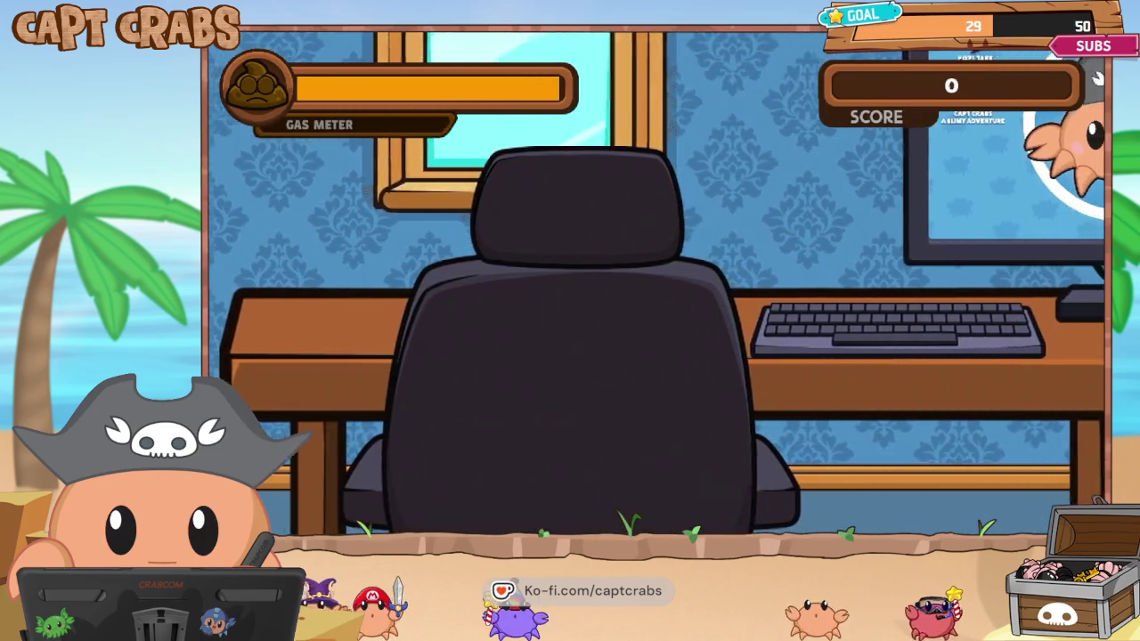
{"action": "key", "text": "Right"}
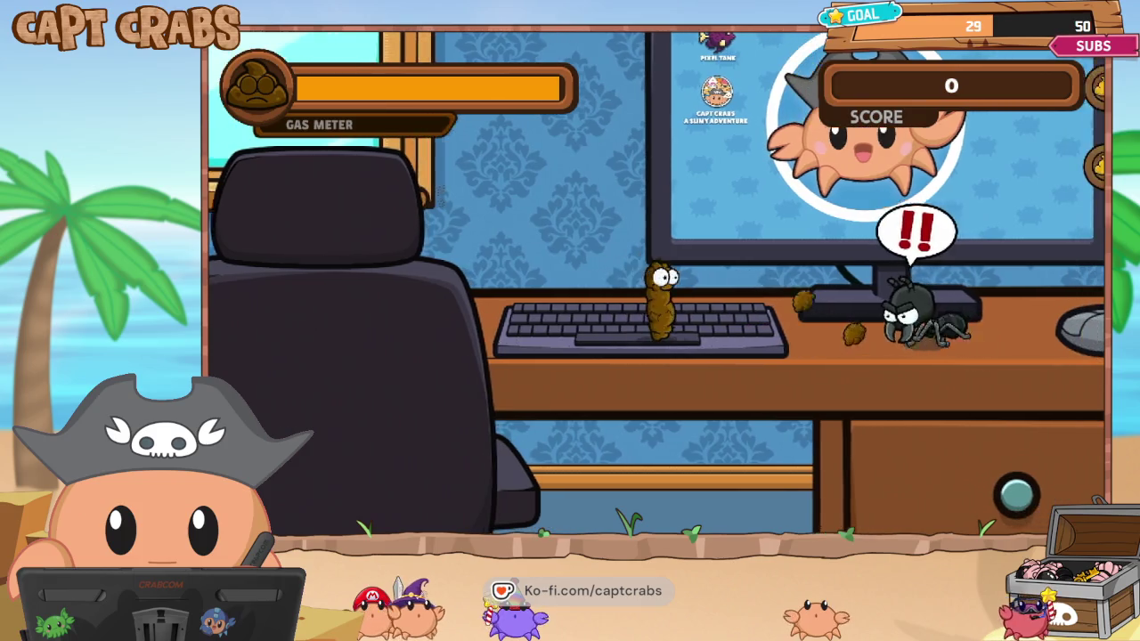
{"action": "key", "text": "Right"}
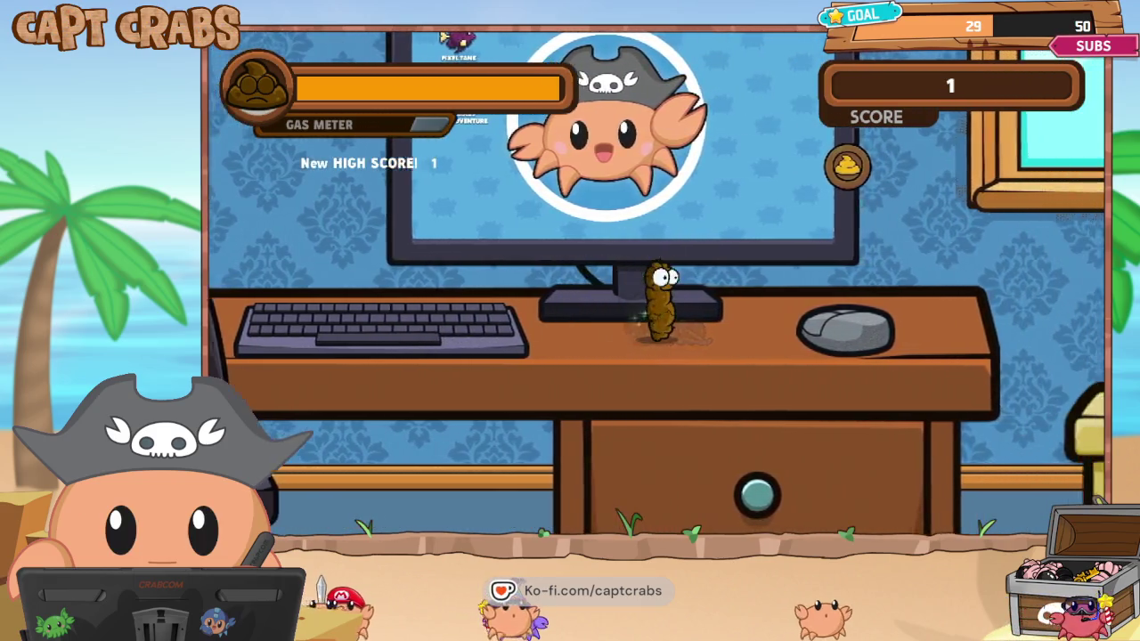
{"action": "key", "text": "space"}
{"action": "key", "text": "Right"}
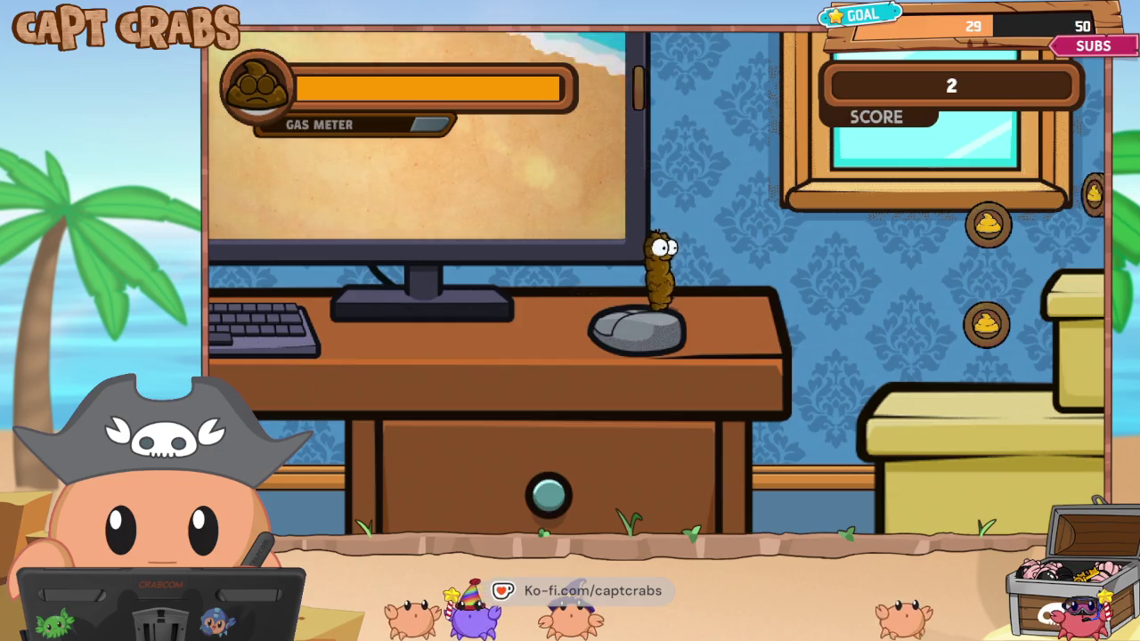
{"action": "key", "text": "space"}
{"action": "key", "text": "Left"}
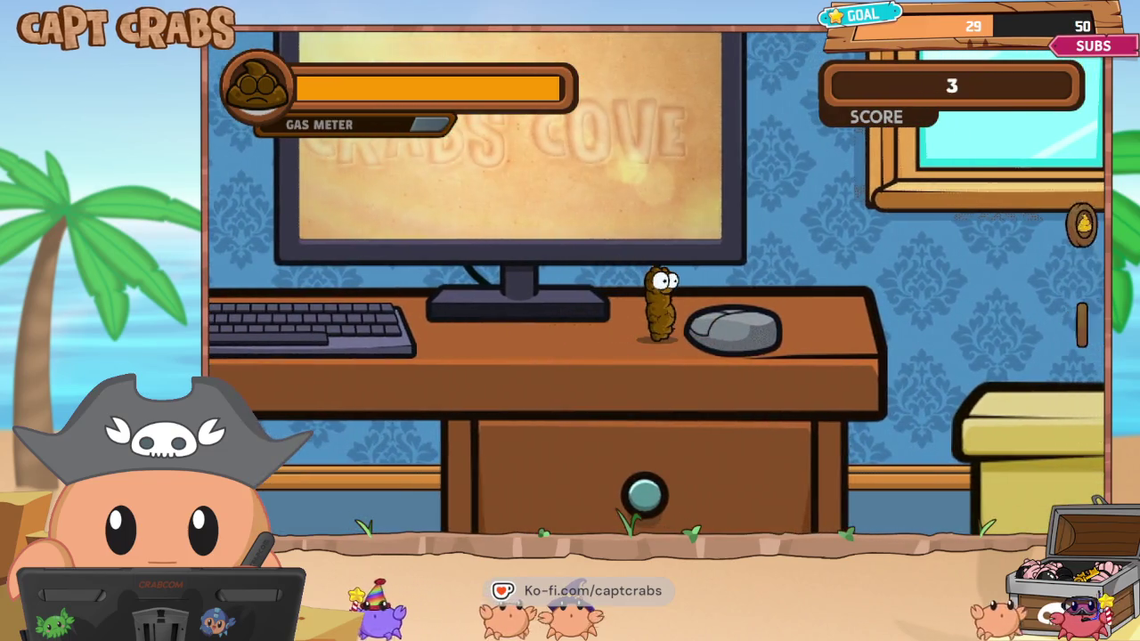
Walk and jump around the desk, mouse and monitor collecting coins until the score reaches 3.
{"action": "key", "text": "Right"}
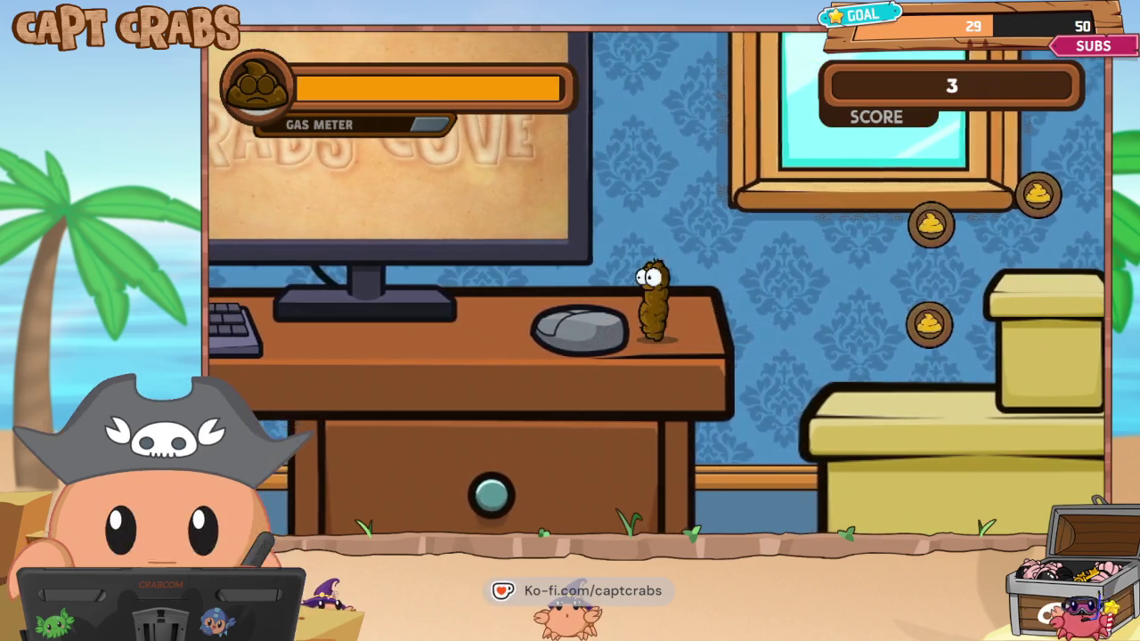
{"action": "key", "text": "space"}
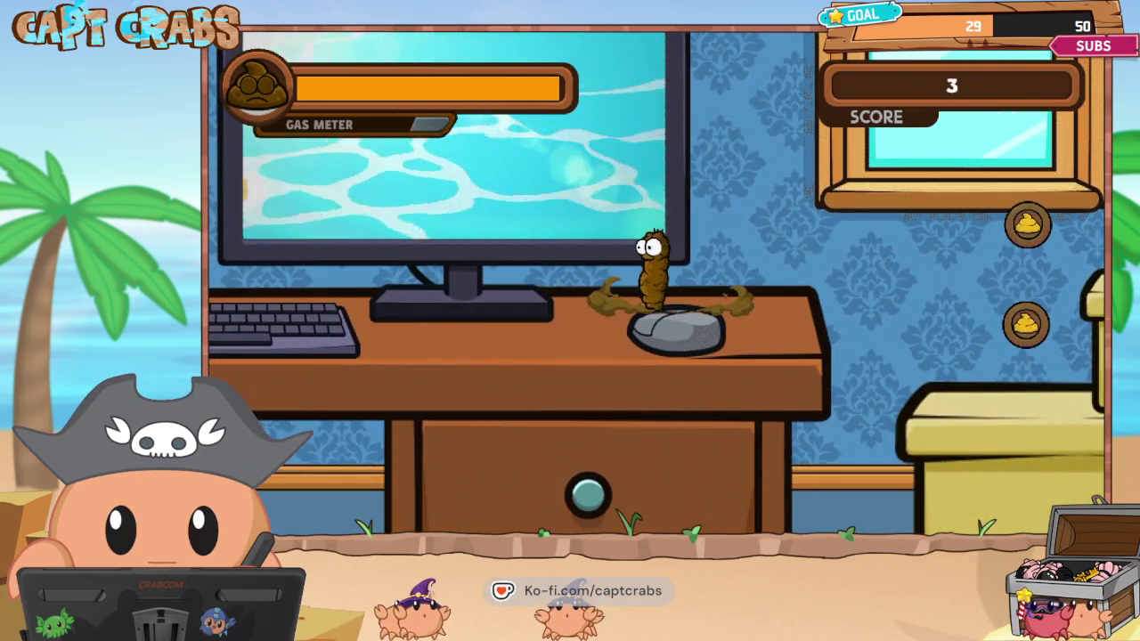
{"action": "key", "text": "Left"}
{"action": "key", "text": "Right"}
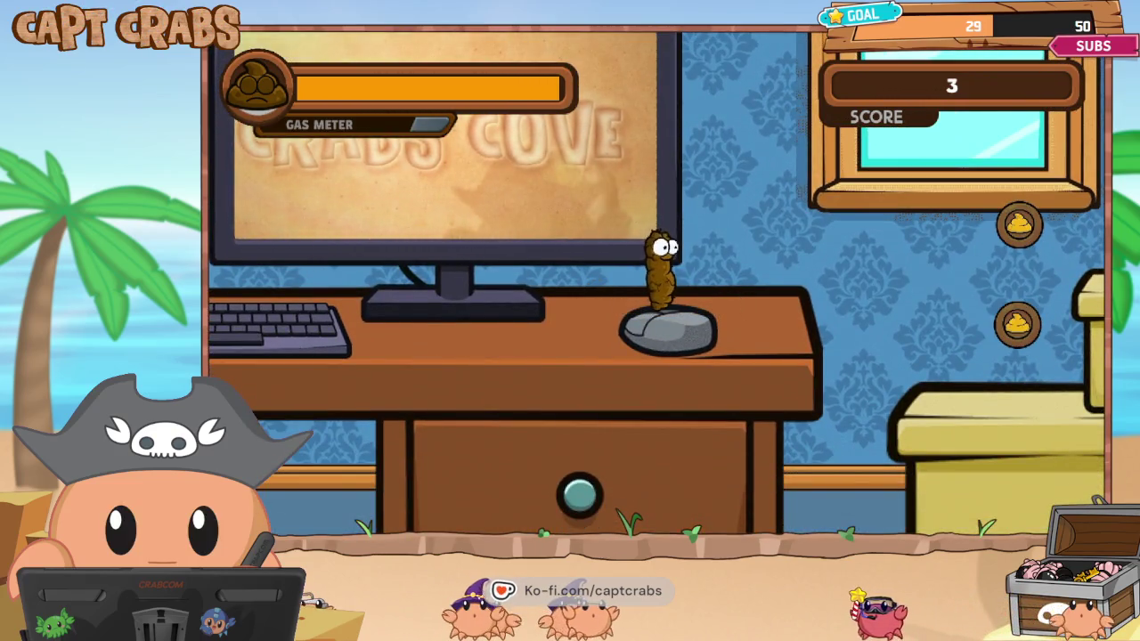
{"action": "key", "text": "Left"}
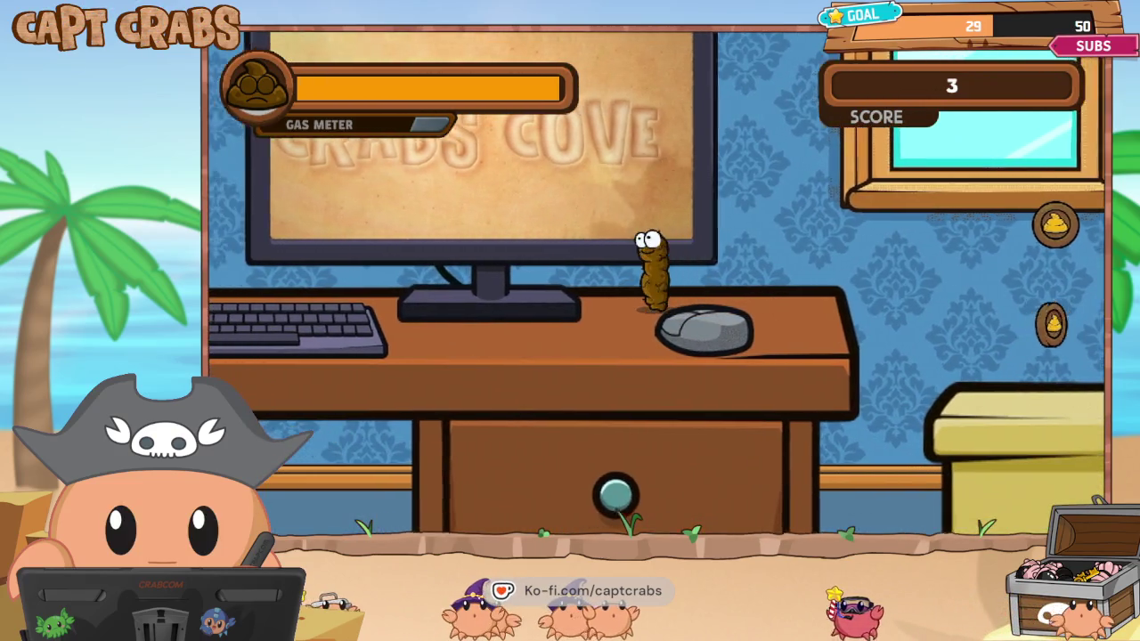
{"action": "key", "text": "Right"}
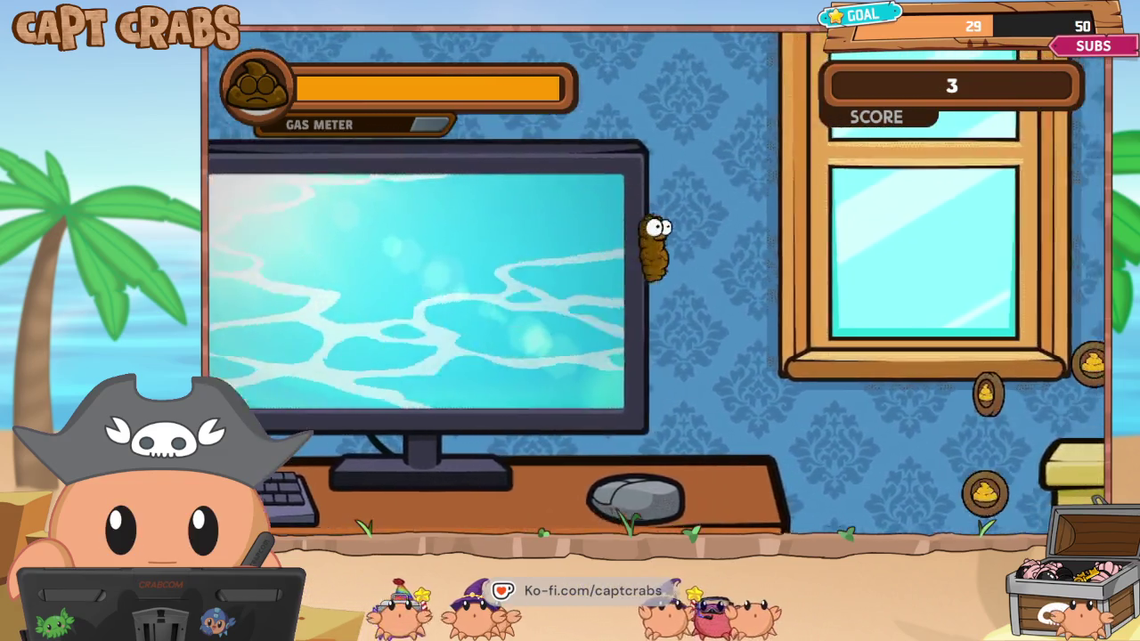
{"action": "key", "text": "Right"}
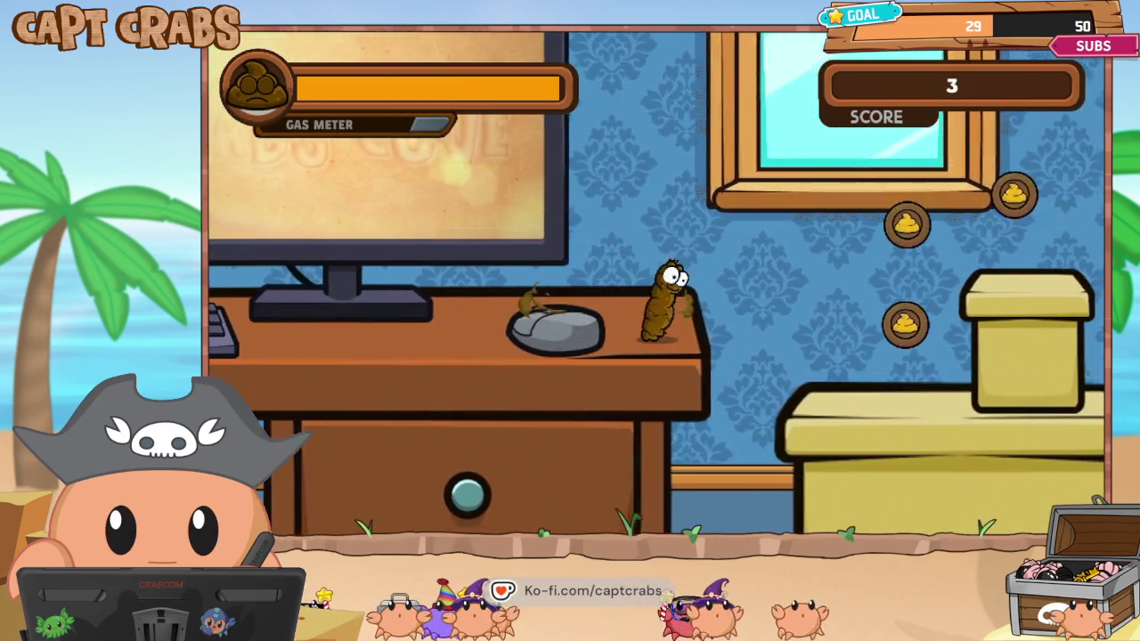
{"action": "key", "text": "Left"}
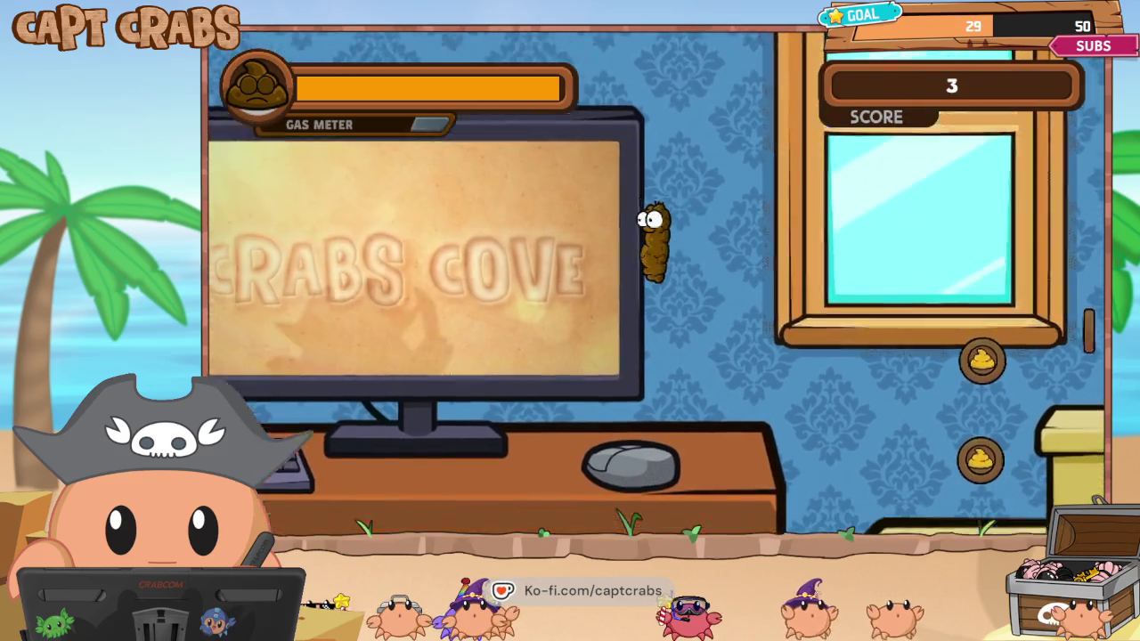
{"action": "key", "text": "Left"}
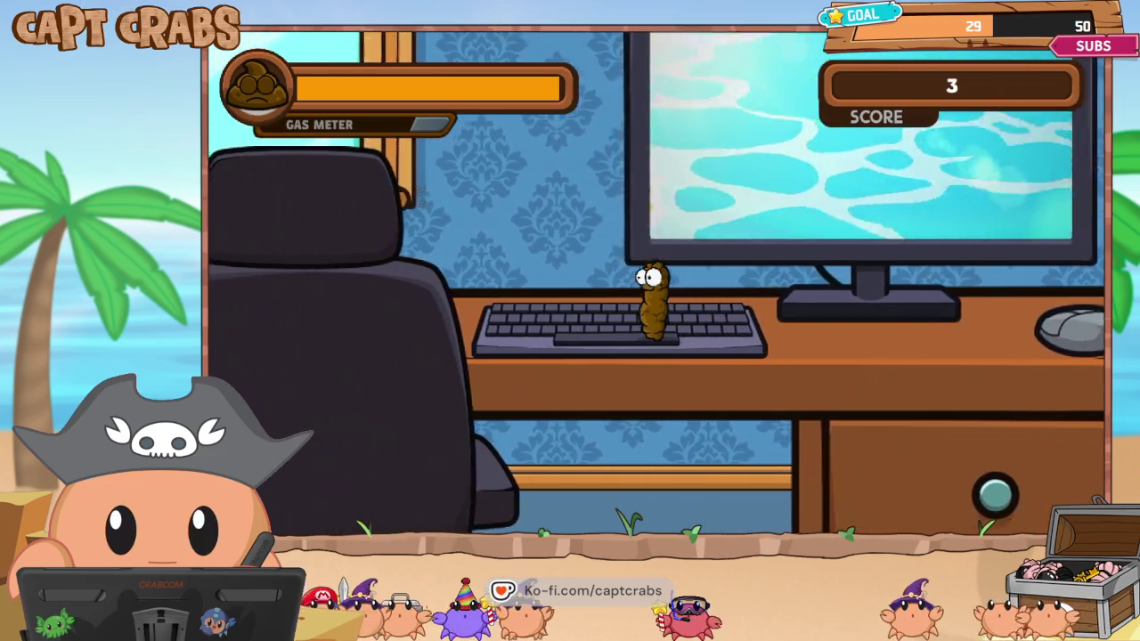
{"action": "key", "text": "Right"}
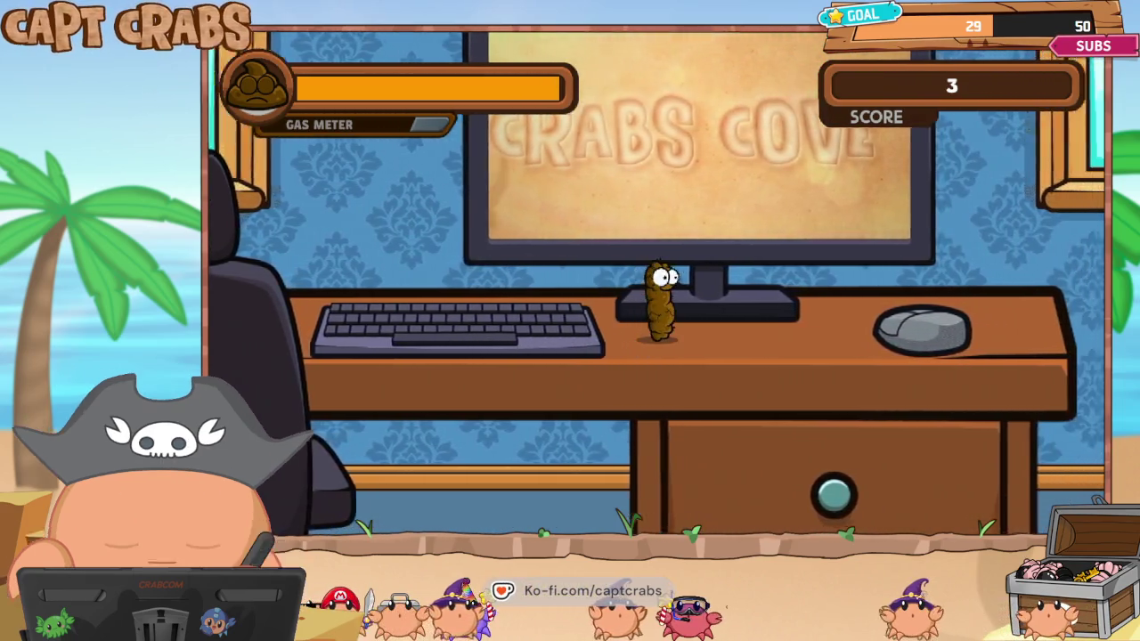
{"action": "key", "text": "space"}
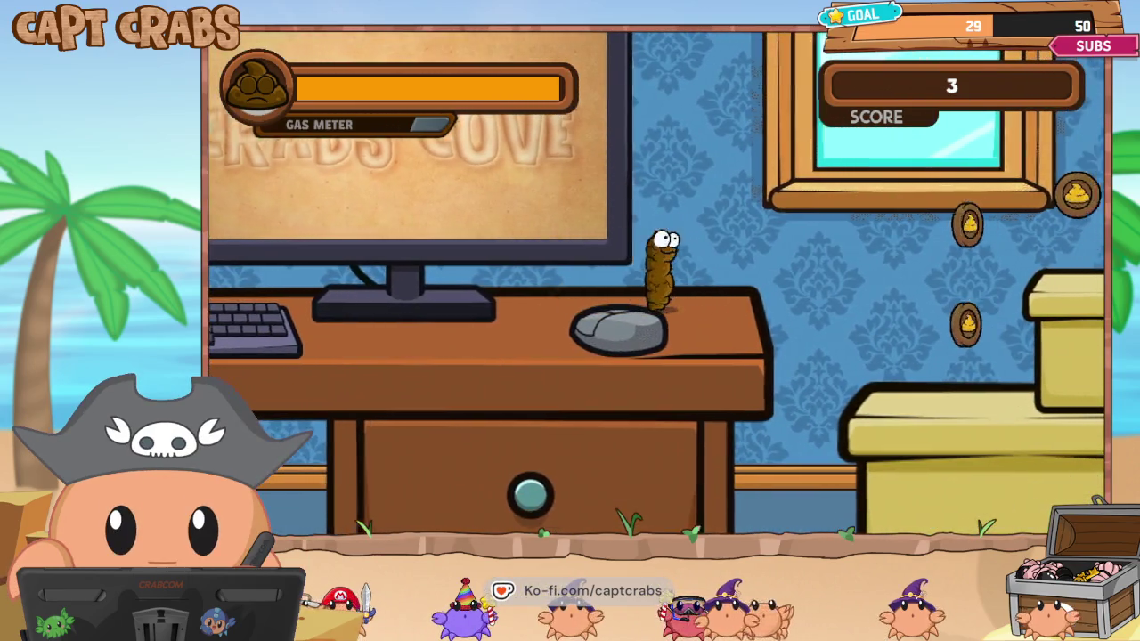
{"action": "key", "text": "Right"}
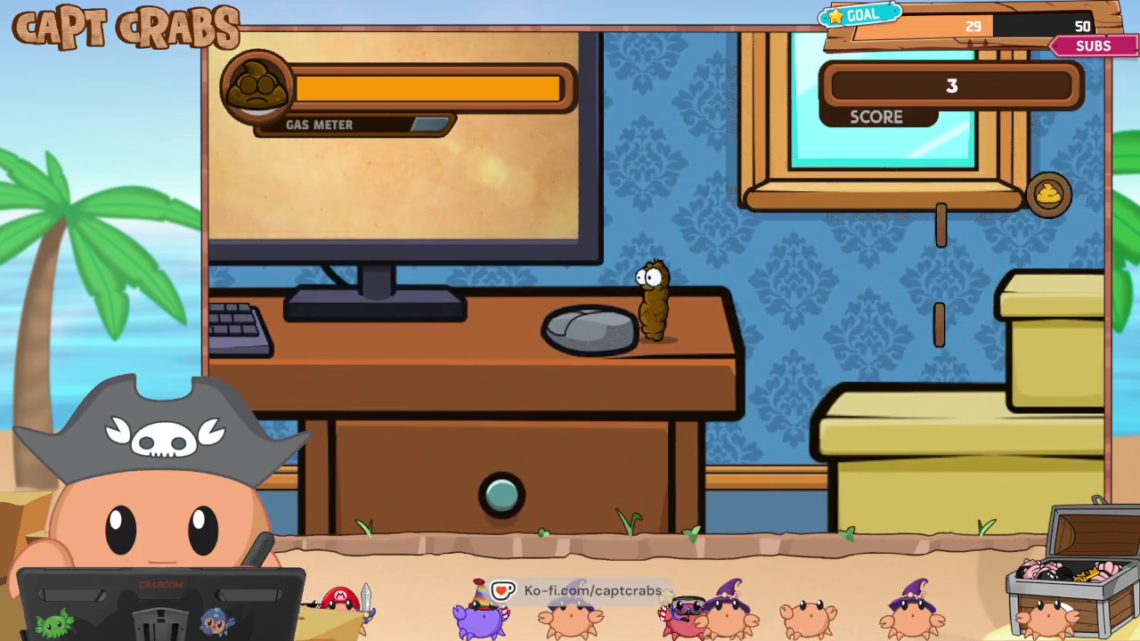
{"action": "key", "text": "Left"}
{"action": "key", "text": "space"}
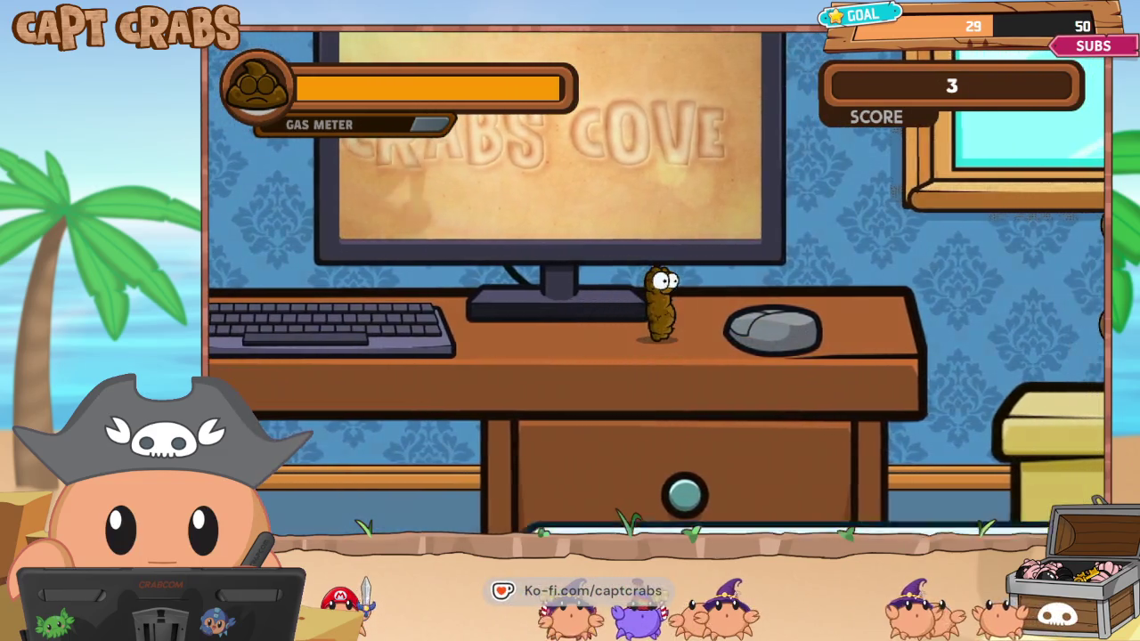
Restart the playtest from the game's pause menu.
{"action": "key", "text": "Escape"}
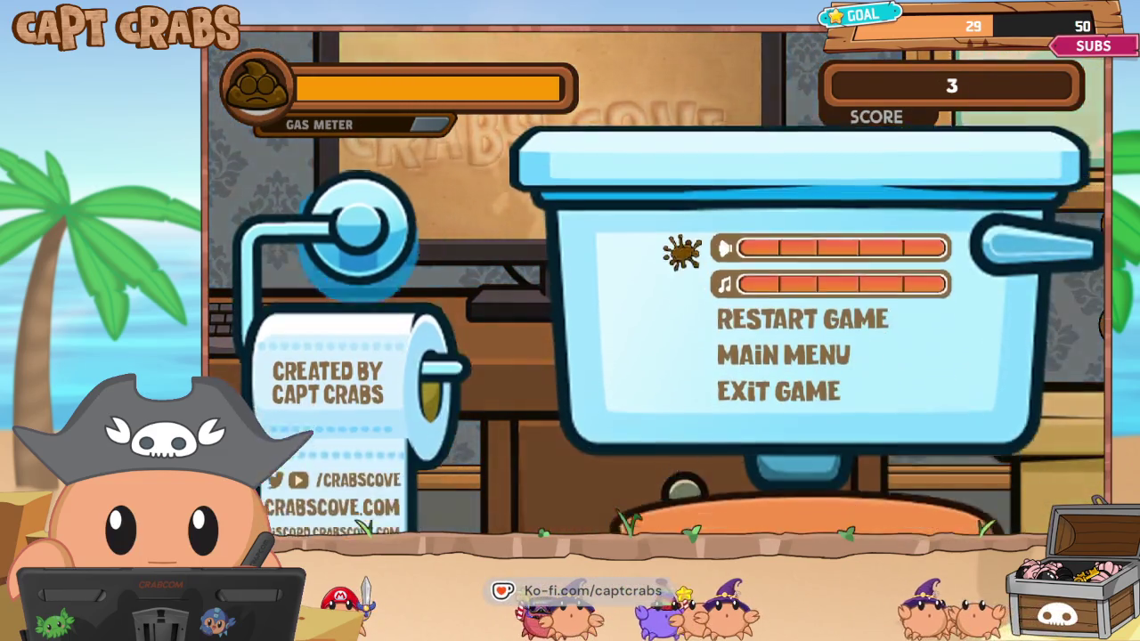
{"action": "key", "text": "Down"}
{"action": "key", "text": "Down"}
{"action": "key", "text": "Down"}
{"action": "key", "text": "Return"}
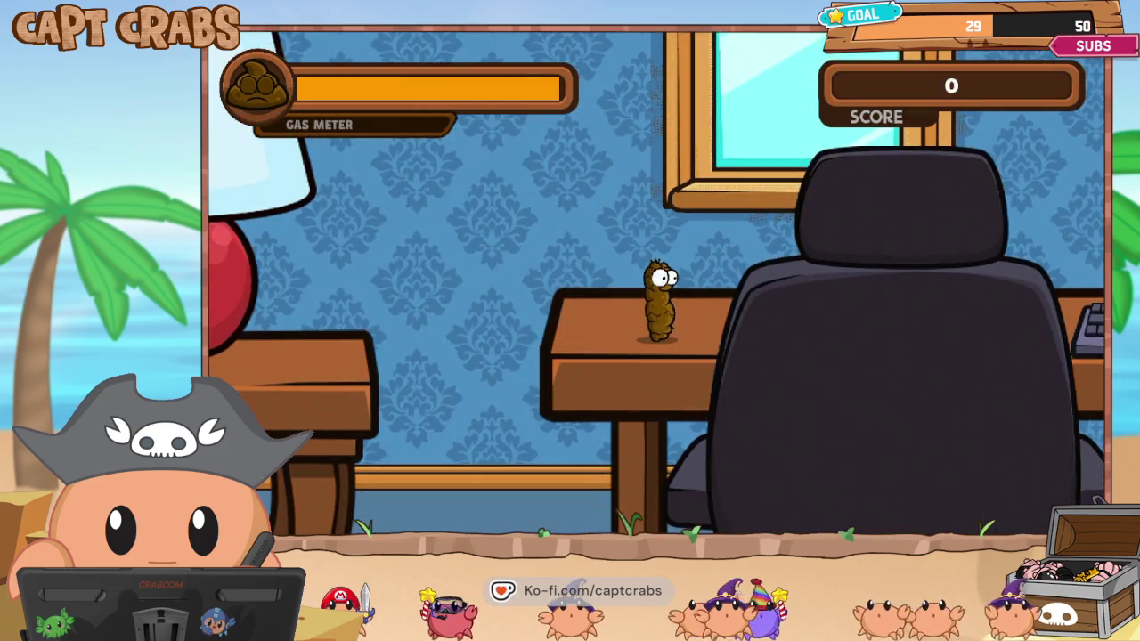
Play past the chair and keyboard, defeat the spider and collect coins to reach a score of 3.
{"action": "key", "text": "Right"}
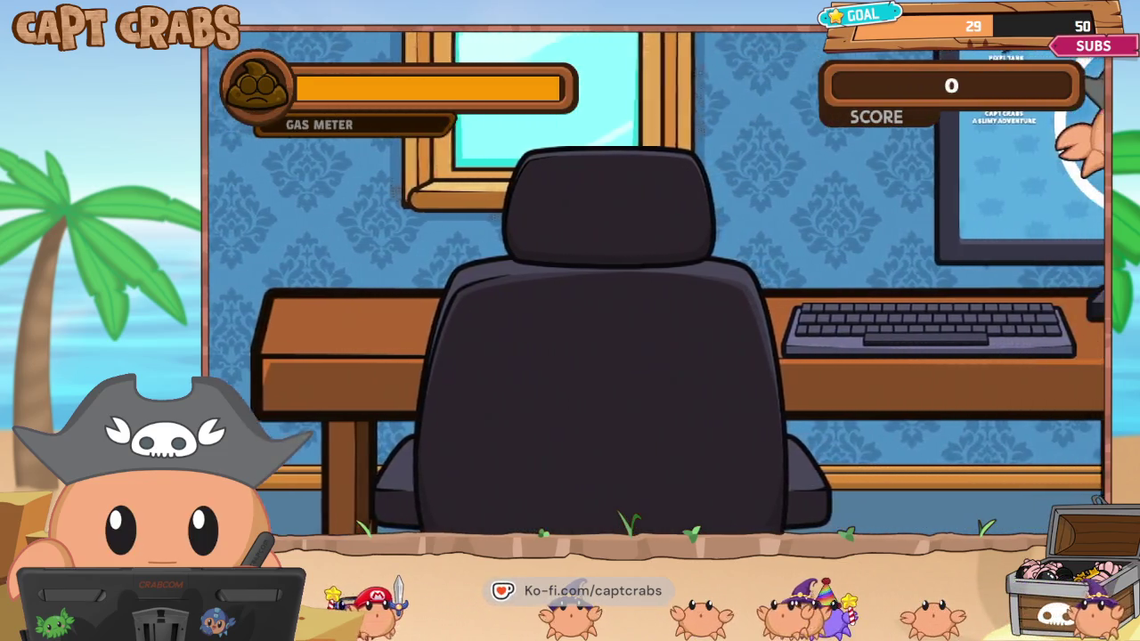
{"action": "key", "text": "space"}
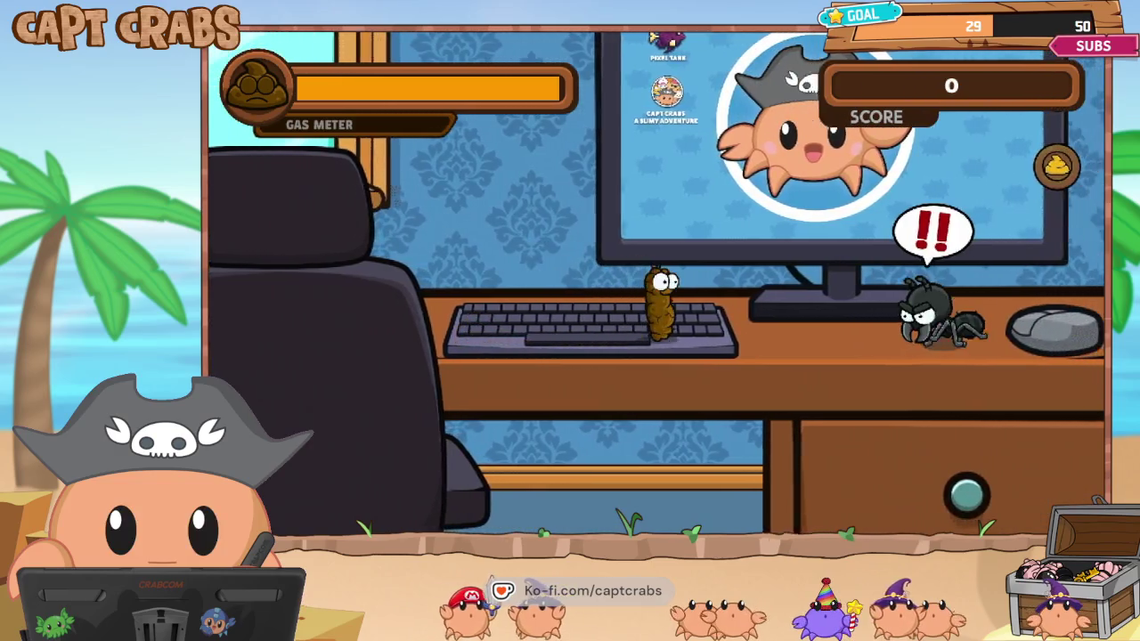
{"action": "key", "text": "Right"}
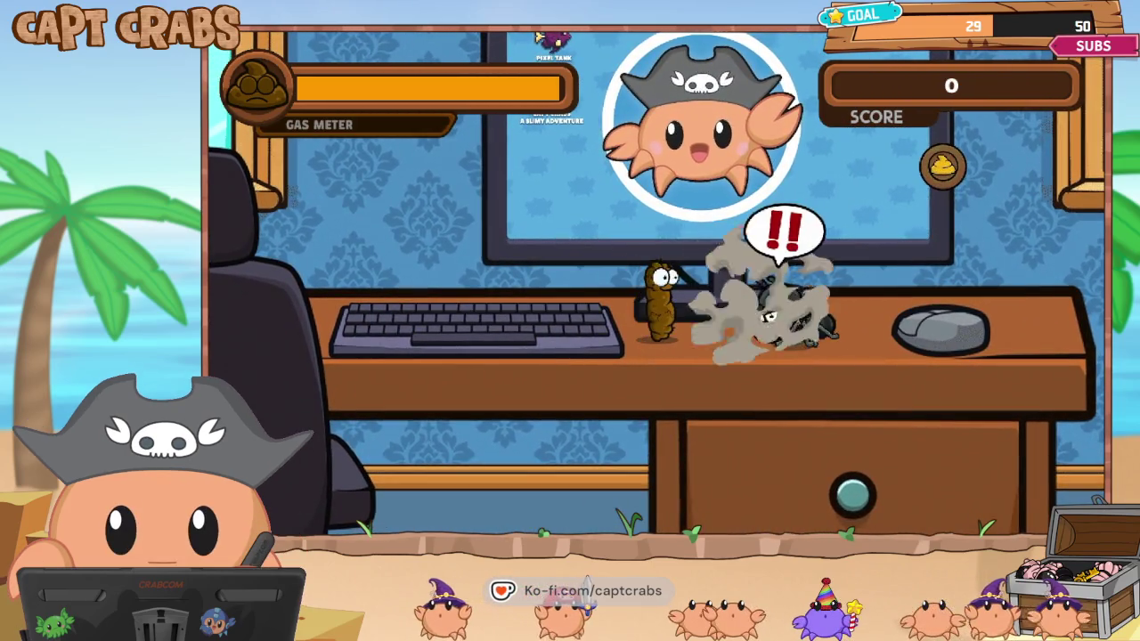
{"action": "key", "text": "Right"}
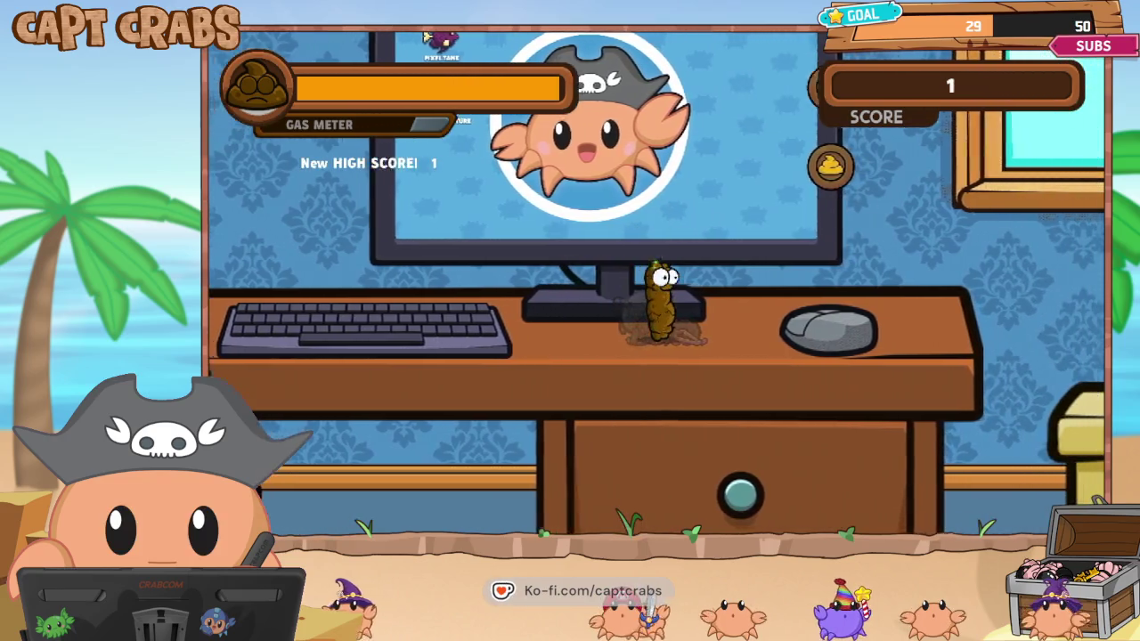
{"action": "key", "text": "Right"}
{"action": "key", "text": "space"}
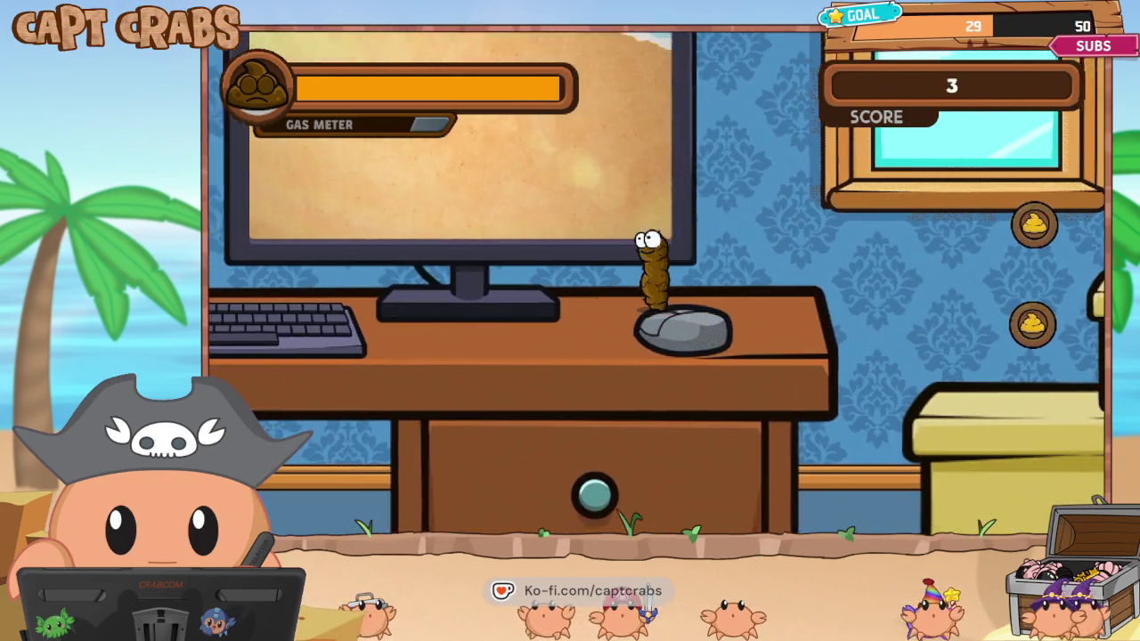
Choose Exit Game from the pause menu to return to the editor.
{"action": "key", "text": "Escape"}
{"action": "key", "text": "Down"}
{"action": "key", "text": "Down"}
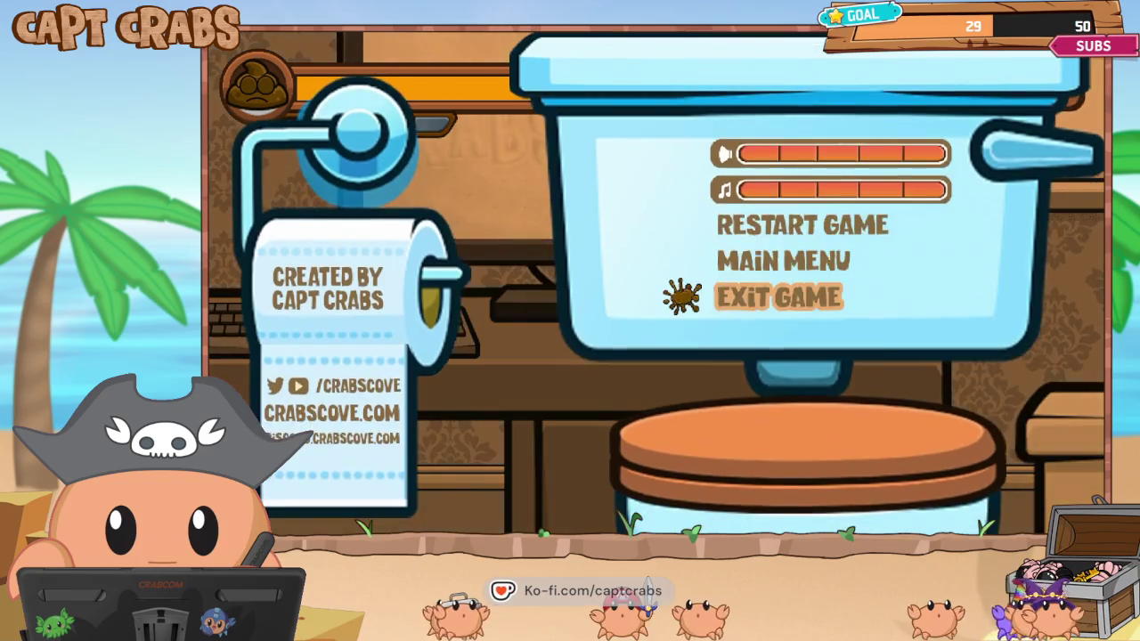
{"action": "key", "text": "Return"}
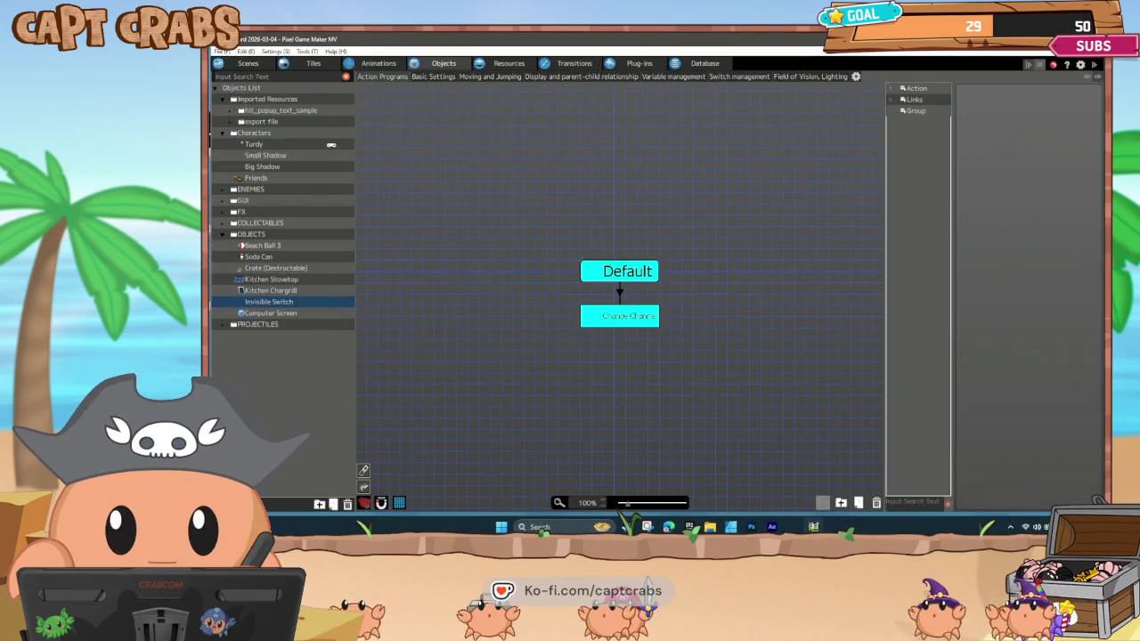